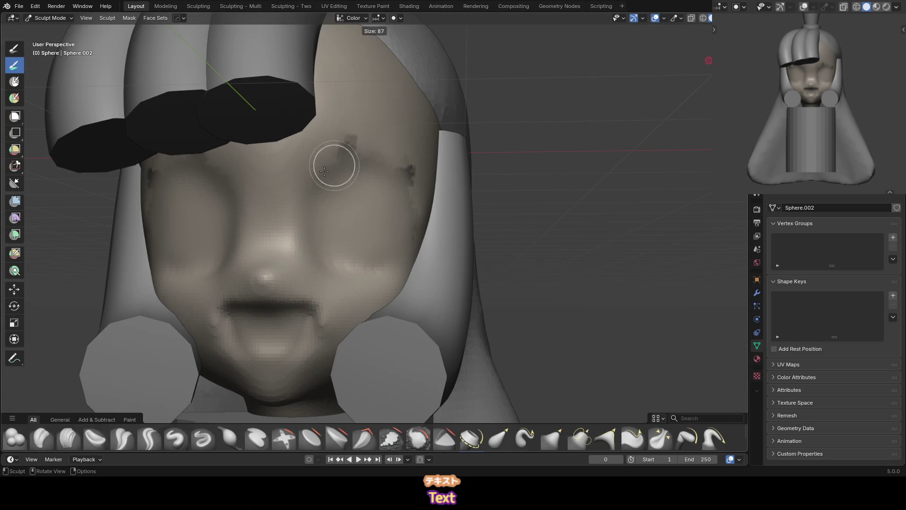
Paint dark eyelid lines, eyebrow arcs and eye outlines, mirrored on both sides
mouse_move(317, 183)
mouse_down()
mouse_move(371, 172)
mouse_move(419, 215)
mouse_move(361, 167)
mouse_up()
key(KP_1)
mouse_move(416, 216)
mouse_down()
mouse_move(384, 179)
mouse_move(329, 178)
mouse_move(345, 158)
mouse_move(394, 172)
mouse_move(405, 163)
mouse_up()
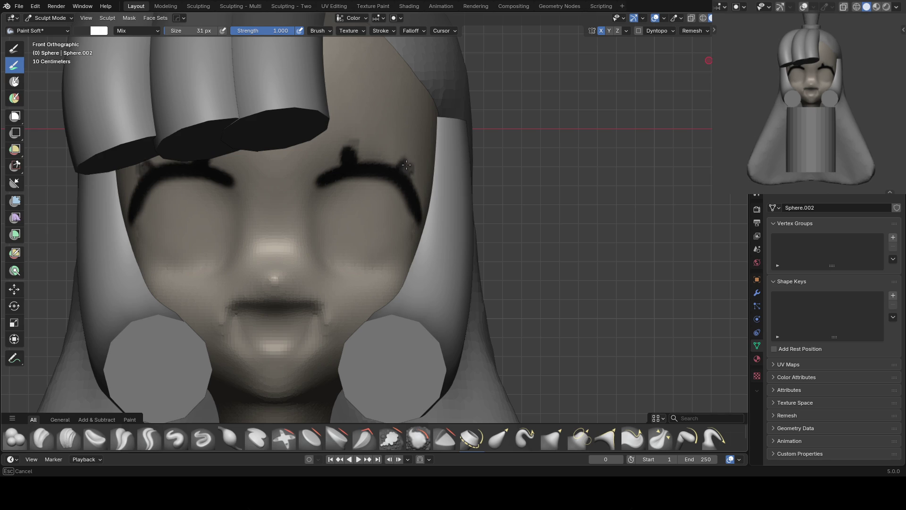
shift+middle_drag(382, 232, 366, 211)
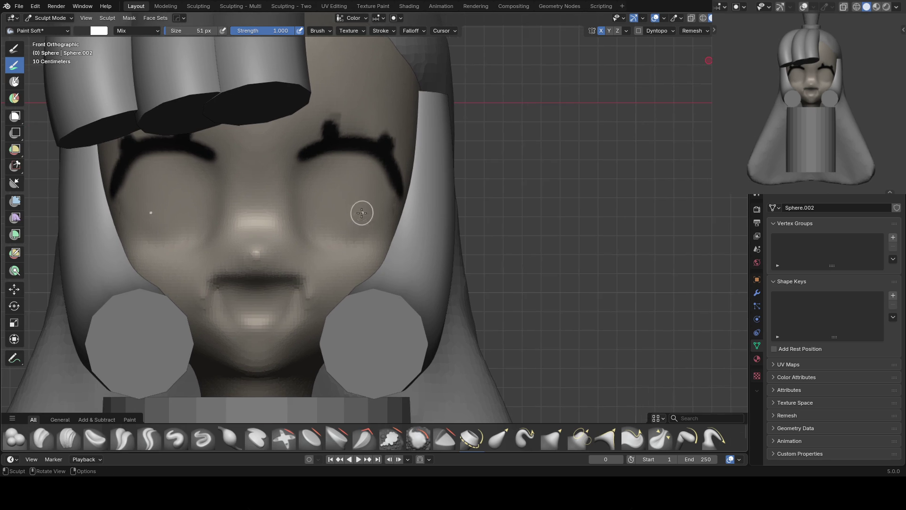
mouse_move(321, 217)
mouse_down()
mouse_move(344, 162)
mouse_move(368, 215)
mouse_move(323, 207)
mouse_move(364, 168)
mouse_move(340, 200)
mouse_move(338, 189)
mouse_move(345, 203)
mouse_move(335, 229)
mouse_move(356, 218)
mouse_up()
Enlarge the brush and paint green irises inside both eyes
key(f)
scroll(356, 218, up, 1)
right_click(351, 140)
click(319, 105)
drag(312, 130, 319, 106)
drag(351, 202, 335, 224)
Switch to white and paint highlights into both eyes
right_click(339, 138)
drag(339, 138, 396, 126)
mouse_move(330, 179)
mouse_down()
mouse_move(350, 185)
mouse_move(331, 183)
mouse_up()
scroll(396, 207, down, 3)
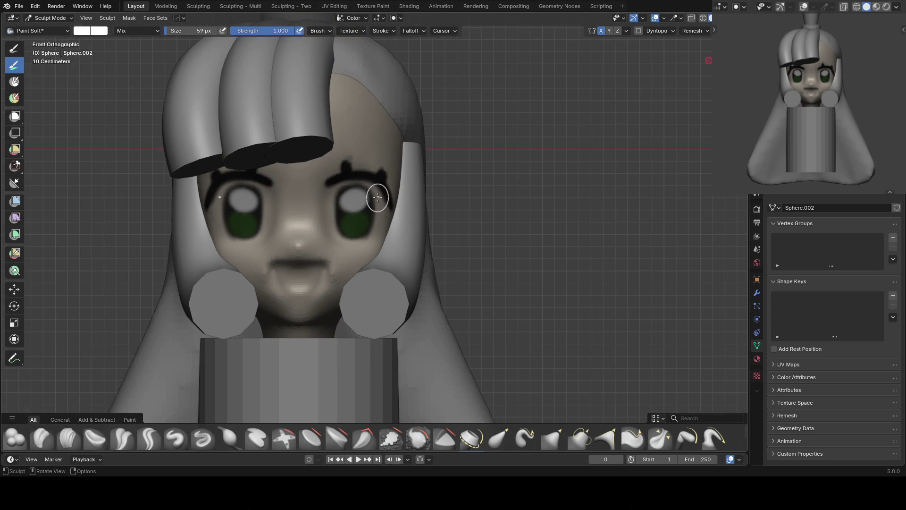
Select the Grab brush at a smaller size with the head centred
key(g)
shift+middle_drag(330, 265, 364, 202)
key(f)
click(349, 203)
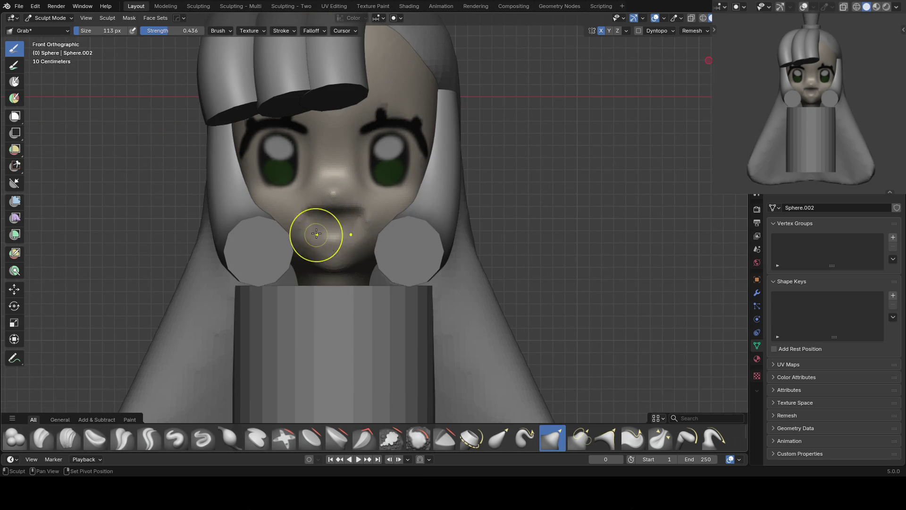
Paint a first pink blush on both cheeks with the soft paint brush
key(ctrl+z)
right_click(323, 146)
click(299, 88)
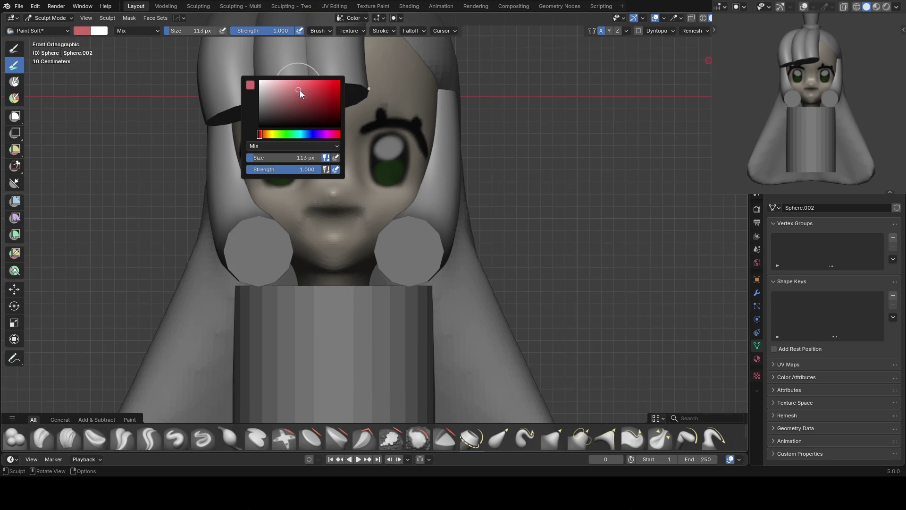
click(399, 202)
mouse_move(398, 201)
mouse_down()
mouse_move(414, 196)
mouse_move(415, 222)
mouse_up()
Paint dark red hatch strokes on the cheeks with a smaller brush
scroll(451, 157, up, 2)
right_click(451, 157)
click(400, 111)
click(437, 113)
key(f)
click(396, 195)
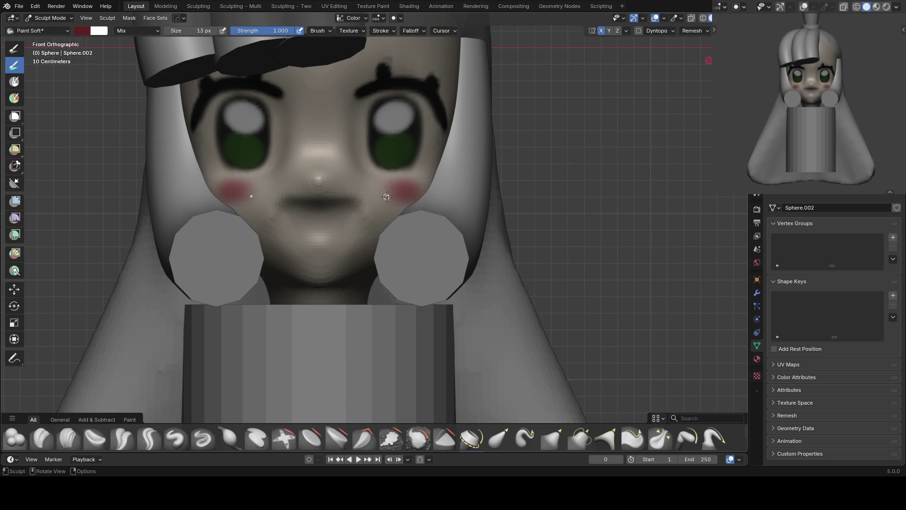
mouse_move(395, 186)
mouse_down()
mouse_move(389, 196)
mouse_move(407, 183)
mouse_up()
drag(410, 195, 418, 189)
Paint a large light-pink blush over both cheeks with a much bigger brush
ctrl+middle_drag(407, 267, 414, 185)
key(f)
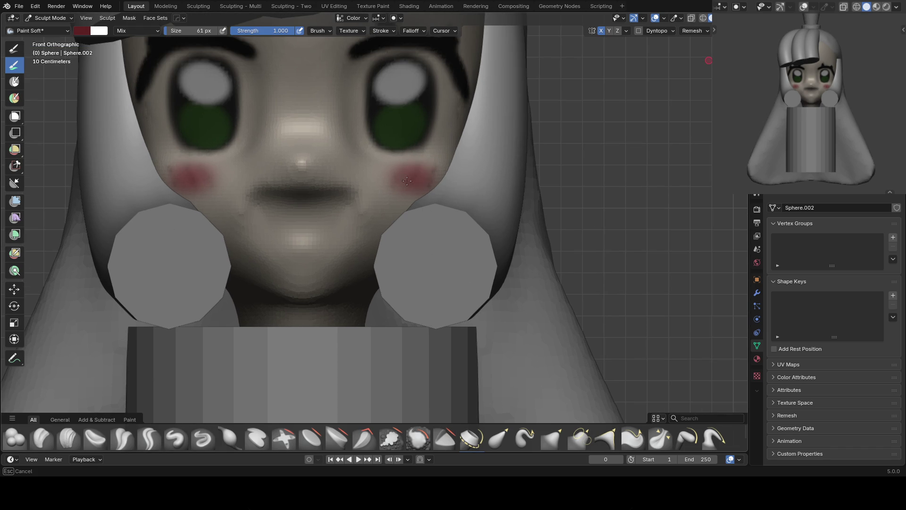
click(414, 178)
key(s)
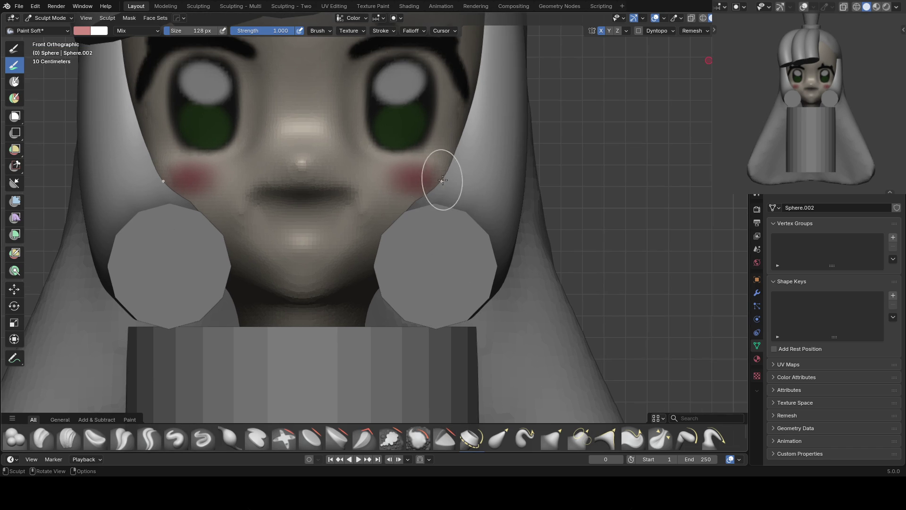
drag(440, 178, 421, 189)
click(391, 178)
shift+middle_drag(424, 180, 405, 176)
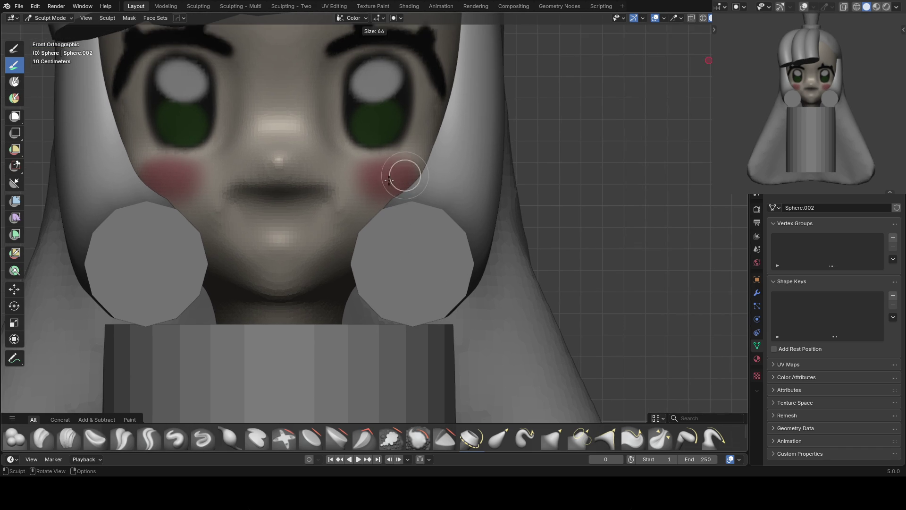
Shrink the brush to a tiny size and pick a darker red colour
scroll(359, 181, up, 1)
key(f)
click(356, 165)
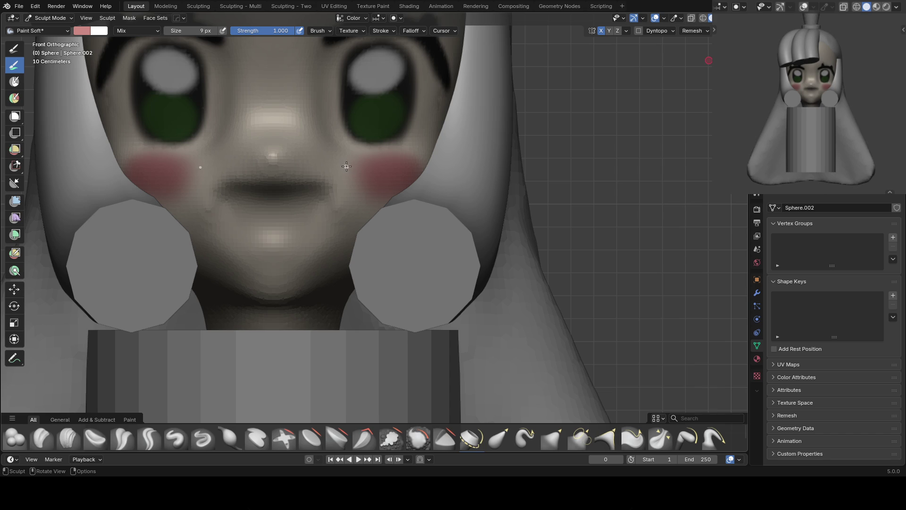
right_click(381, 169)
click(348, 80)
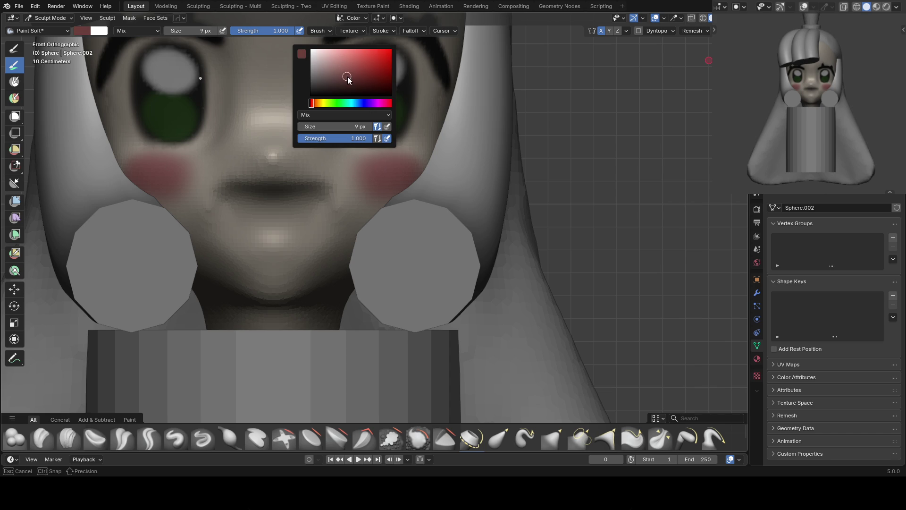
Paint diagonal dark-red strokes across both cheeks
click(357, 69)
key(f)
click(413, 149)
mouse_move(371, 154)
mouse_down()
mouse_move(359, 183)
mouse_move(378, 188)
mouse_up()
drag(419, 157, 405, 185)
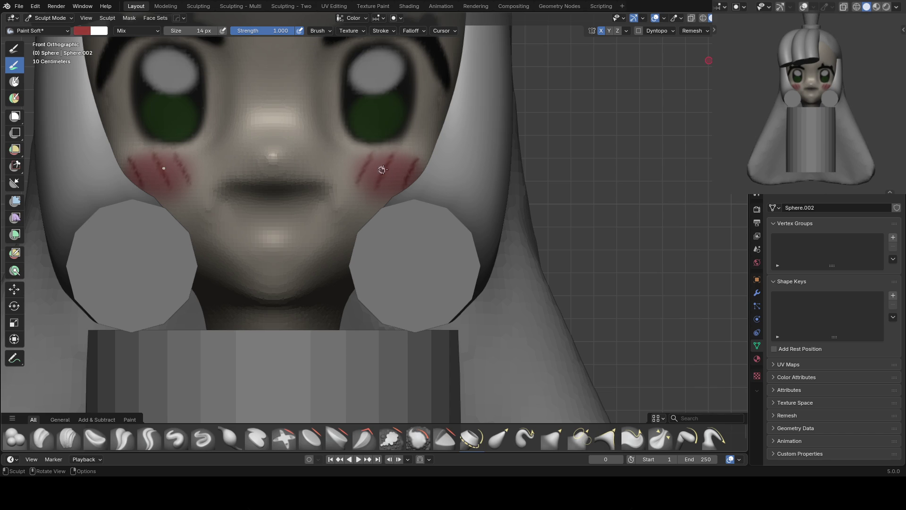
Resize the brush around 11 px and paint pink over the cheek hatching
shift+middle_drag(391, 177, 394, 178)
key(f)
click(389, 168)
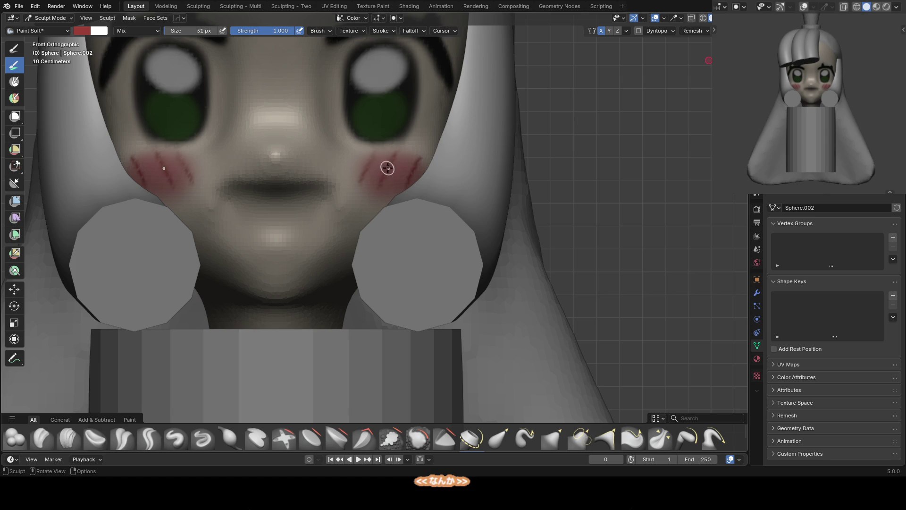
scroll(368, 169, up, 1)
key(f)
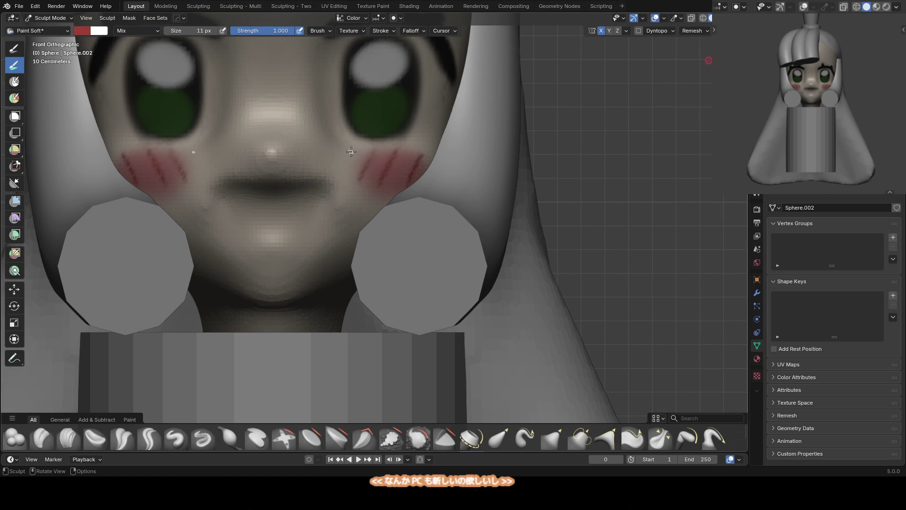
click(373, 156)
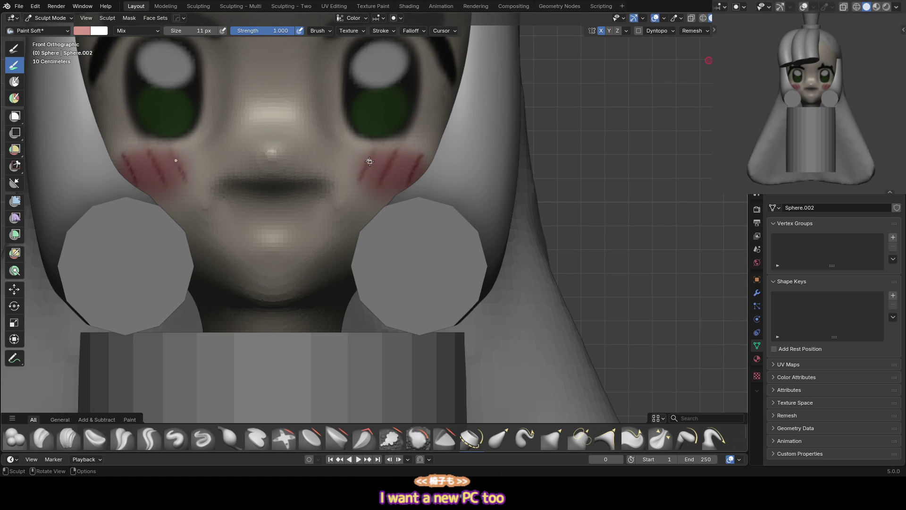
key(f)
click(396, 155)
mouse_move(395, 153)
mouse_down()
mouse_move(424, 154)
mouse_move(415, 171)
mouse_move(365, 166)
mouse_up()
Pick a dark red, shrink the brush, and paint thin hatch strokes on the cheeks
key(f)
click(357, 161)
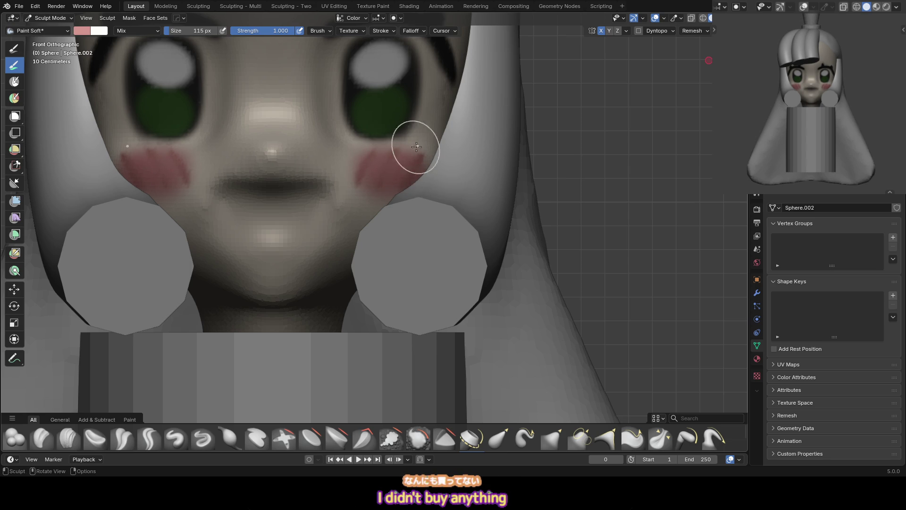
scroll(414, 152, down, 2)
scroll(401, 118, up, 2)
right_click(399, 98)
drag(399, 98, 405, 84)
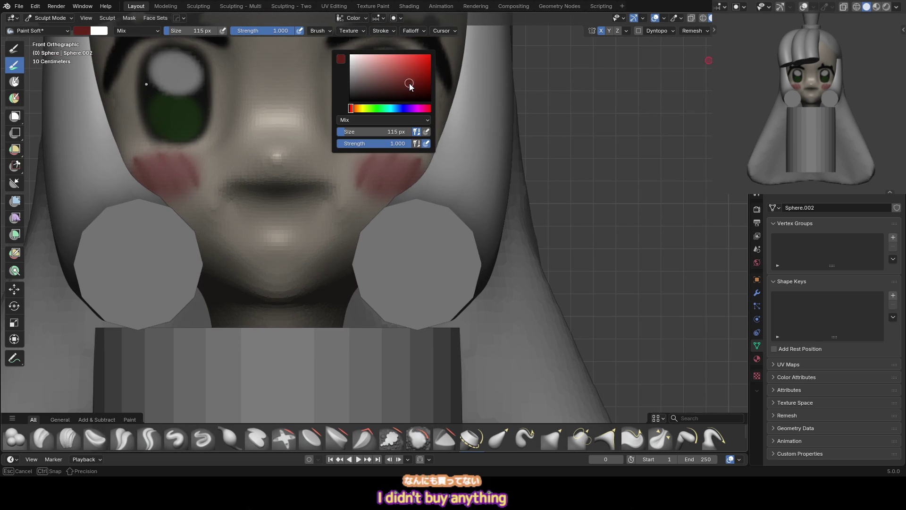
key(bracketleft)
key(bracketleft)
key(bracketleft)
key(bracketleft)
key(bracketleft)
key(bracketleft)
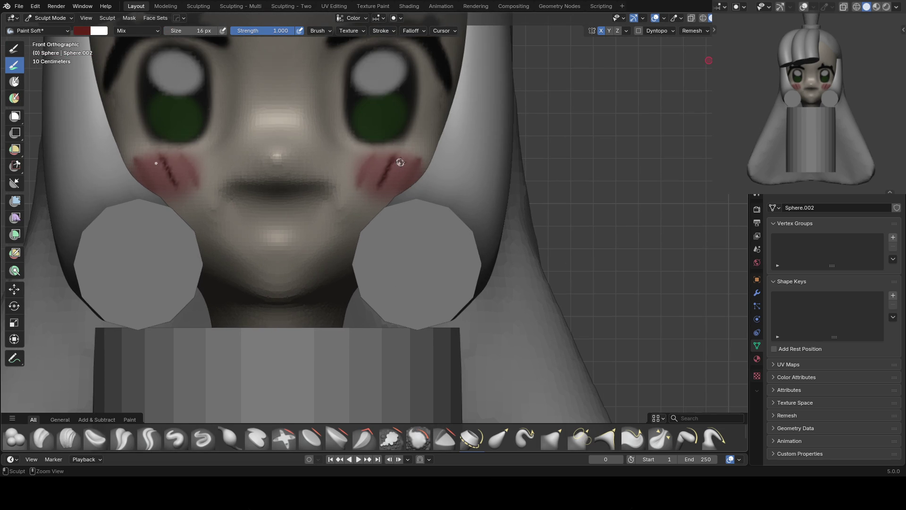
key(bracketleft)
key(bracketleft)
key(bracketleft)
mouse_move(406, 157)
mouse_down()
mouse_move(396, 178)
mouse_move(405, 186)
mouse_up()
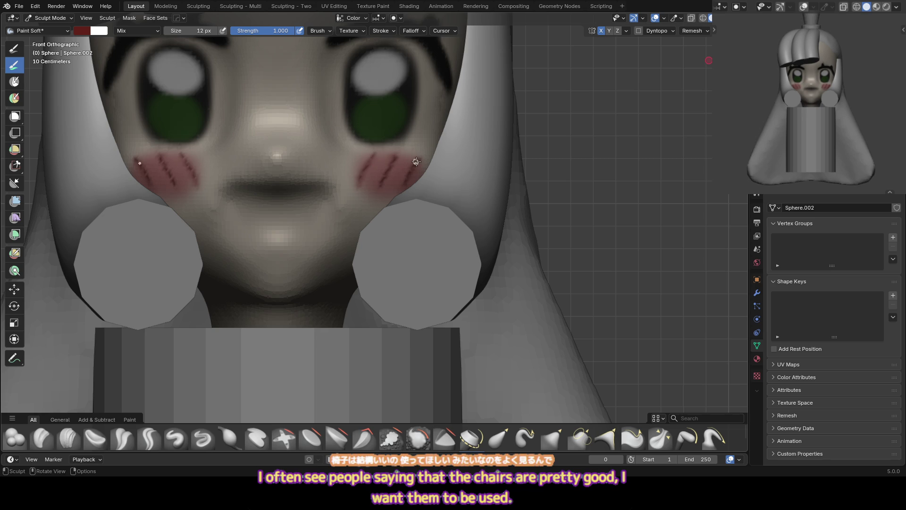
Enlarge the brush and switch the paint colour back to blush pink
key(bracketright)
key(bracketright)
key(bracketright)
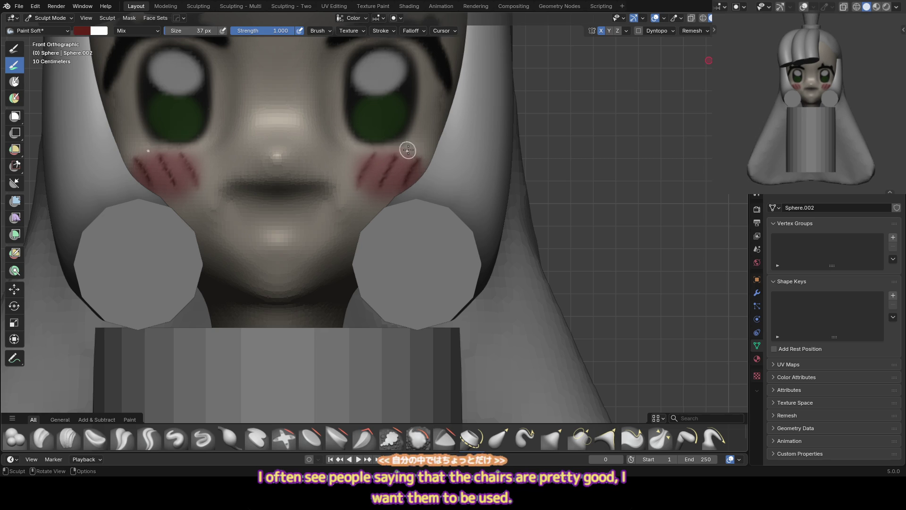
scroll(388, 168, down, 2)
scroll(388, 168, up, 1)
key(s)
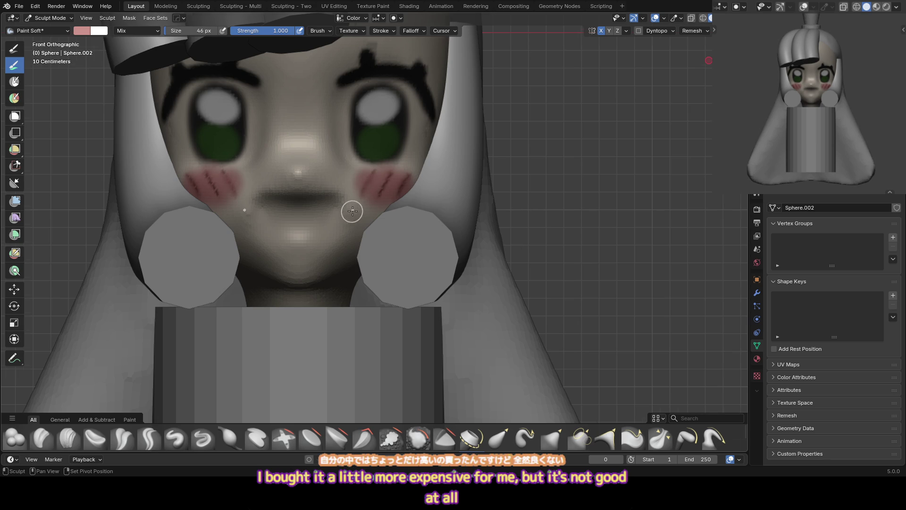
Switch to the Grab brush and adjust its size with the face centred
shift+middle_drag(352, 211, 373, 170)
key(x)
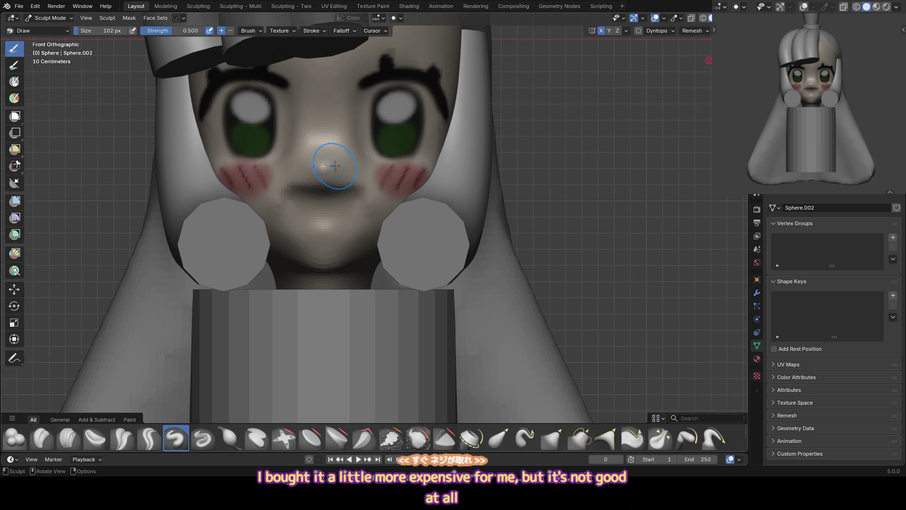
key(g)
key(f)
click(392, 111)
key(f)
click(414, 101)
mouse_move(414, 101)
shift+middle_down()
mouse_move(344, 81)
mouse_move(389, 106)
shift+middle_up()
Enlarge the Grab brush, then return to the soft Paint brush on the face
key(p)
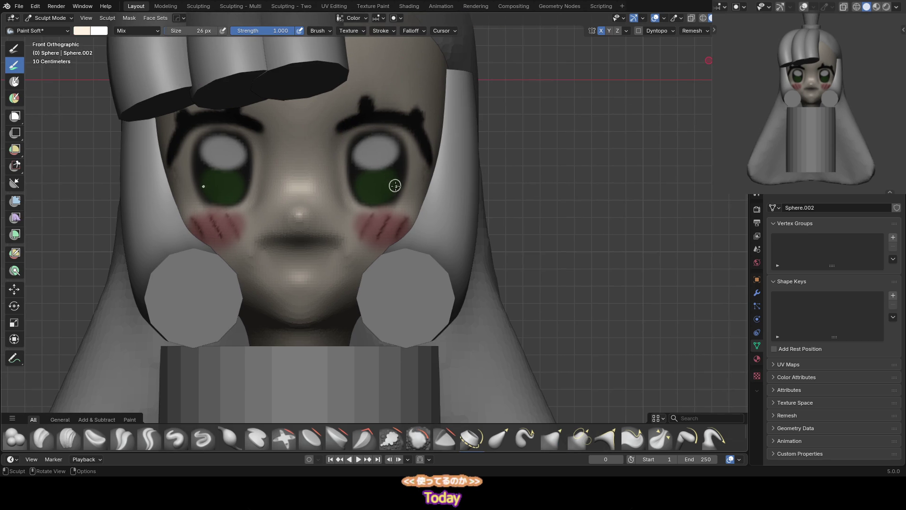
shift+middle_drag(364, 258, 376, 224)
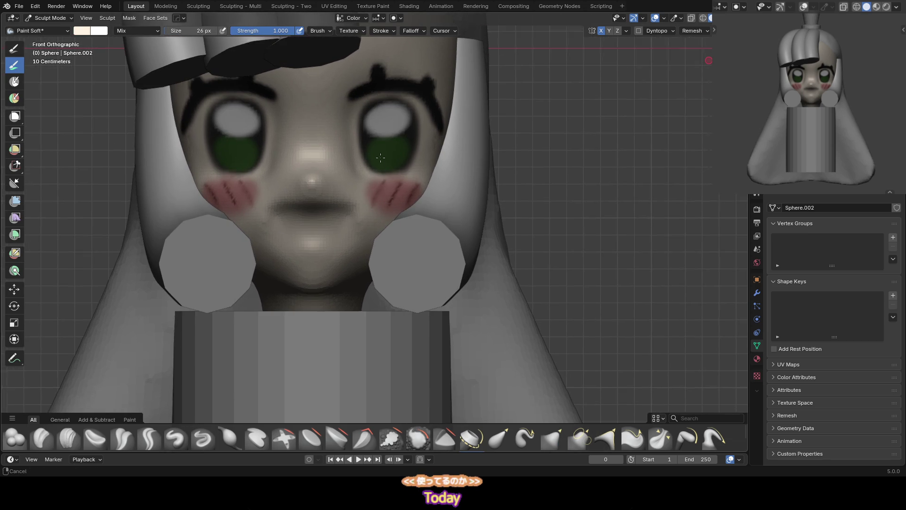
scroll(379, 156, down, 1)
key(g)
key(f)
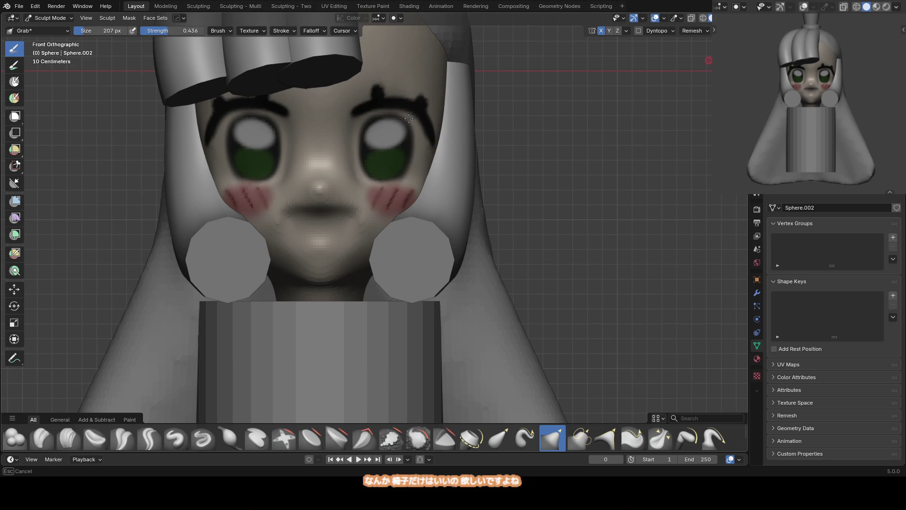
click(409, 118)
scroll(410, 118, down, 2)
scroll(410, 243, up, 2)
shift+middle_drag(405, 121, 328, 192)
key(p)
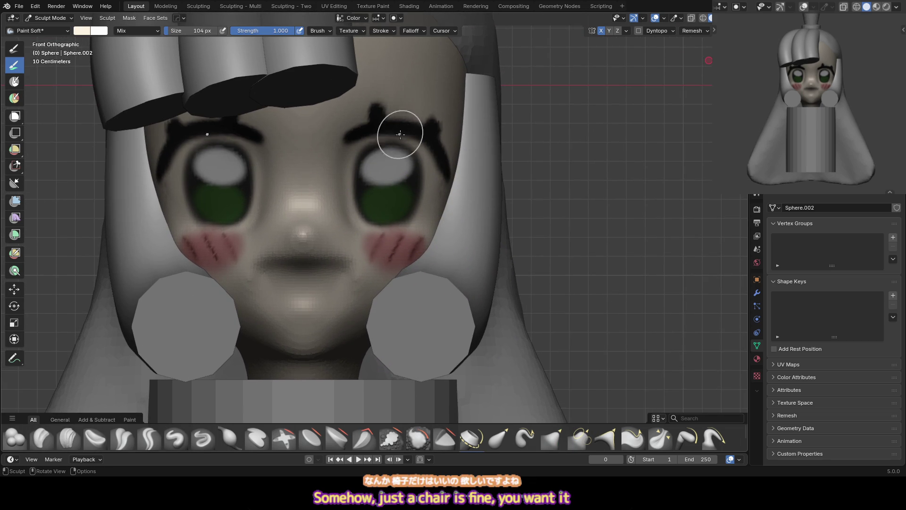
Choose white and paint eye highlights, resizing the brush between 20, 27 and 16 px
right_click(363, 94)
click(317, 81)
key(f)
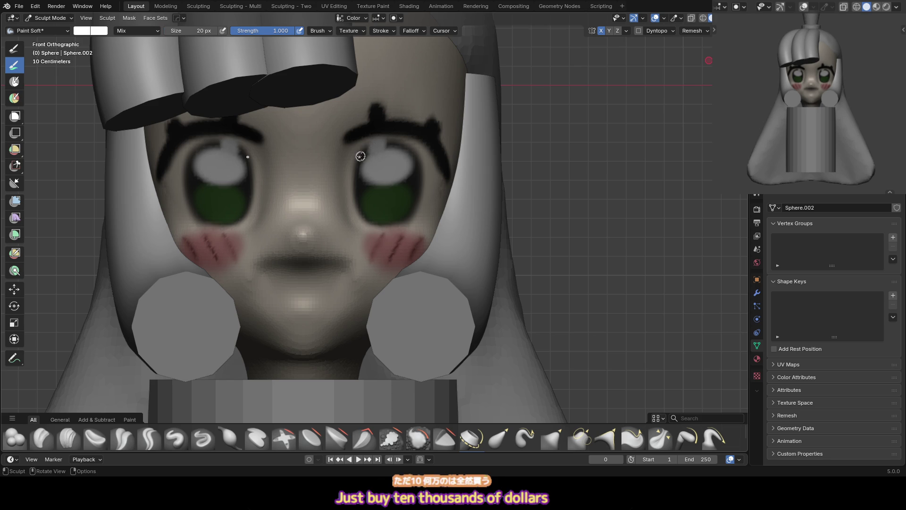
click(367, 149)
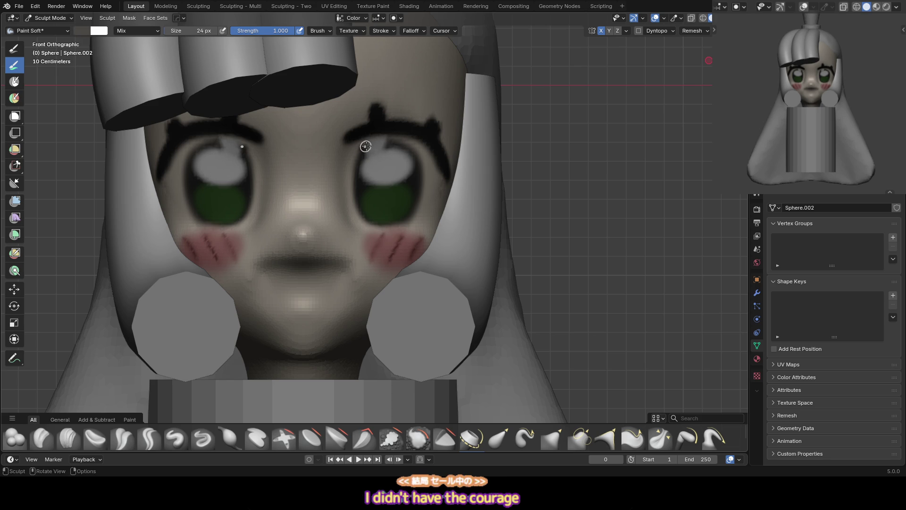
click(360, 163)
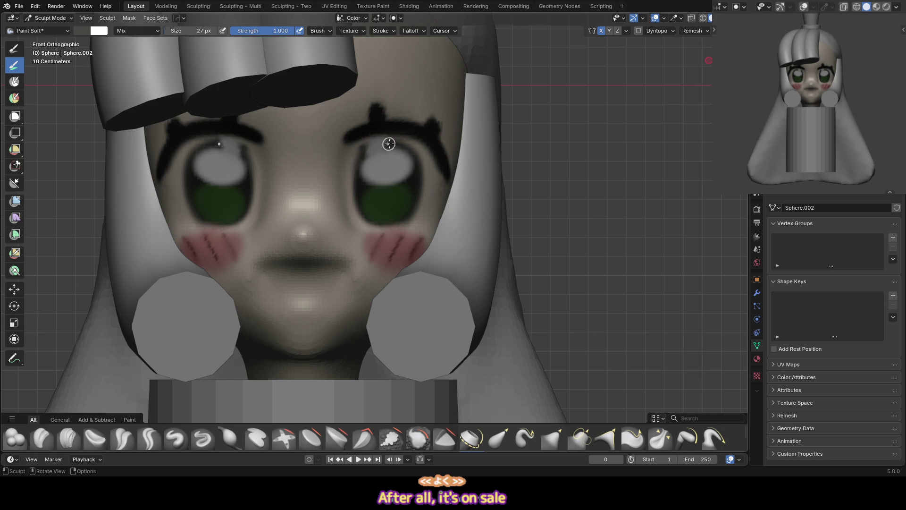
key(f)
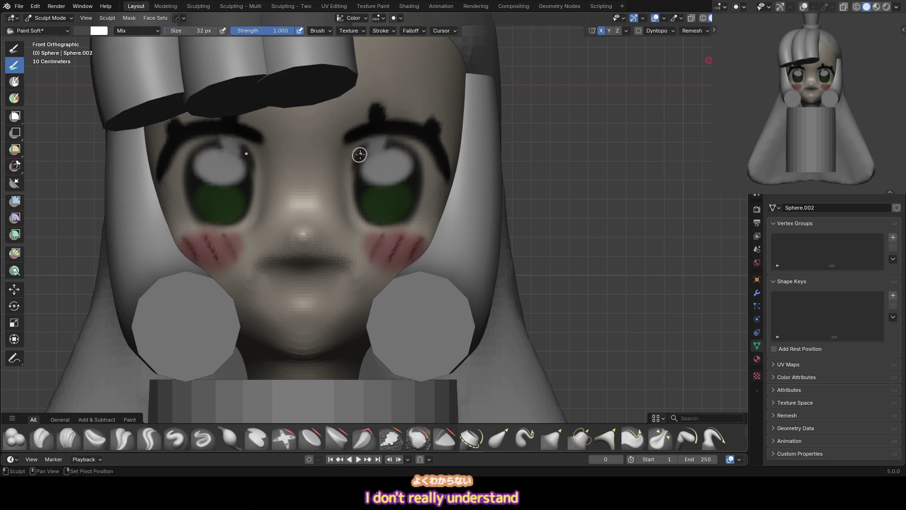
click(363, 151)
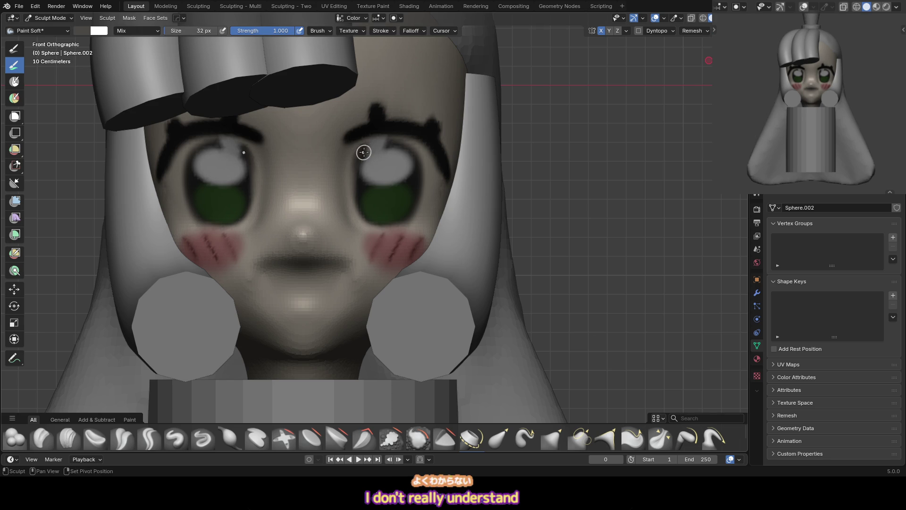
key(f)
click(394, 141)
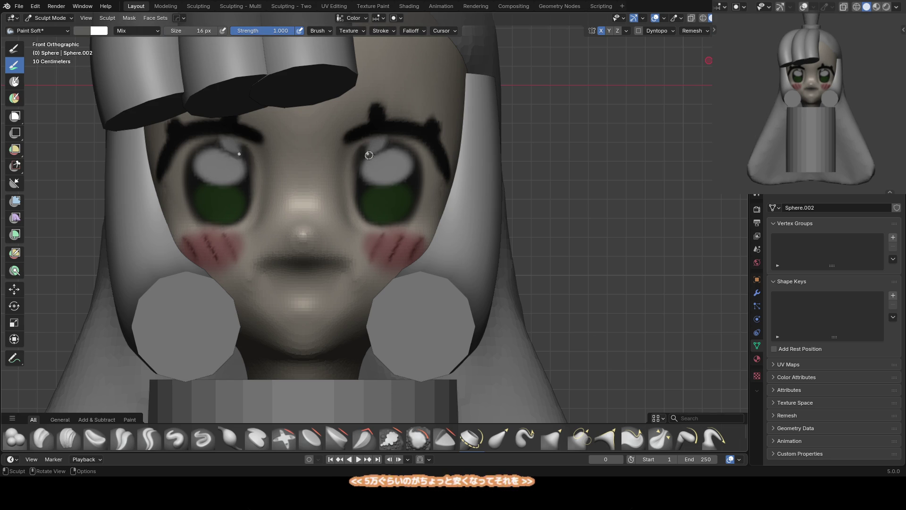
Enlarge the brush and sample white from the model as the paint colour
scroll(385, 230, down, 3)
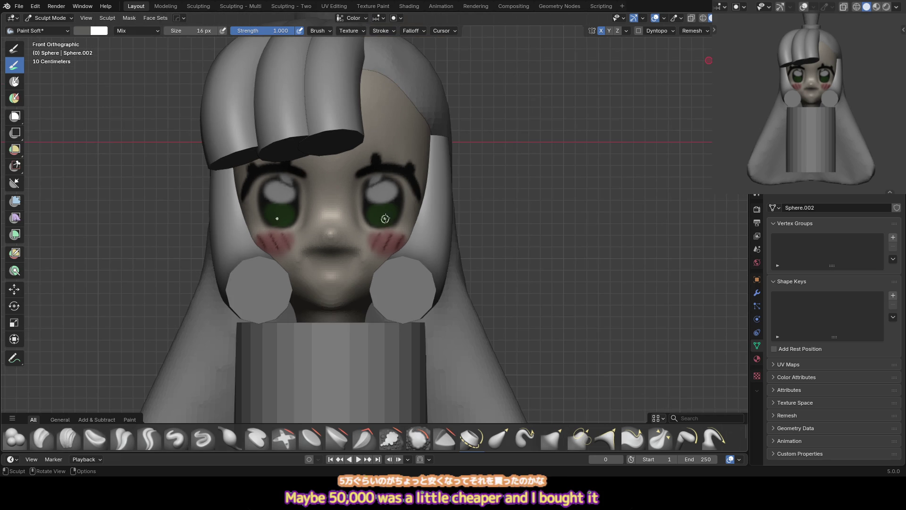
scroll(387, 178, up, 2)
key(f)
click(385, 182)
key(s)
click(374, 175)
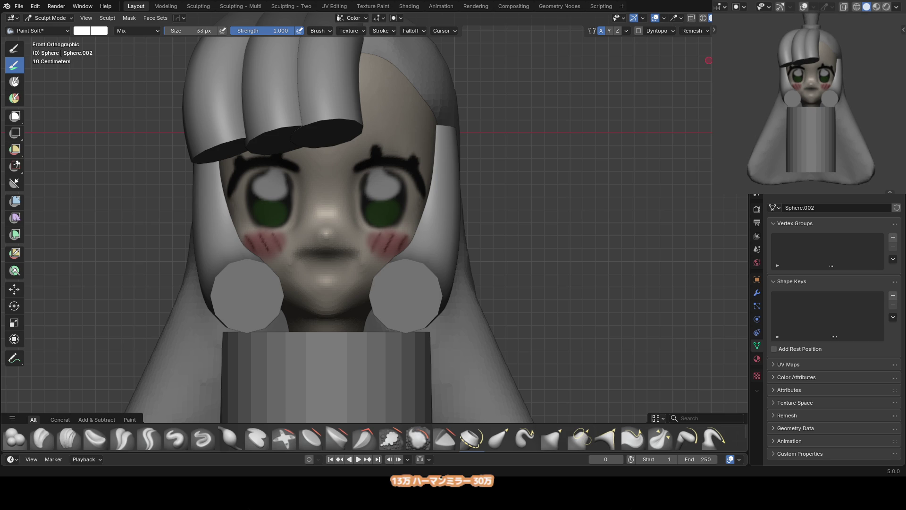
Centre the face and set the paint brush to 18 px
shift+middle_drag(399, 232, 399, 220)
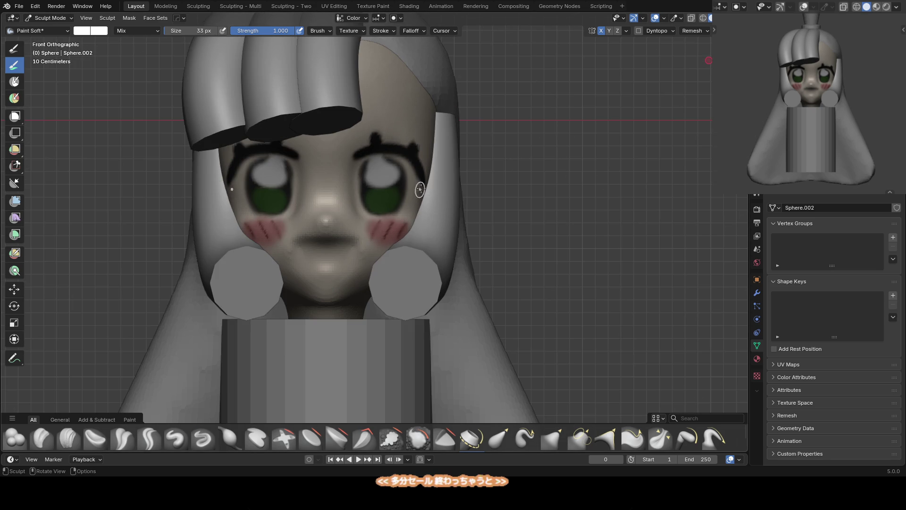
scroll(432, 195, up, 2)
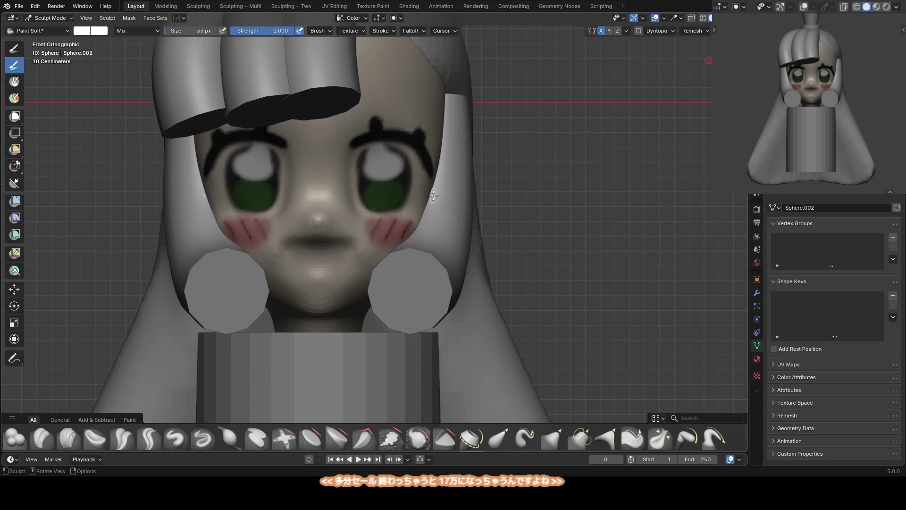
scroll(416, 217, up, 2)
mouse_move(409, 186)
shift+middle_down()
mouse_move(376, 145)
mouse_move(369, 114)
mouse_move(355, 138)
shift+middle_up()
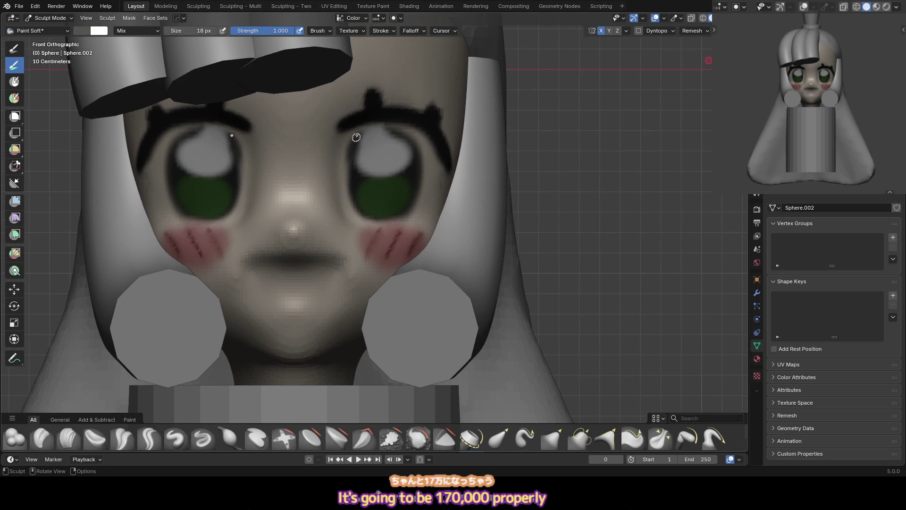
key(f)
click(342, 144)
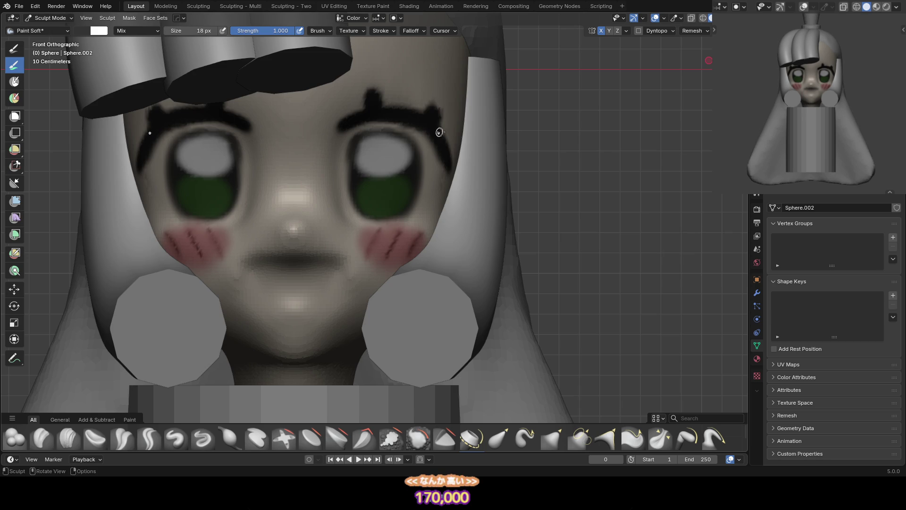
Sample the beige skin colour and orbit around the head to inspect it
middle_drag(431, 133, 417, 121)
key(s)
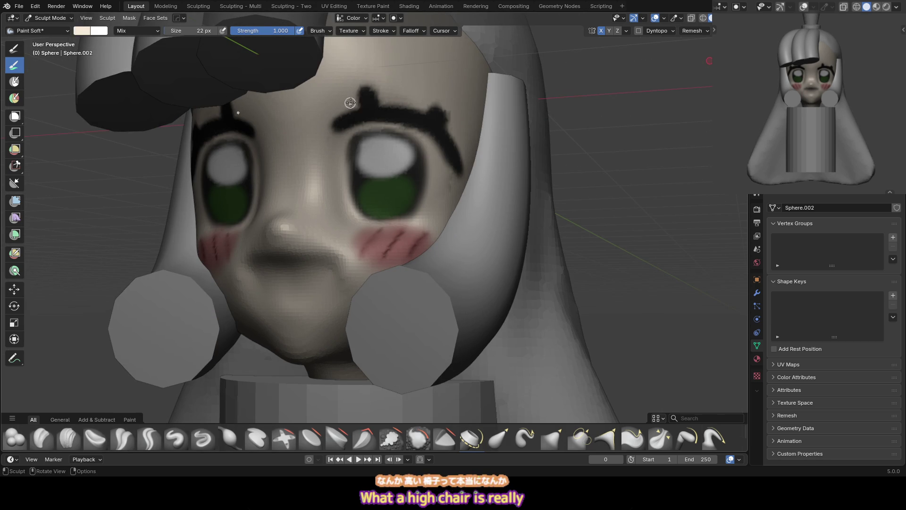
middle_drag(396, 95, 442, 117)
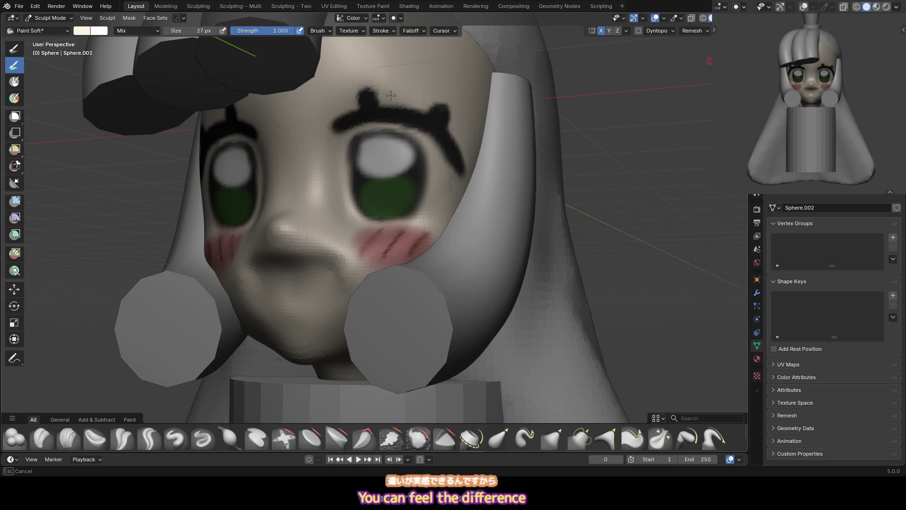
scroll(398, 95, down, 3)
key(KP_1)
scroll(408, 205, up, 5)
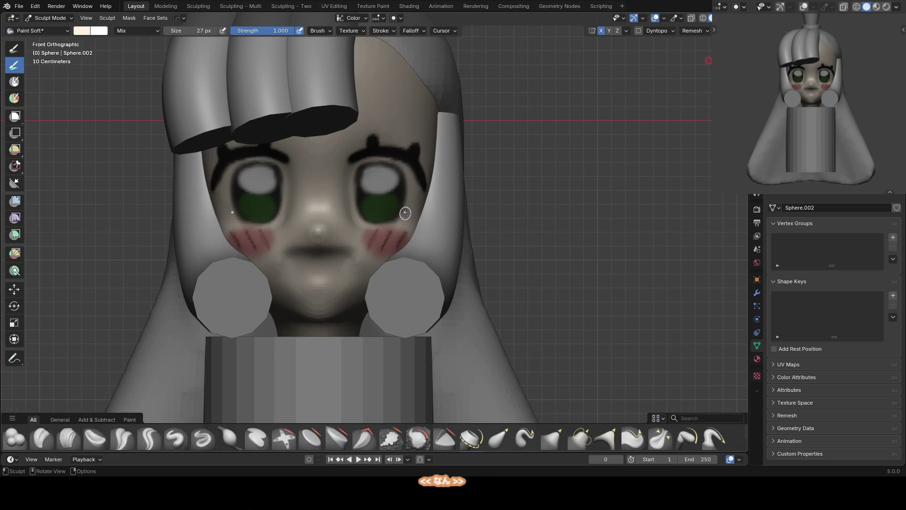
mouse_move(410, 253)
middle_down()
mouse_move(387, 235)
mouse_move(376, 210)
mouse_move(389, 143)
middle_up()
mouse_move(380, 105)
middle_down()
mouse_move(366, 121)
mouse_move(373, 149)
middle_up()
Paint sampled skin colour over the eyebrow's tail with a slightly larger brush
key(bracketright)
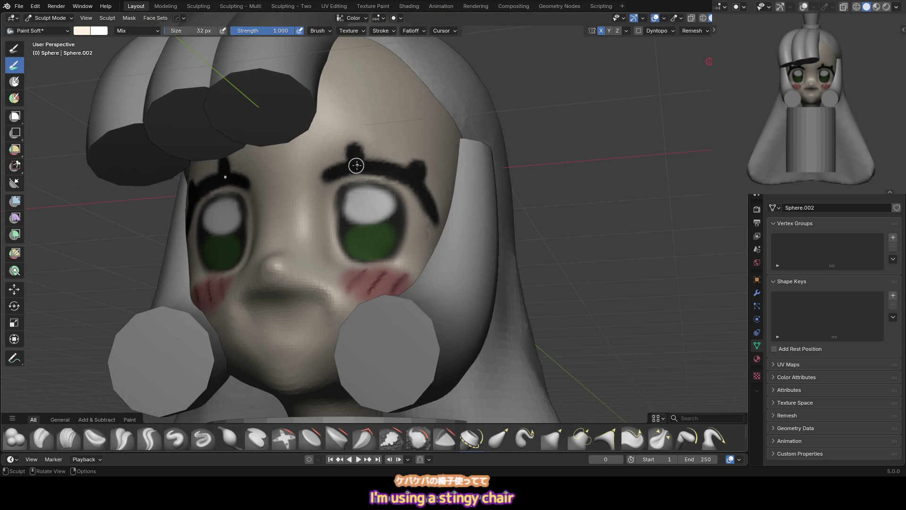
key(s)
click(400, 165)
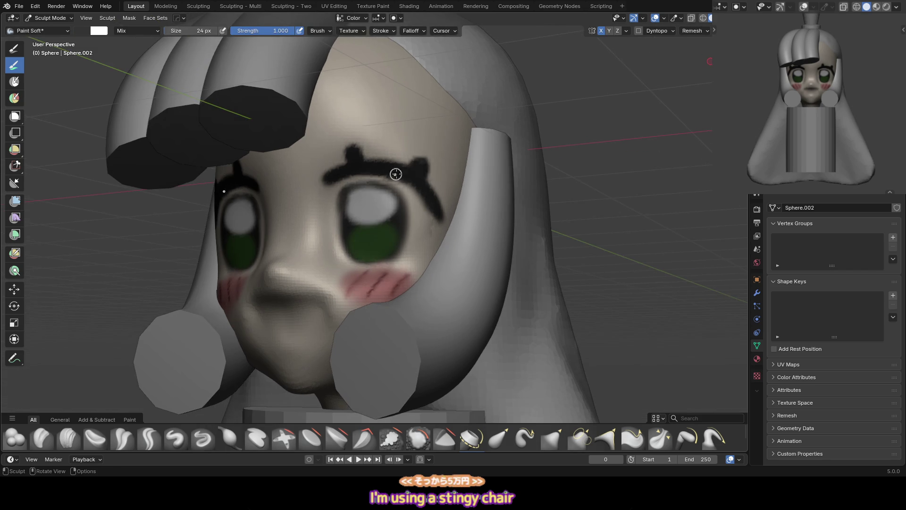
middle_drag(398, 167, 431, 164)
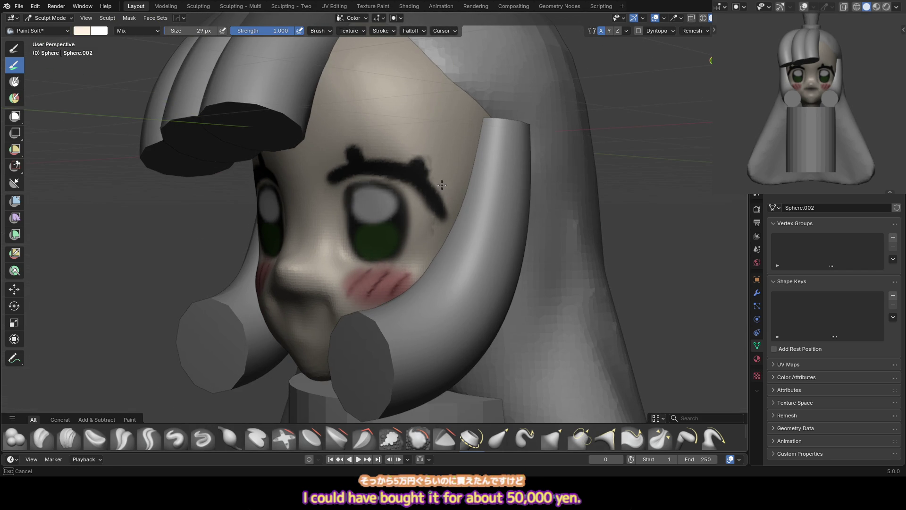
drag(440, 186, 441, 222)
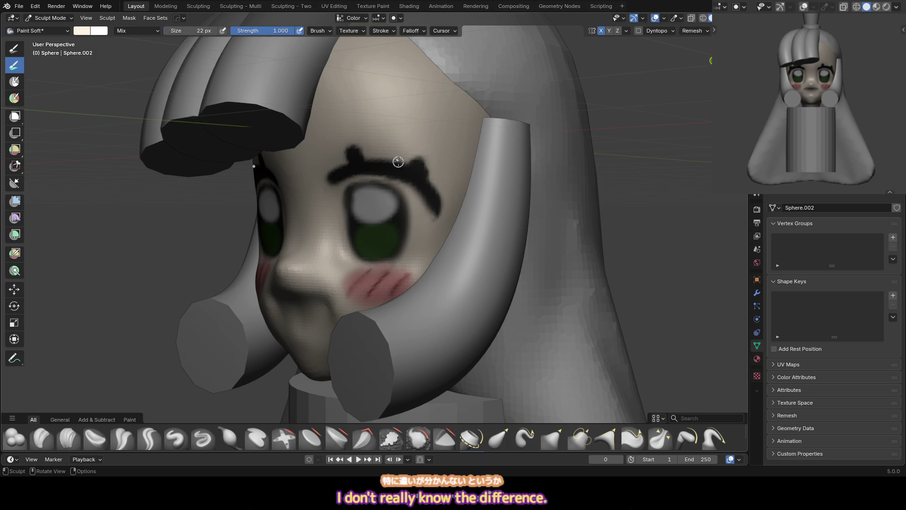
Try a light-green stroke in both irises from the front view, then undo it
key(KP_1)
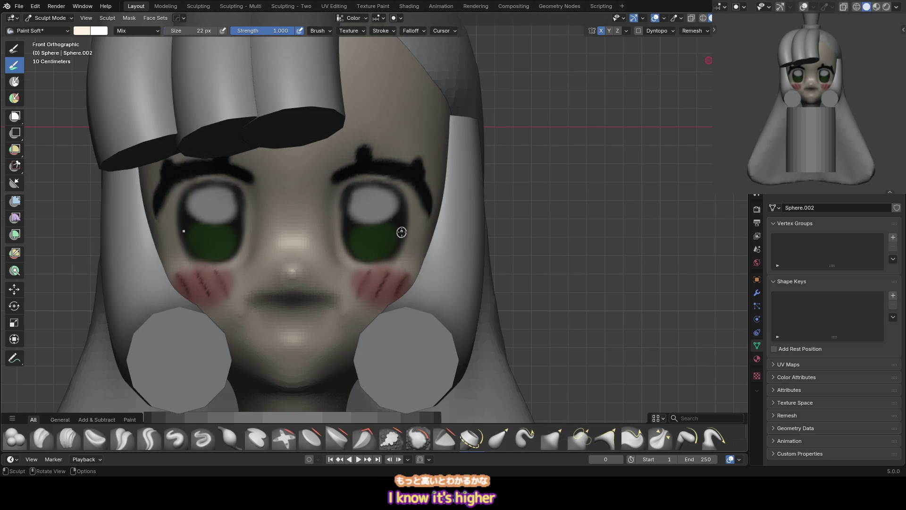
shift+middle_drag(397, 254, 378, 213)
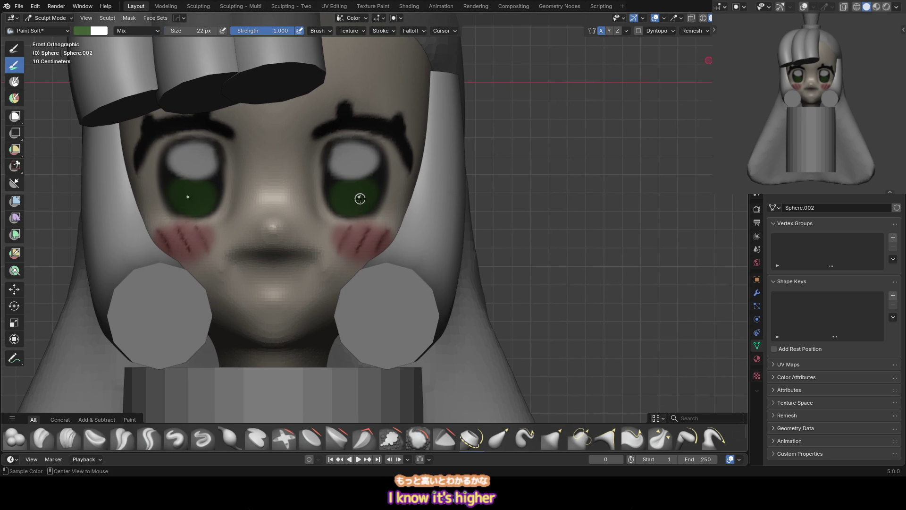
right_click(348, 108)
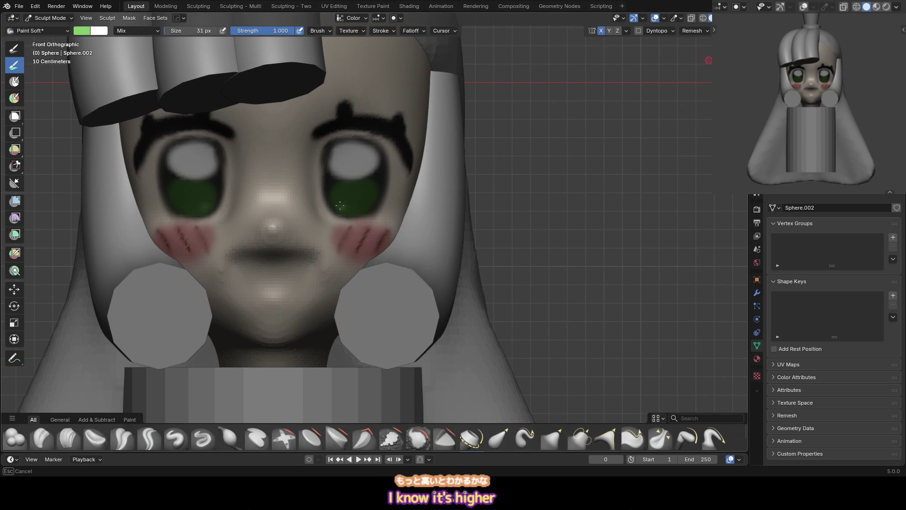
drag(342, 206, 351, 184)
key(ctrl+z)
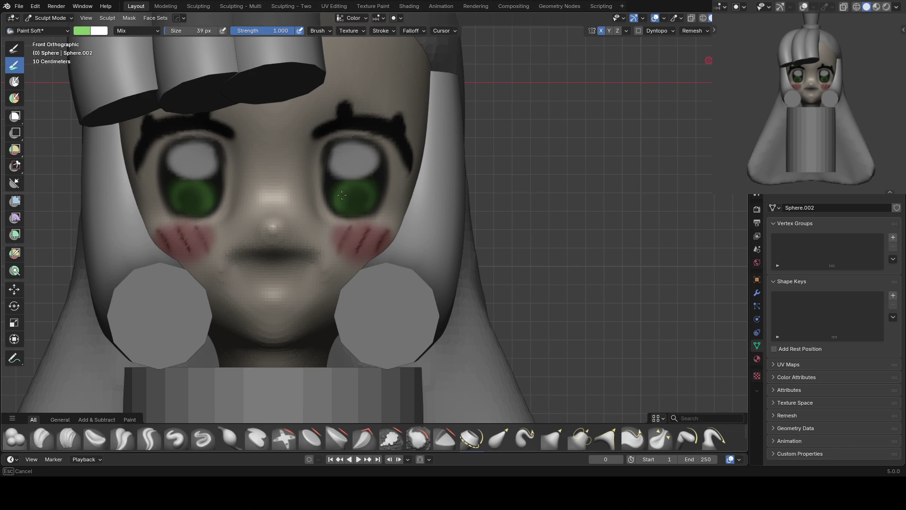
scroll(378, 266, down, 5)
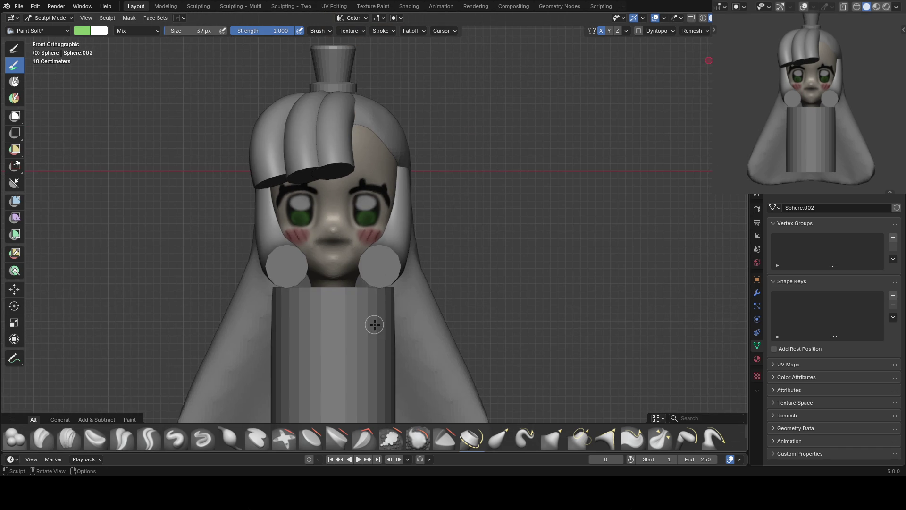
Enlarge the brush slightly and dab a small white dot on the face
scroll(371, 233, up, 1)
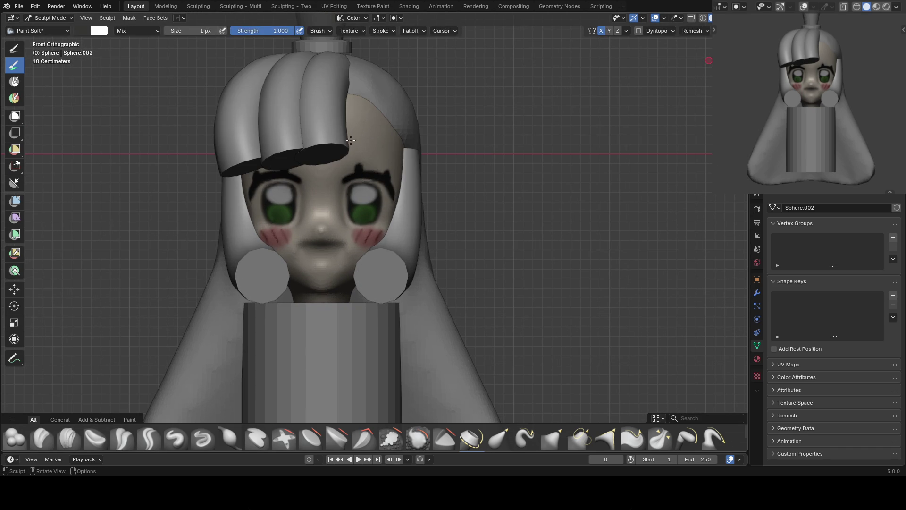
key(bracketright)
key(bracketright)
key(bracketright)
click(394, 120)
shift+middle_drag(396, 99, 411, 57)
Pick a red colour and paint the lips, then undo the stroke
right_click(351, 122)
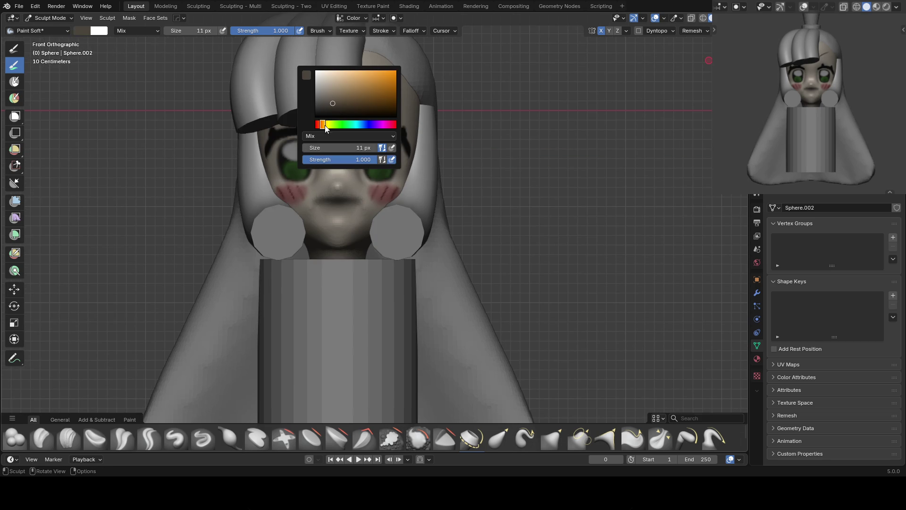
drag(326, 124, 317, 125)
click(339, 90)
click(355, 87)
drag(347, 207, 334, 211)
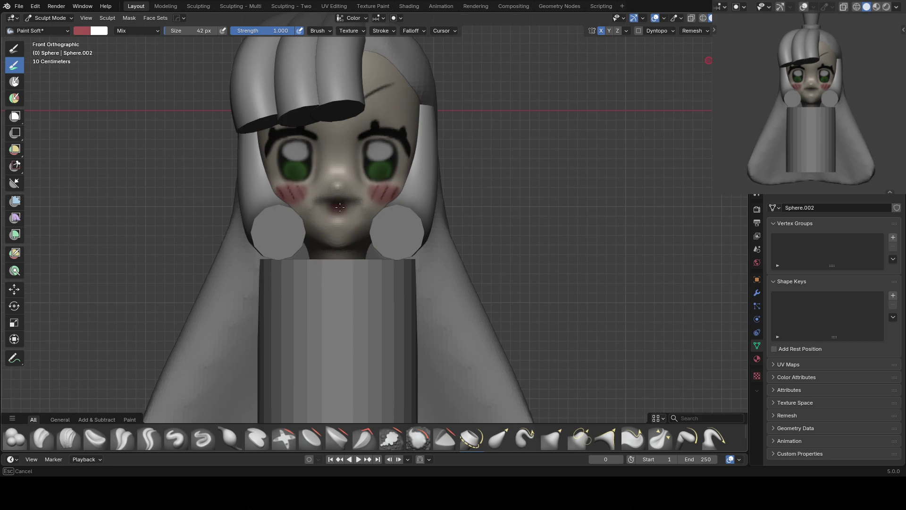
key(ctrl+z)
right_click(355, 122)
Pull the mouth and both eyes outward with the Grab brush to enlarge them
key(g)
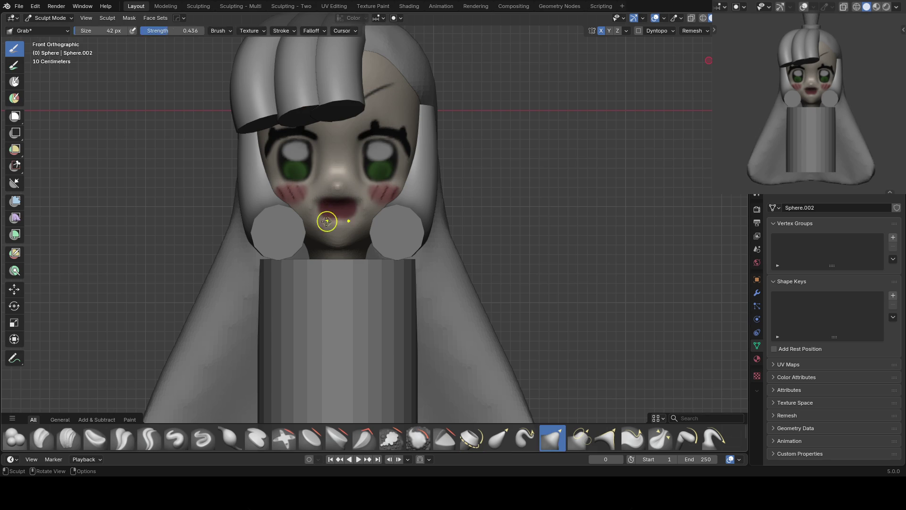
drag(339, 198, 334, 197)
key(bracketright)
key(bracketright)
mouse_move(310, 163)
mouse_down()
mouse_move(285, 159)
mouse_move(297, 138)
mouse_move(315, 155)
mouse_up()
key(bracketright)
key(bracketright)
drag(401, 156, 382, 174)
Reshape the mouth into a larger, rounder open smile with a smaller Grab brush
scroll(382, 174, up, 3)
key(bracketleft)
key(bracketleft)
key(bracketleft)
key(bracketleft)
key(bracketleft)
key(bracketleft)
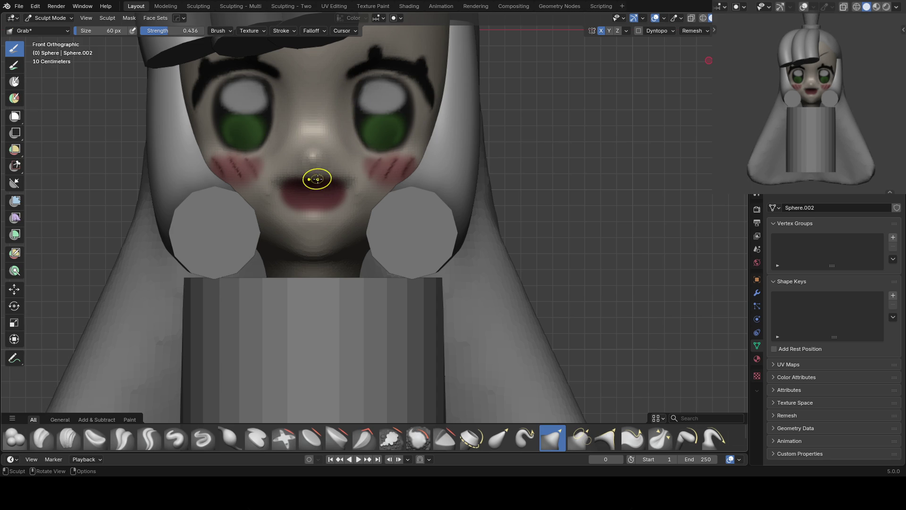
scroll(311, 172, up, 1)
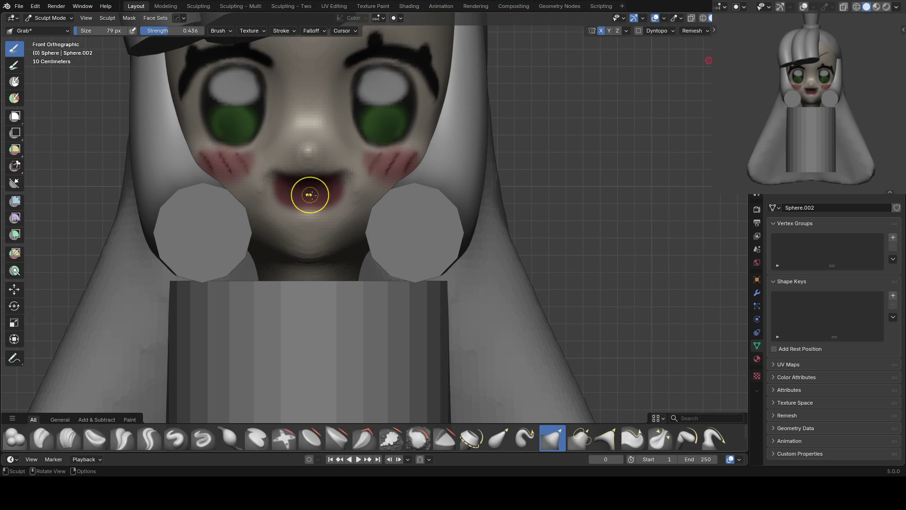
shift+middle_drag(304, 190, 314, 175)
key(g)
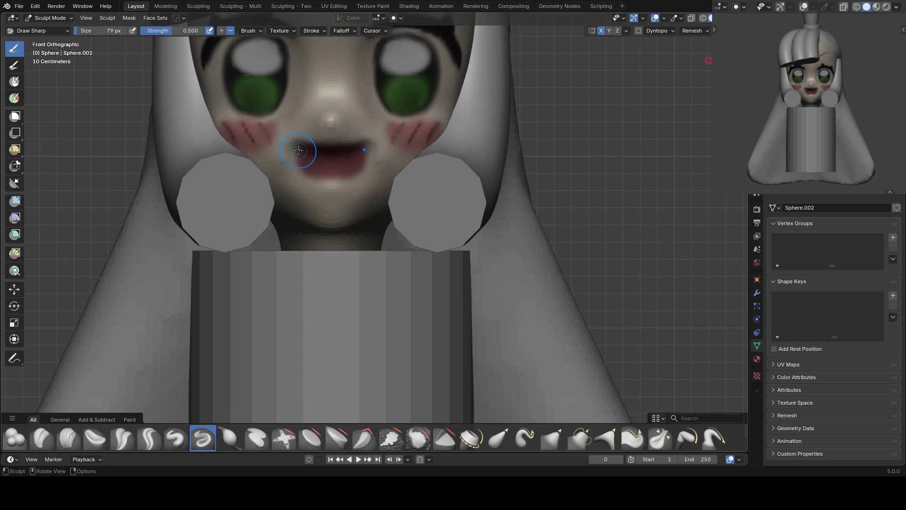
key(g)
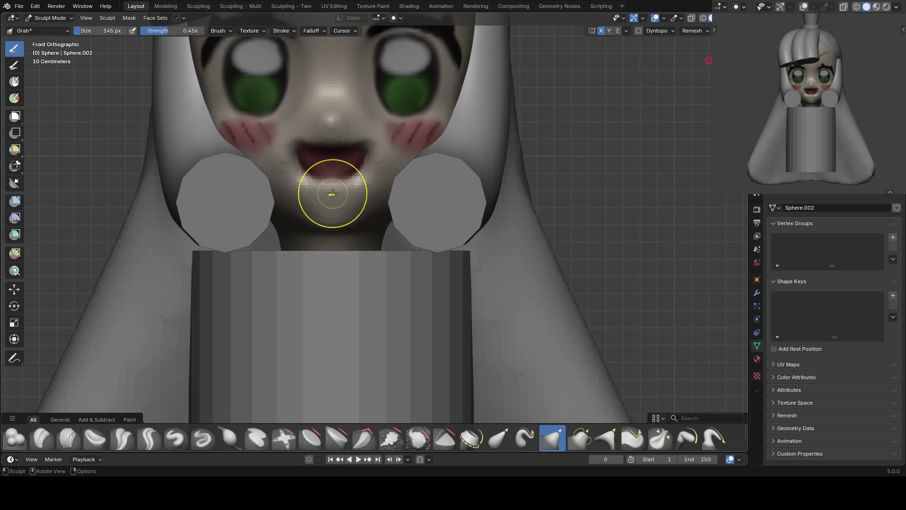
mouse_move(306, 183)
mouse_down()
mouse_move(348, 151)
mouse_move(330, 141)
mouse_up()
mouse_move(326, 178)
middle_down()
mouse_move(359, 234)
mouse_move(448, 243)
middle_up()
key(shift+t)
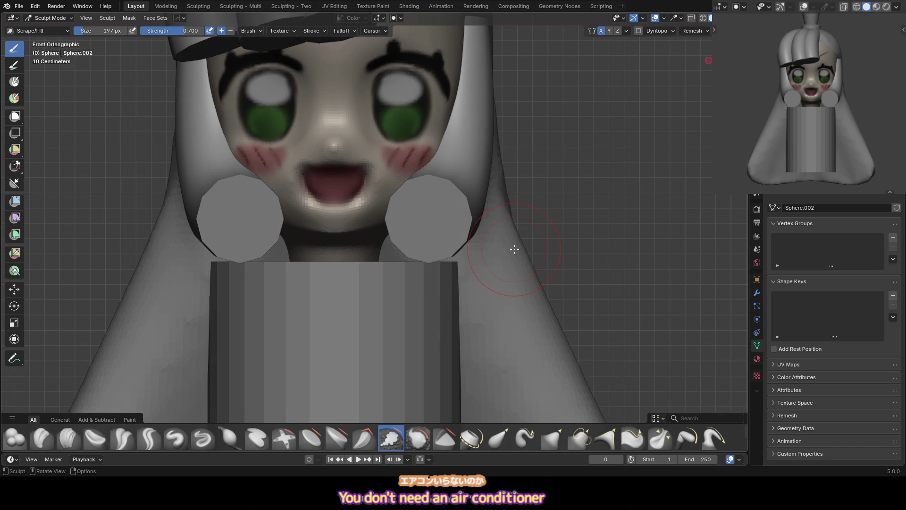
scroll(375, 145, down, 3)
key(ctrl+Tab)
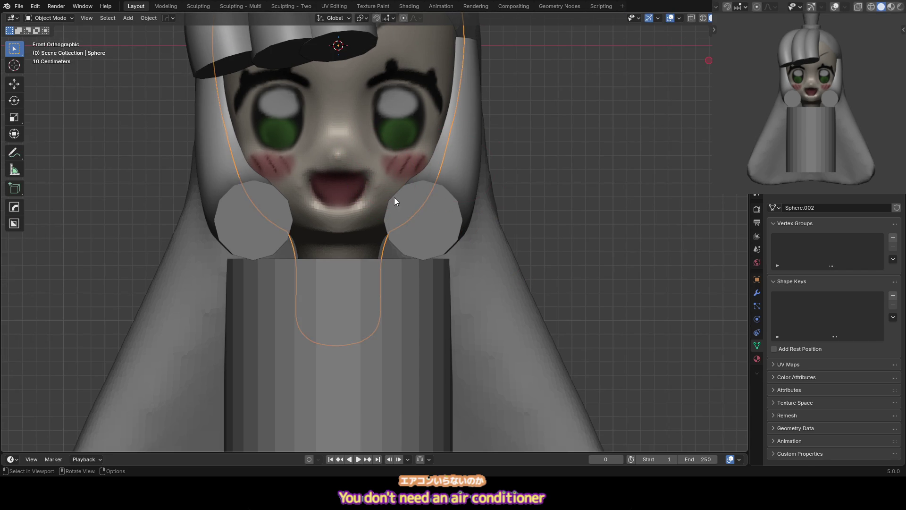
Move the right hair strand's lower end point outward along the X axis
click(467, 146)
key(Tab)
drag(360, 252, 431, 215)
key(g)
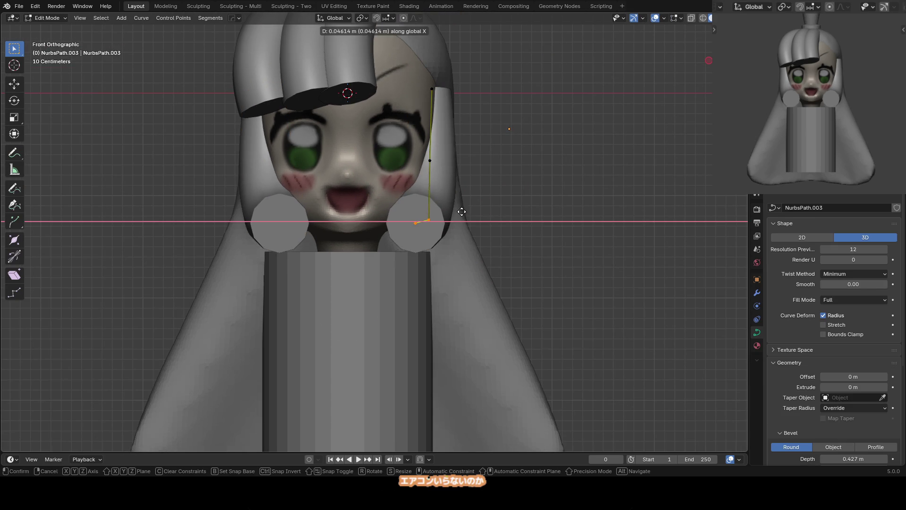
key(Escape)
key(g)
key(x)
click(445, 227)
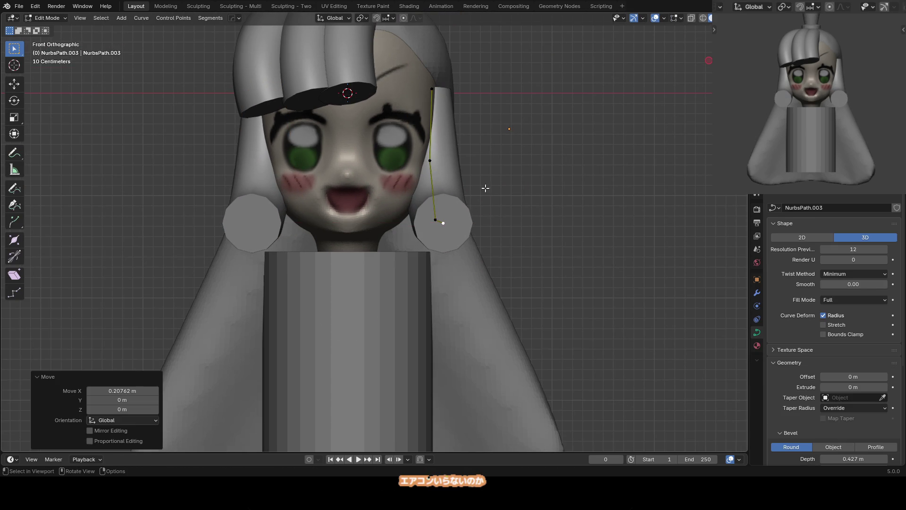
key(Tab)
Sculpt the face's cheeks and mouth fuller using Inflate, Scrape/Fill and Grab brushes
click(395, 205)
key(ctrl+Tab)
key(f)
click(298, 206)
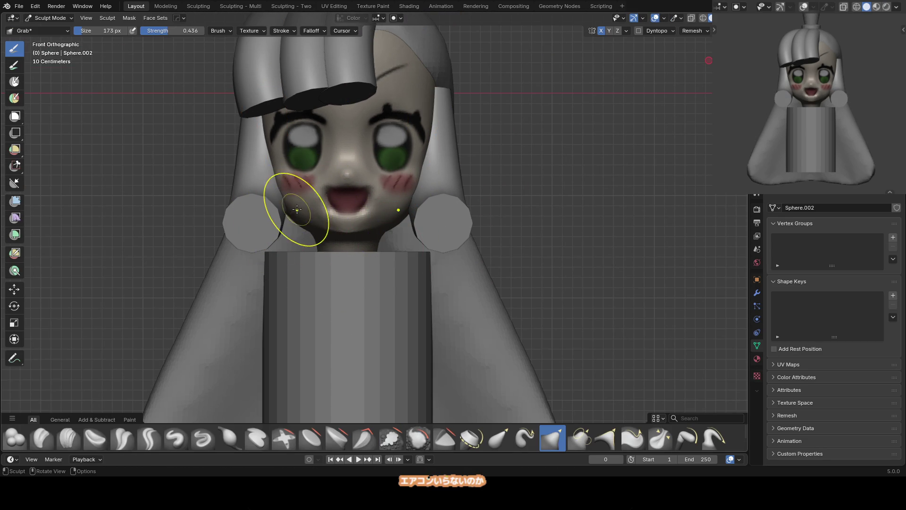
mouse_move(289, 214)
middle_down()
mouse_move(353, 230)
mouse_move(324, 231)
mouse_move(299, 211)
middle_up()
key(i)
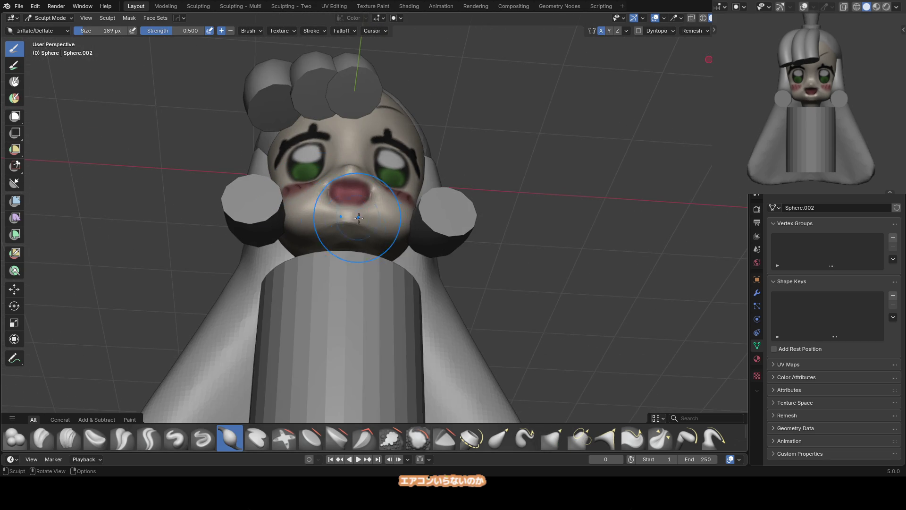
key(shift+t)
alt+middle_drag(364, 234, 339, 222)
key(g)
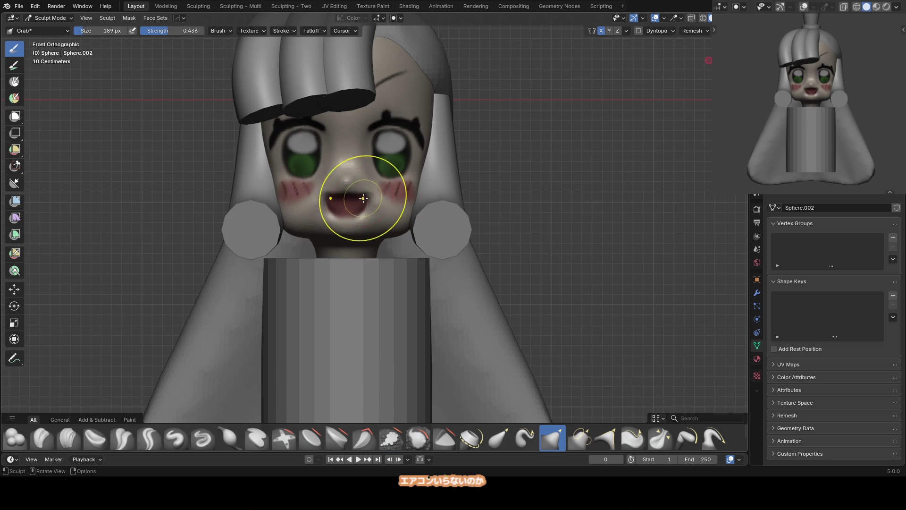
middle_drag(286, 209, 304, 227)
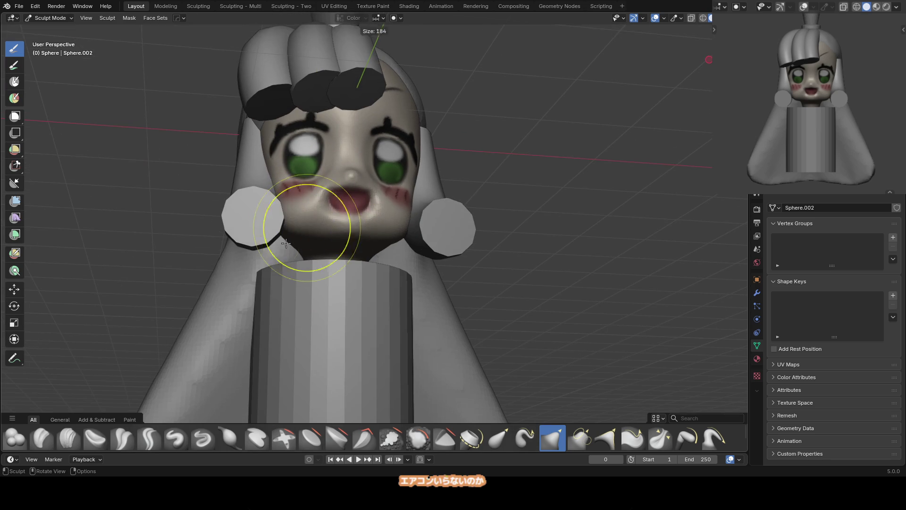
key(i)
alt+middle_drag(294, 189, 316, 216)
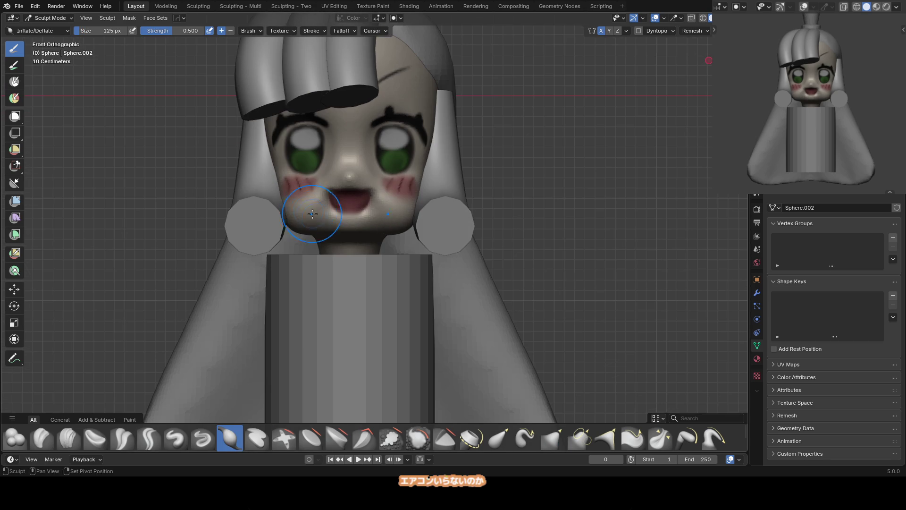
key(g)
Pull the left eye's outline up and outward with a smaller Grab brush
key(f)
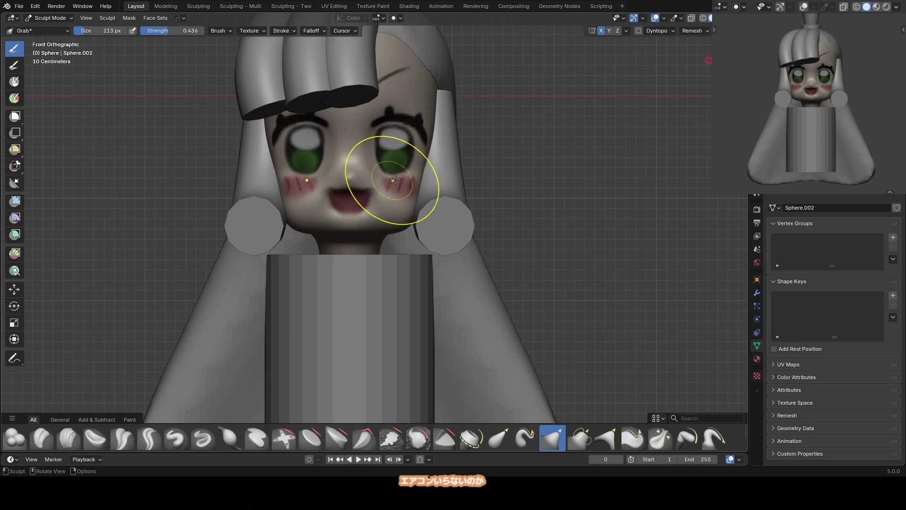
click(373, 224)
key(f)
click(302, 177)
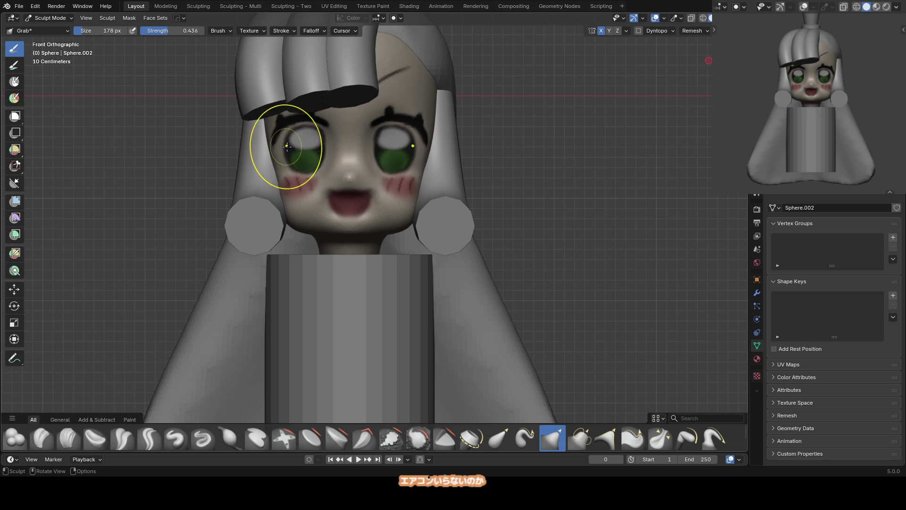
mouse_move(294, 168)
mouse_down()
mouse_move(263, 141)
mouse_move(283, 151)
mouse_up()
key(f)
click(441, 95)
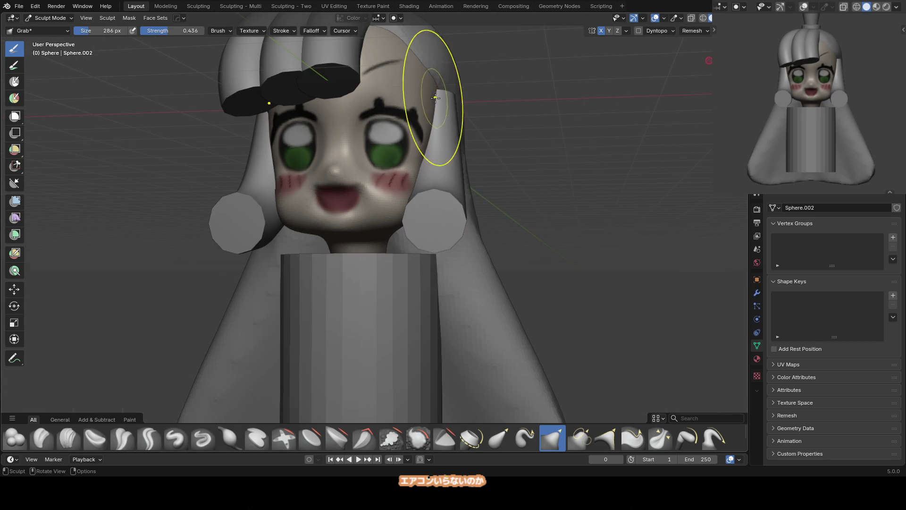
Shift the right hair strand's points sideways along the X axis
key(ctrl+Tab)
click(456, 198)
key(Tab)
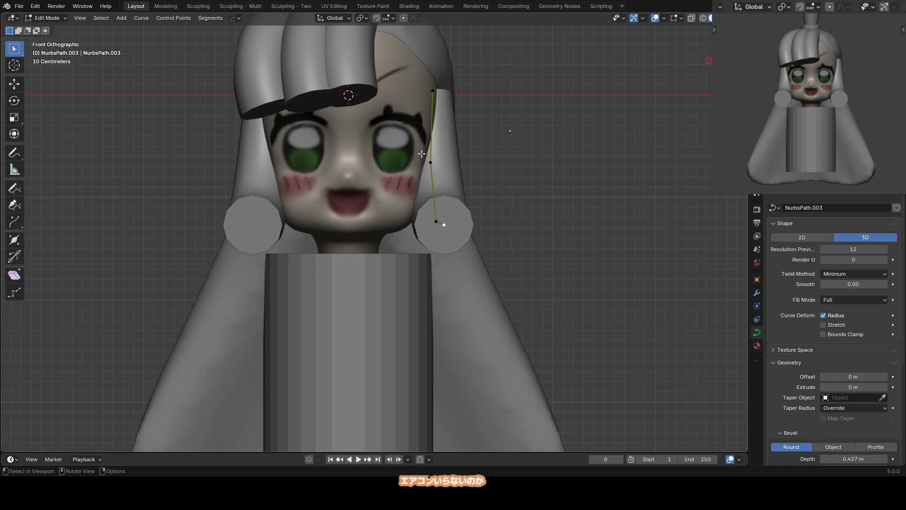
key(g)
key(x)
click(462, 188)
mouse_move(461, 208)
middle_down()
mouse_move(417, 161)
mouse_move(383, 172)
middle_up()
key(Tab)
Isolate the head and smooth its cheeks and jaw underside with Inflate and Scrape/Fill
key(KP_Divide)
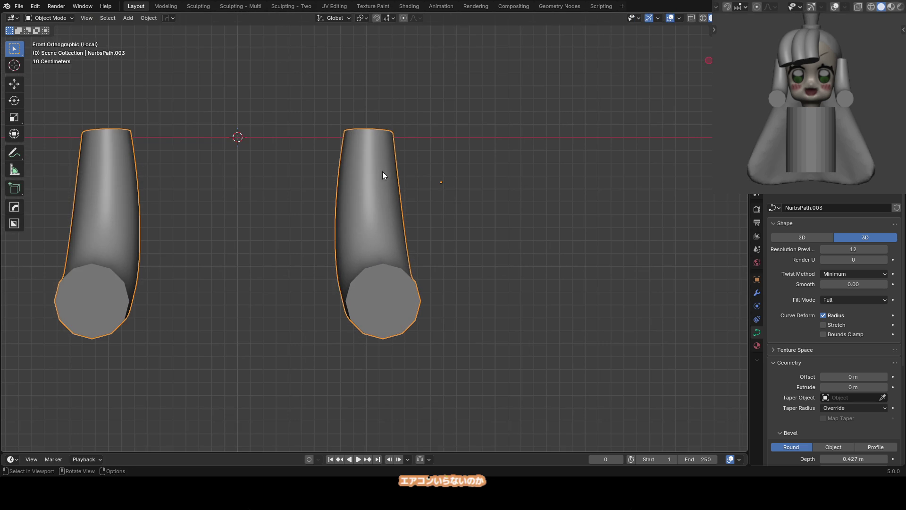
key(KP_Divide)
click(395, 174)
key(KP_Divide)
key(ctrl+Tab)
mouse_move(439, 180)
middle_down()
mouse_move(410, 192)
mouse_move(433, 188)
middle_up()
key(i)
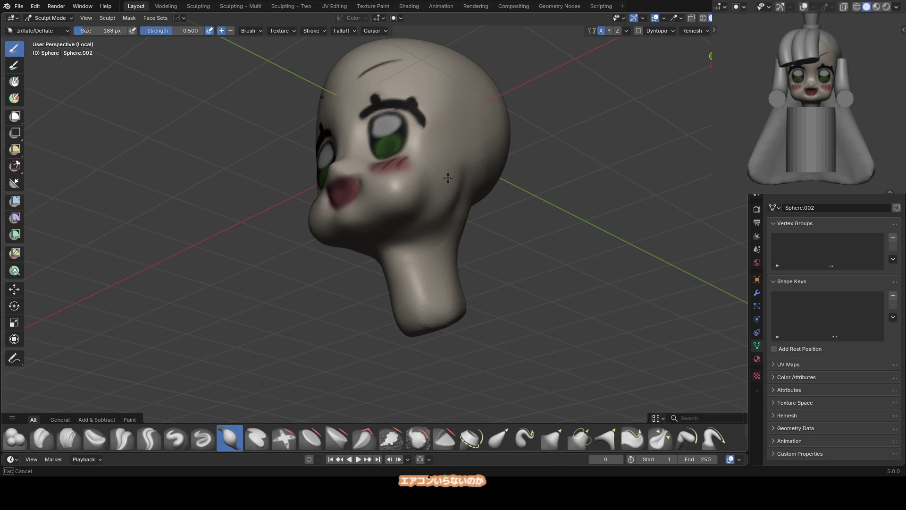
key(shift+t)
mouse_move(417, 196)
middle_down()
mouse_move(405, 203)
mouse_move(408, 179)
mouse_move(437, 177)
middle_up()
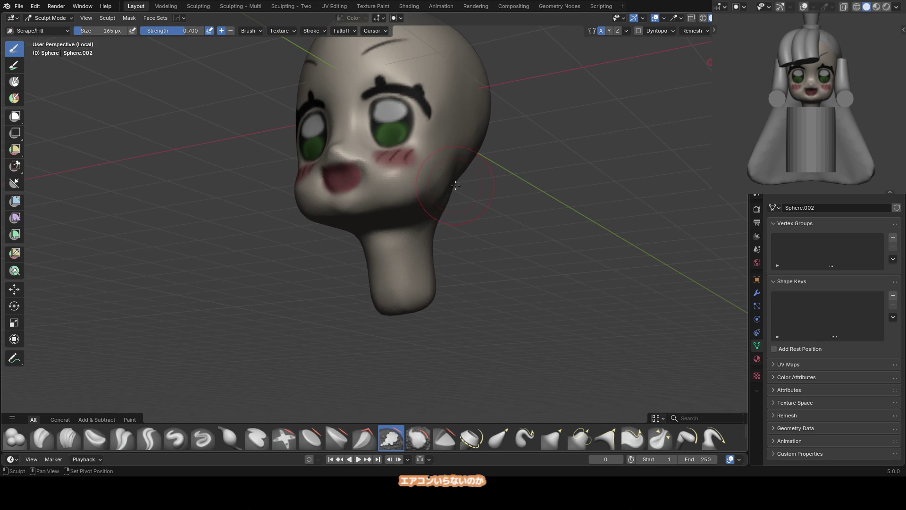
key(i)
key(i)
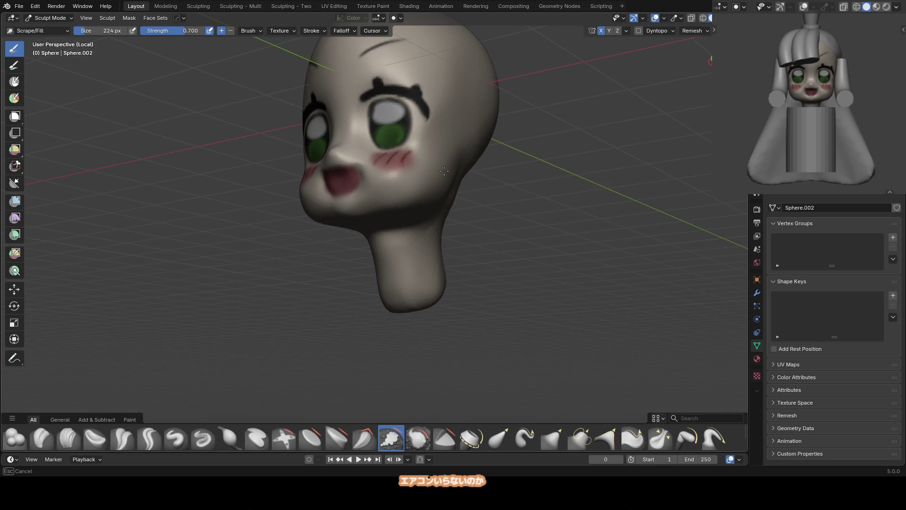
alt+middle_drag(442, 170, 456, 165)
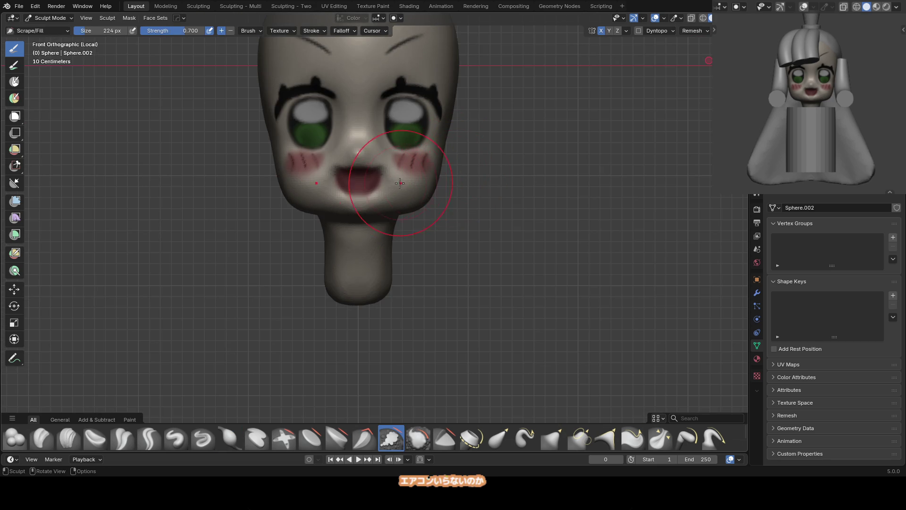
scroll(407, 181, up, 2)
key(shift+p)
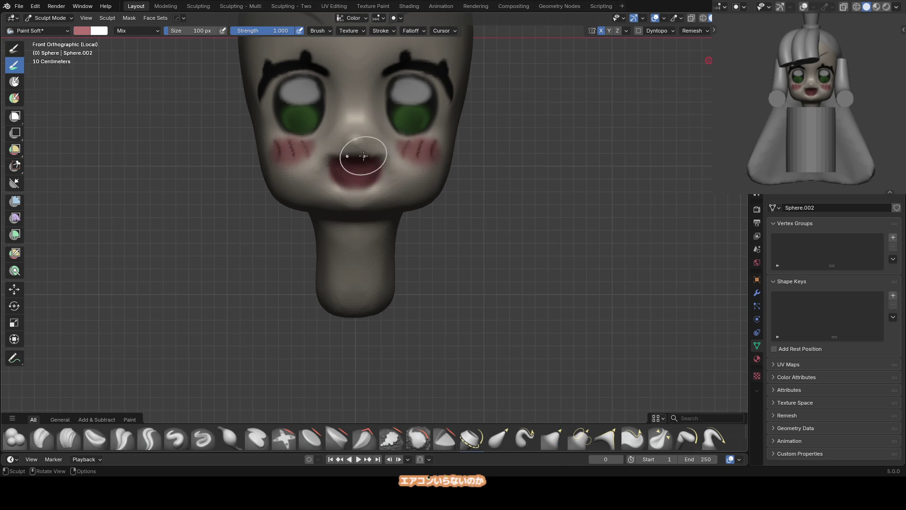
Pick a brighter pink and paint it onto the mouth
right_click(363, 156)
shift+middle_drag(370, 178, 375, 196)
mouse_move(340, 185)
mouse_down()
mouse_move(350, 182)
mouse_move(347, 195)
mouse_up()
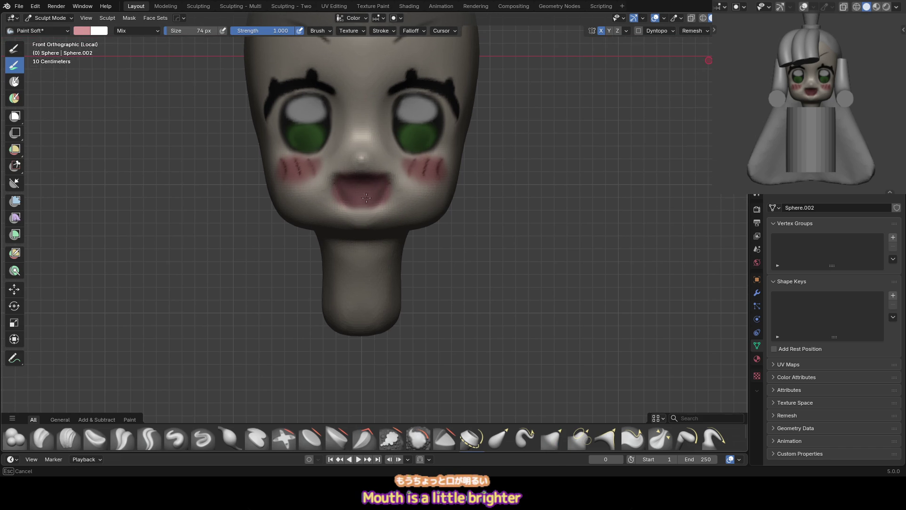
Sculpt around the lower lip and chin with Draw, Grab, Scrape/Fill and Inflate brushes
key(x)
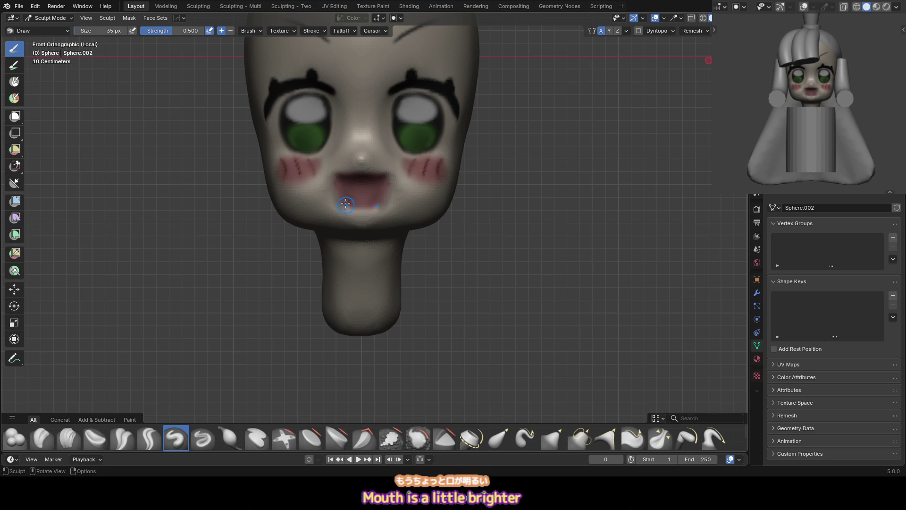
mouse_move(348, 213)
middle_down()
mouse_move(335, 179)
mouse_move(332, 190)
middle_up()
key(v)
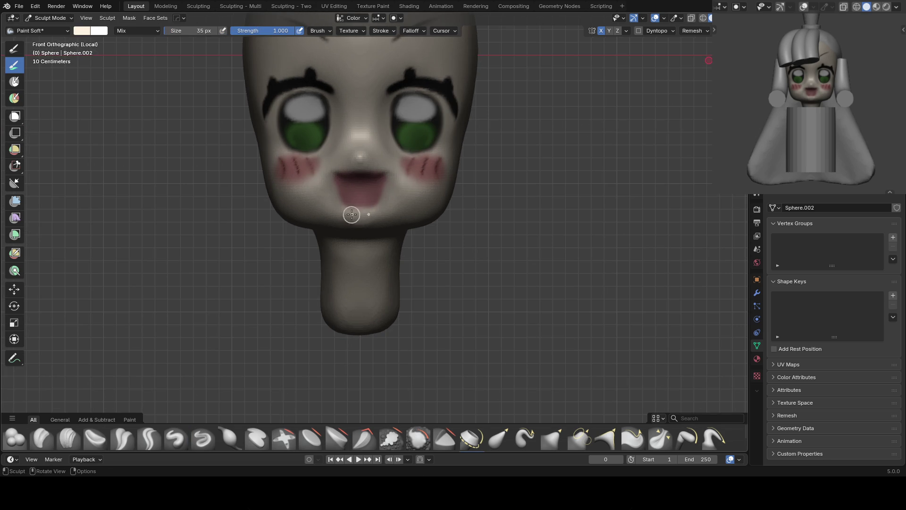
key(x)
click(329, 183)
scroll(363, 218, down, 1)
key(g)
middle_drag(278, 183, 302, 175)
key(shift+t)
key(i)
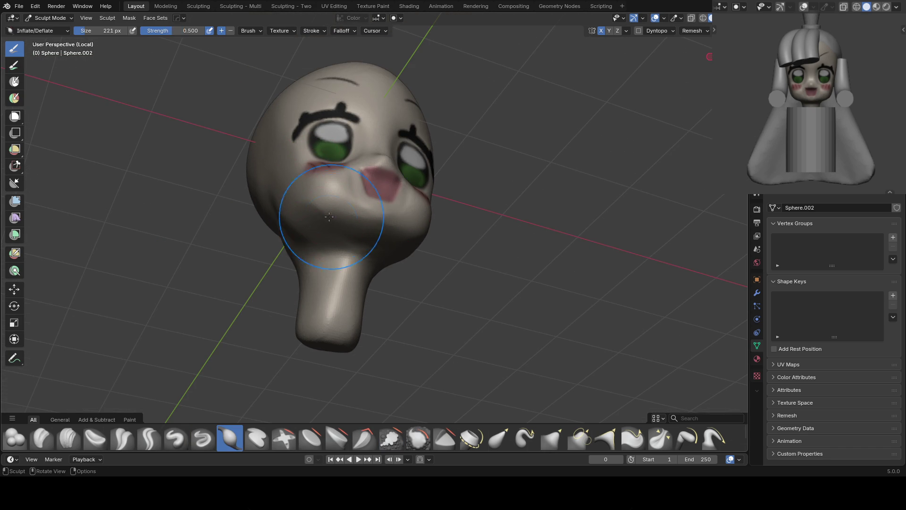
Tweak the right cheek with a small Grab brush, show the full character, and exit to Object Mode
middle_drag(334, 244, 321, 213)
key(g)
key(bracketleft)
key(bracketleft)
key(bracketleft)
key(KP_Divide)
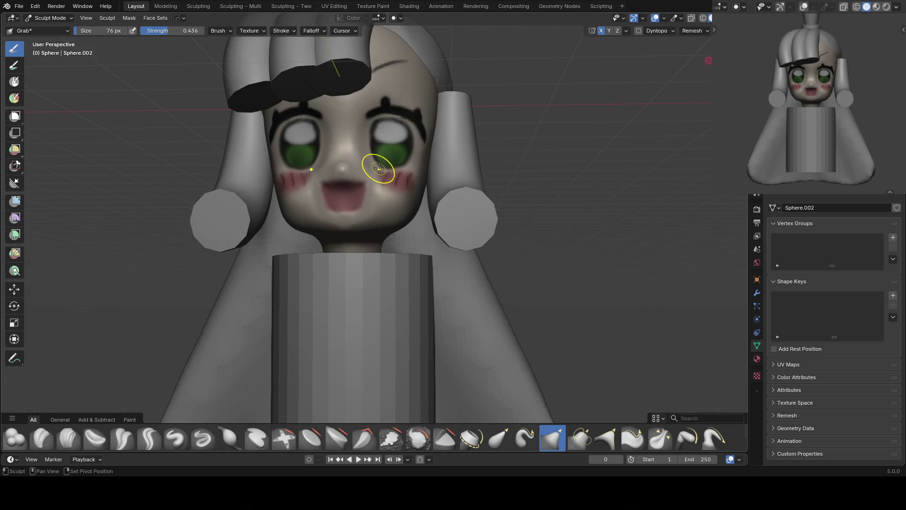
mouse_move(374, 166)
shift+middle_down()
mouse_move(446, 171)
mouse_move(293, 182)
mouse_move(283, 157)
shift+middle_up()
key(bracketright)
key(bracketright)
key(bracketright)
key(bracketright)
key(bracketright)
key(bracketright)
key(f)
click(372, 157)
scroll(372, 157, down, 4)
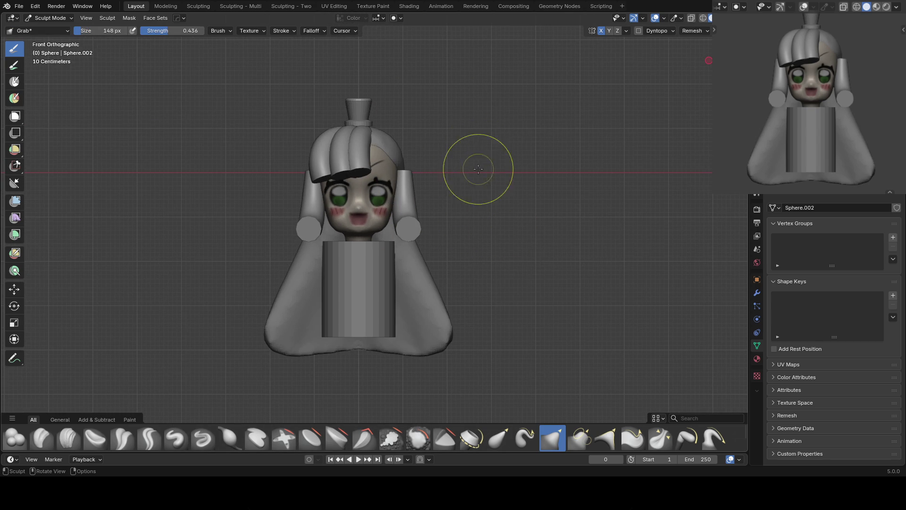
scroll(470, 187, up, 1)
key(ctrl+Tab)
shift+middle_drag(445, 141, 437, 160)
Add a small UV sphere and position it at the upper right of the head
key(q)
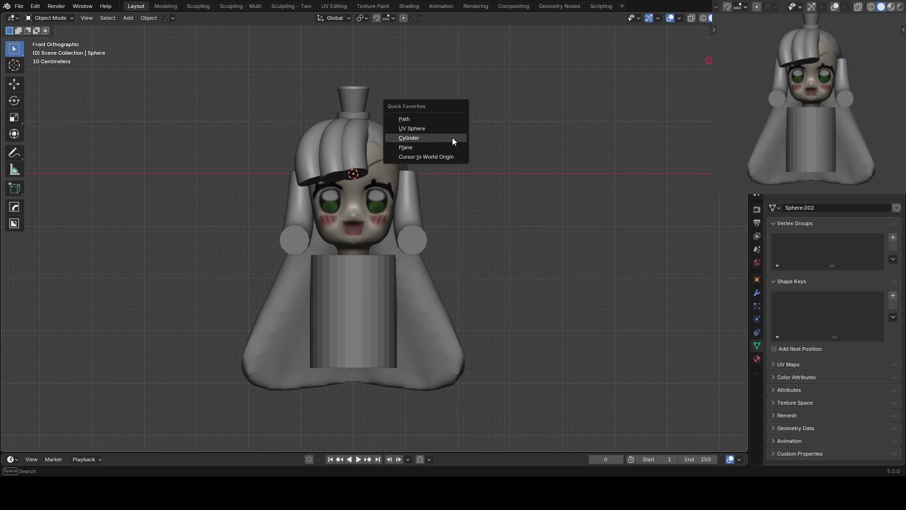
click(454, 137)
key(s)
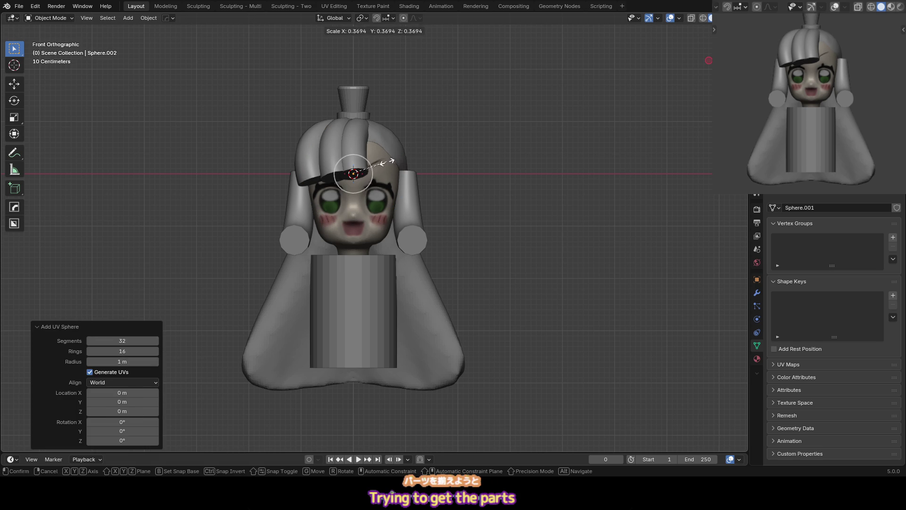
click(383, 168)
key(g)
click(435, 135)
key(KP_3)
key(g)
click(471, 151)
key(KP_1)
Mirror the sphere across the head on the X axis to make a matching bun
key(shift+alt+x)
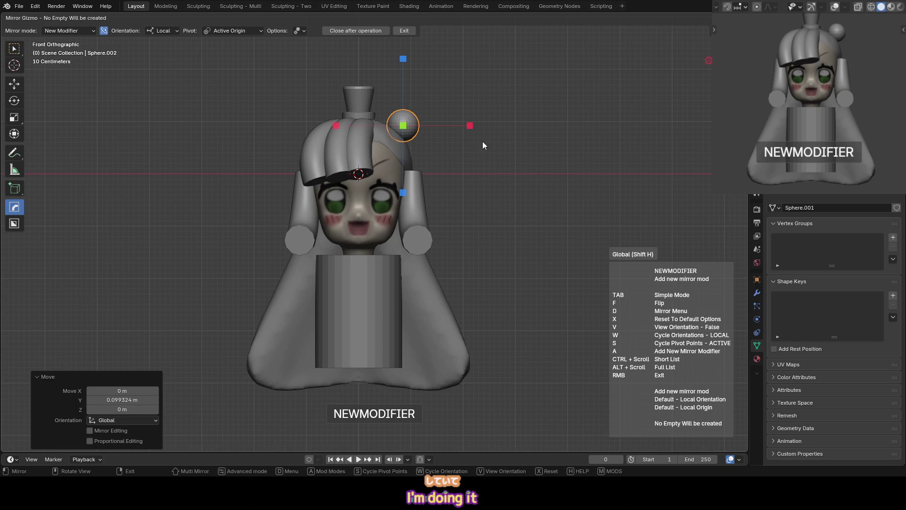
click(404, 188)
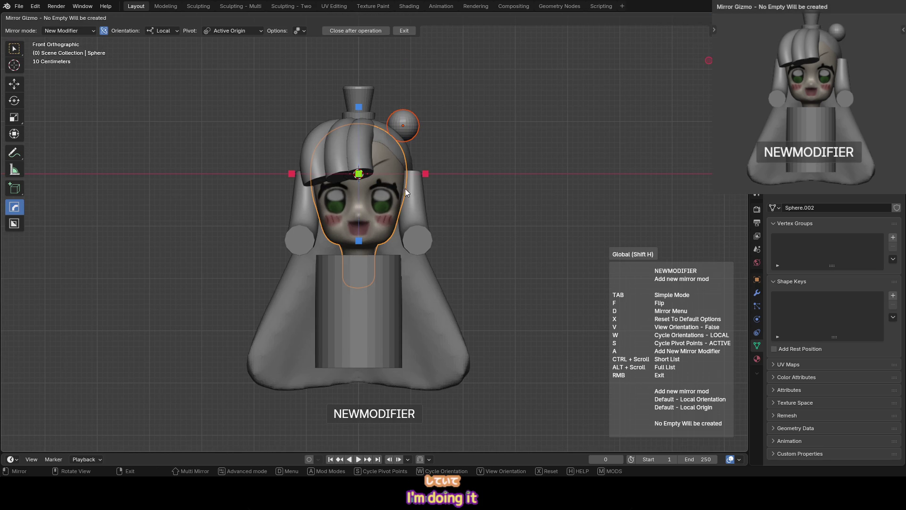
click(429, 169)
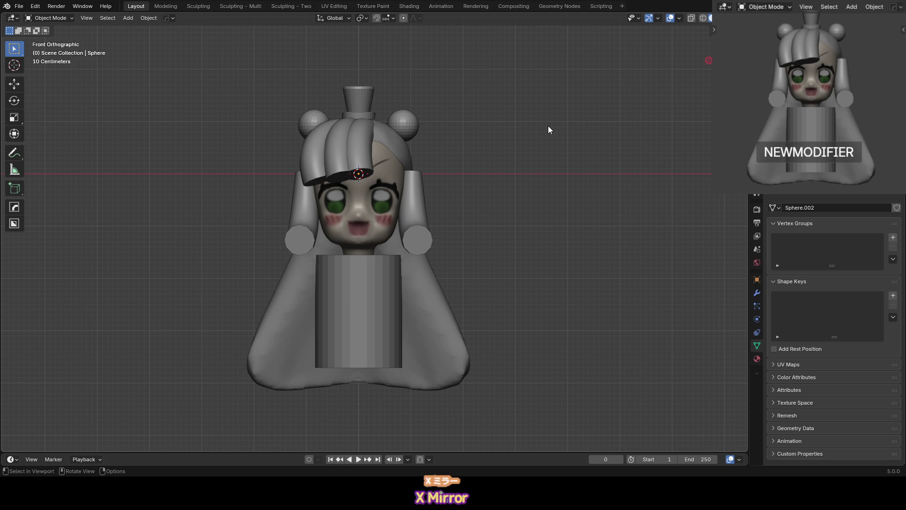
scroll(407, 239, up, 2)
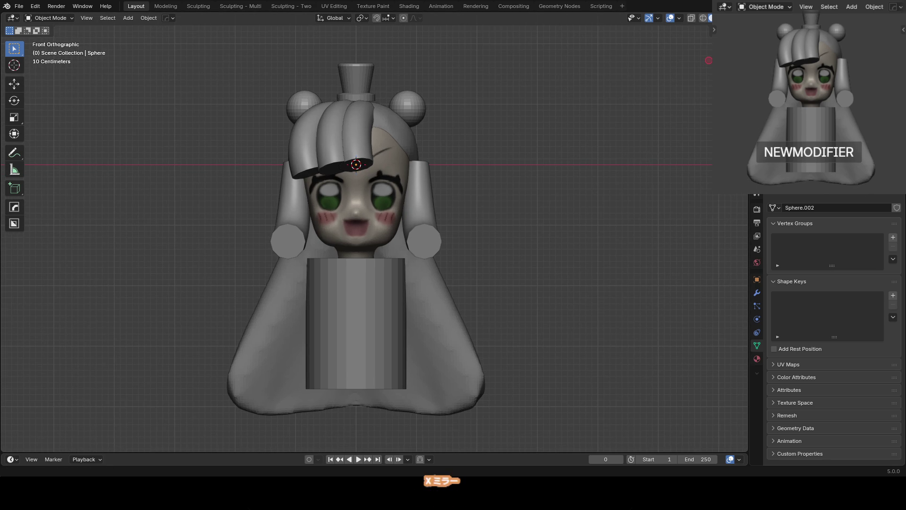
Paint the ear bun a pale purple with the Paint Soft brush
click(417, 101)
key(ctrl+Tab)
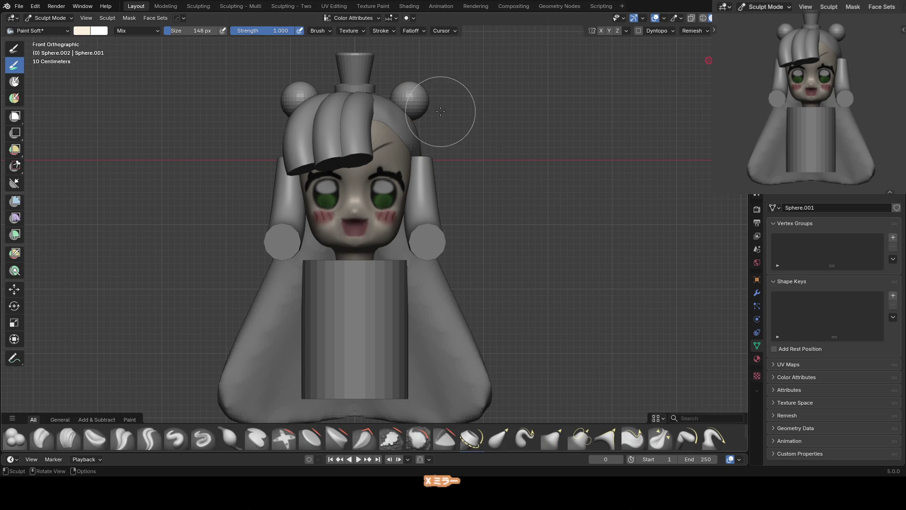
right_click(440, 111)
mouse_move(435, 83)
mouse_down()
mouse_move(412, 94)
mouse_move(425, 78)
mouse_move(486, 100)
mouse_up()
right_click(461, 77)
click(421, 29)
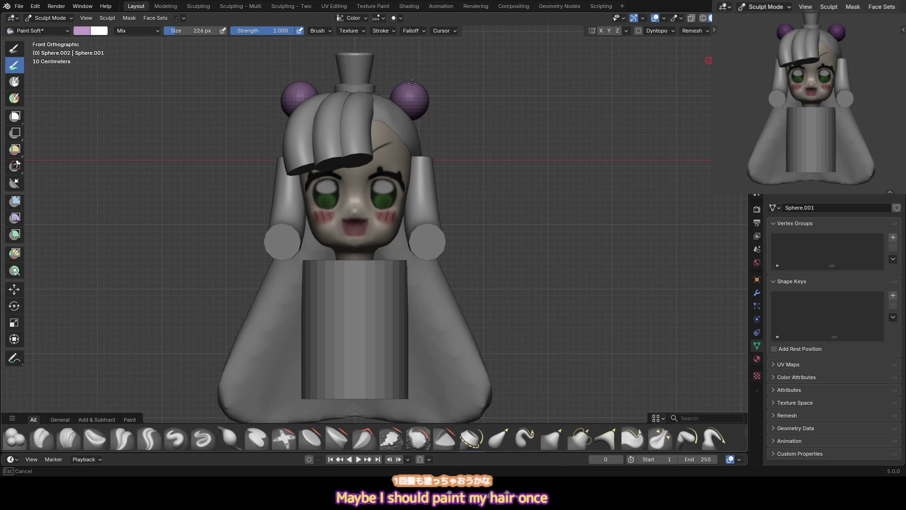
Paint the long hair purple from top to bottom
key(alt+q)
drag(415, 114, 336, 150)
click(368, 216)
mouse_move(369, 216)
mouse_down()
mouse_move(330, 293)
mouse_move(415, 302)
mouse_up()
mouse_move(415, 302)
middle_down()
mouse_move(446, 272)
mouse_move(425, 264)
middle_up()
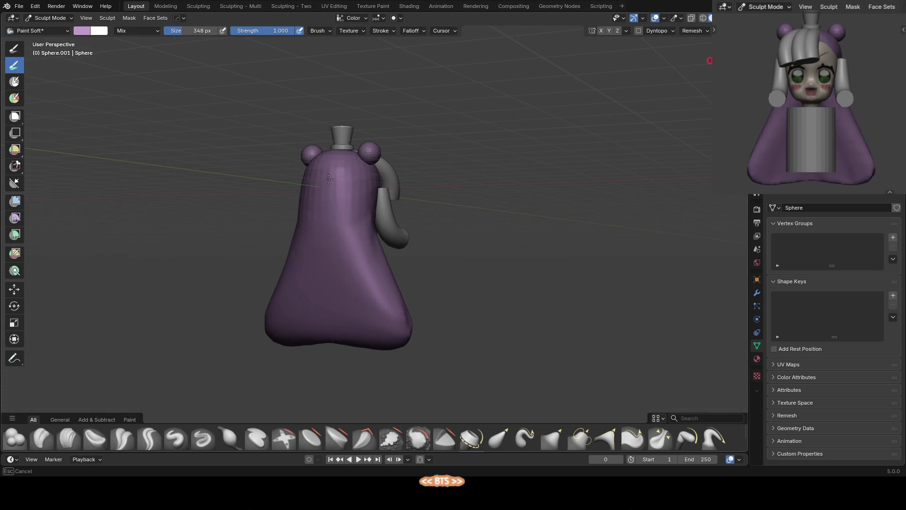
key(KP_1)
Paint the lower hair blue so it fades from purple toward the bottom
right_click(401, 122)
drag(401, 126, 384, 131)
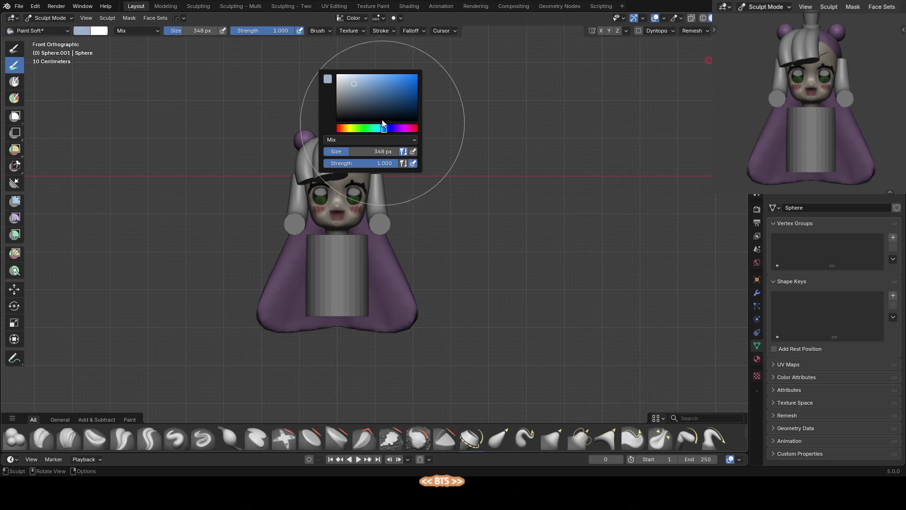
mouse_move(314, 337)
mouse_down()
mouse_move(283, 325)
mouse_move(434, 348)
mouse_up()
shift+middle_drag(453, 234, 455, 192)
key(ctrl+z)
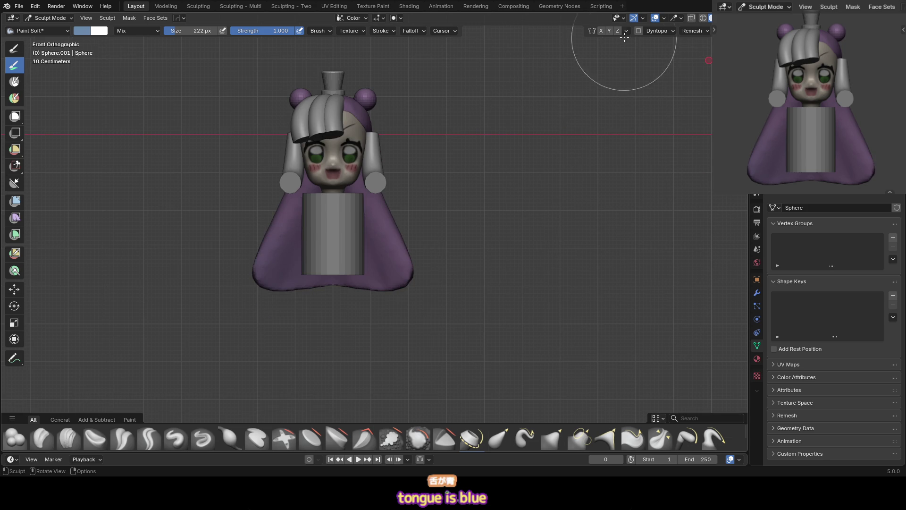
key(ctrl+shift+z)
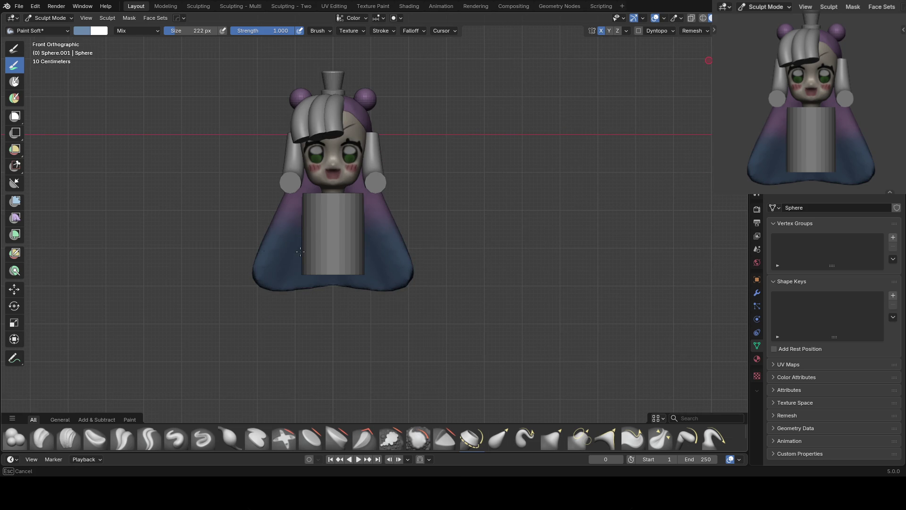
mouse_move(507, 233)
alt+middle_down()
mouse_move(430, 209)
mouse_move(413, 229)
alt+middle_up()
key(i)
middle_drag(350, 226, 372, 273)
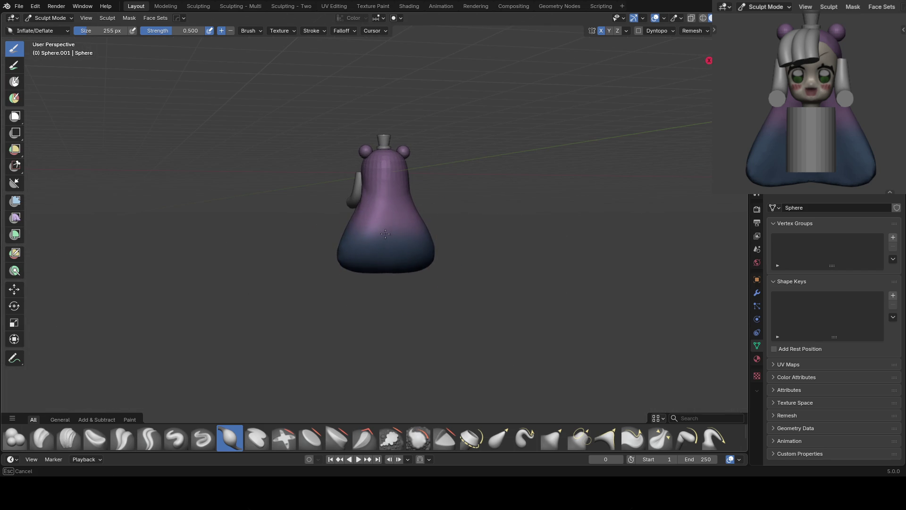
Leave sculpting, select the face object and save the project as 20_slime.blend
key(shift+t)
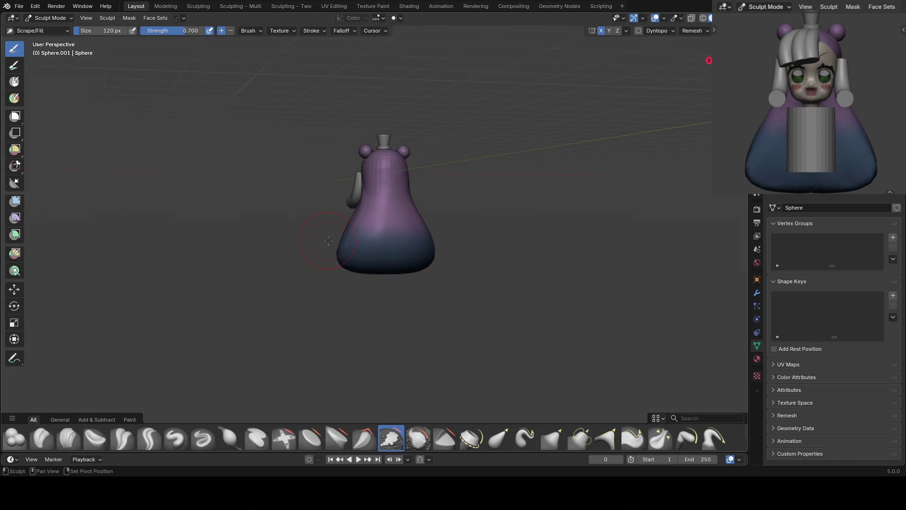
key(KP_1)
scroll(405, 201, up, 5)
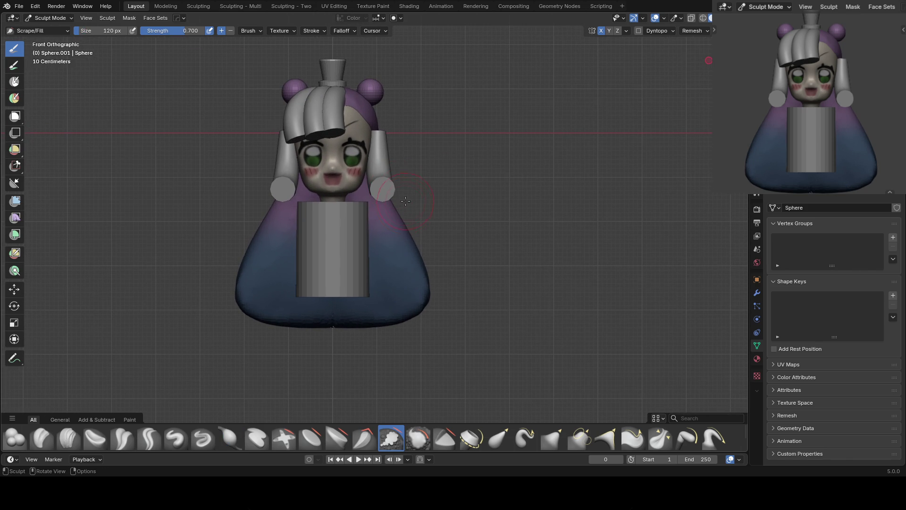
key(alt+q)
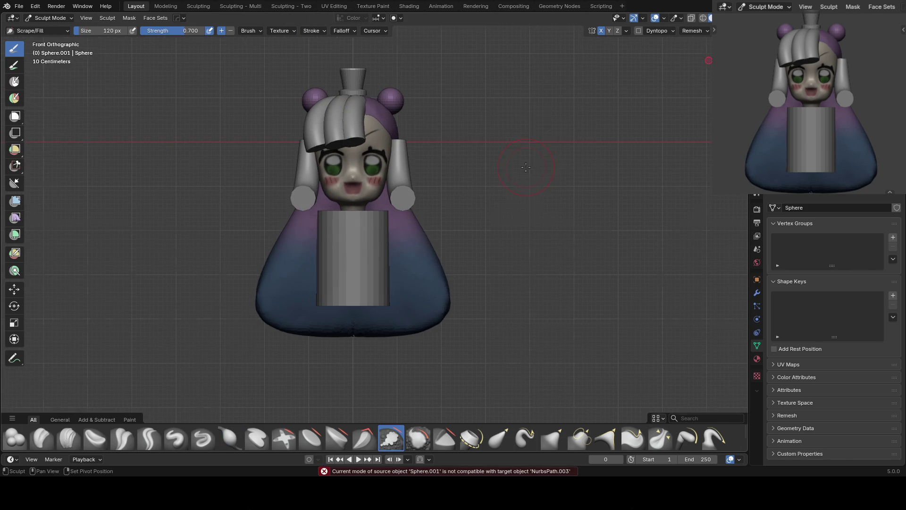
key(ctrl+Tab)
click(380, 184)
key(ctrl+s)
scroll(390, 226, up, 3)
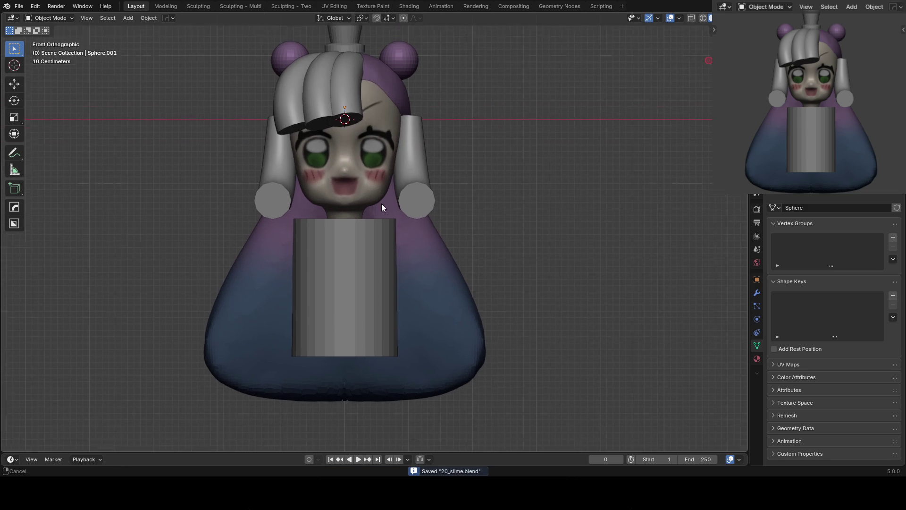
Sculpt around the eyes with a small Grab brush and the Inflate brush
key(ctrl+Tab)
middle_drag(393, 156, 358, 183)
key(g)
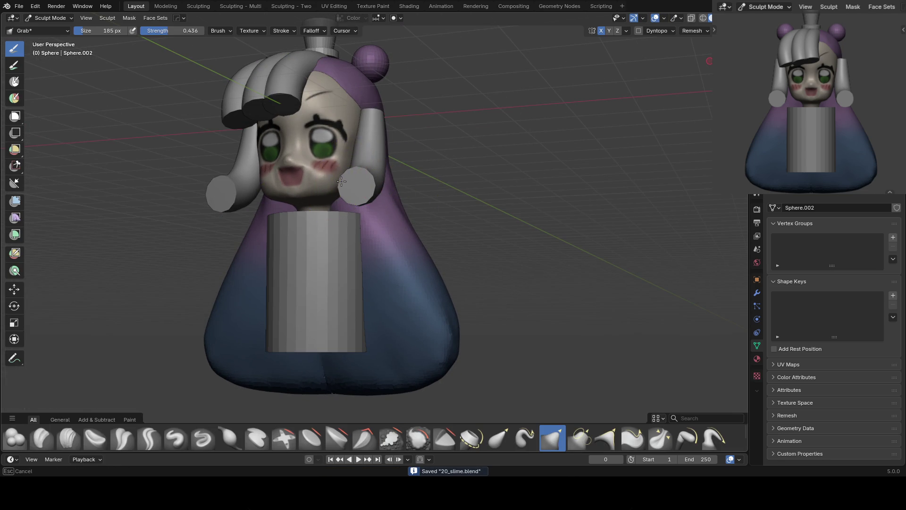
key(KP_1)
key(f)
click(293, 182)
scroll(293, 183, up, 3)
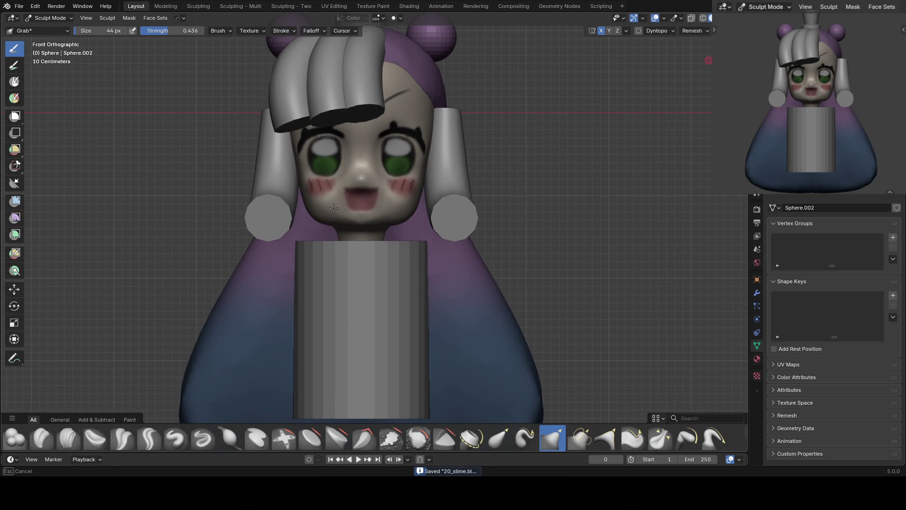
scroll(364, 188, up, 2)
key(i)
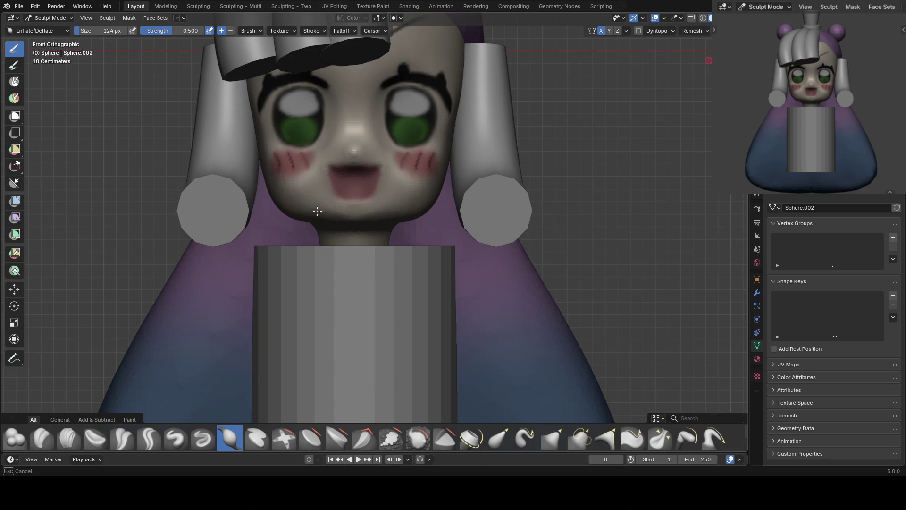
scroll(363, 196, up, 1)
Refine the cheeks with Grab and Inflate brushes, then return to Object Mode
key(g)
mouse_move(350, 188)
middle_down()
mouse_move(327, 196)
mouse_move(318, 217)
mouse_move(320, 208)
middle_up()
key(KP_1)
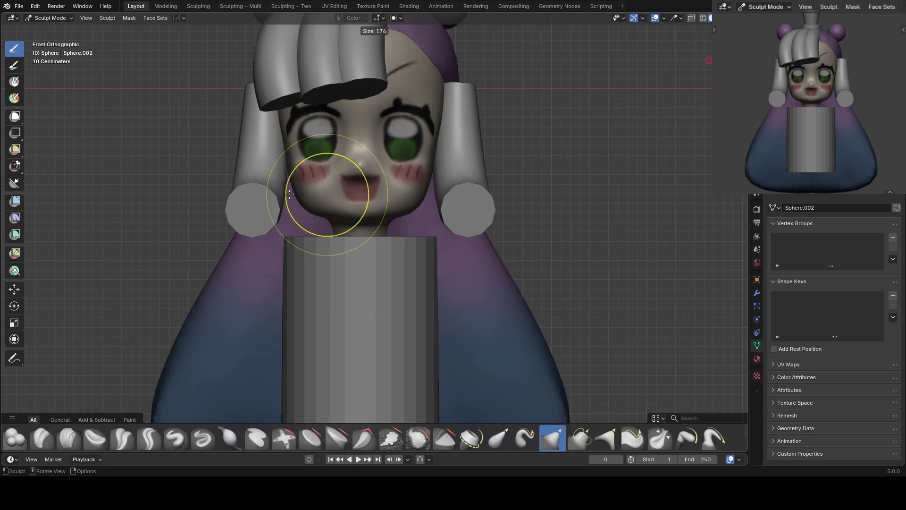
key(i)
key(g)
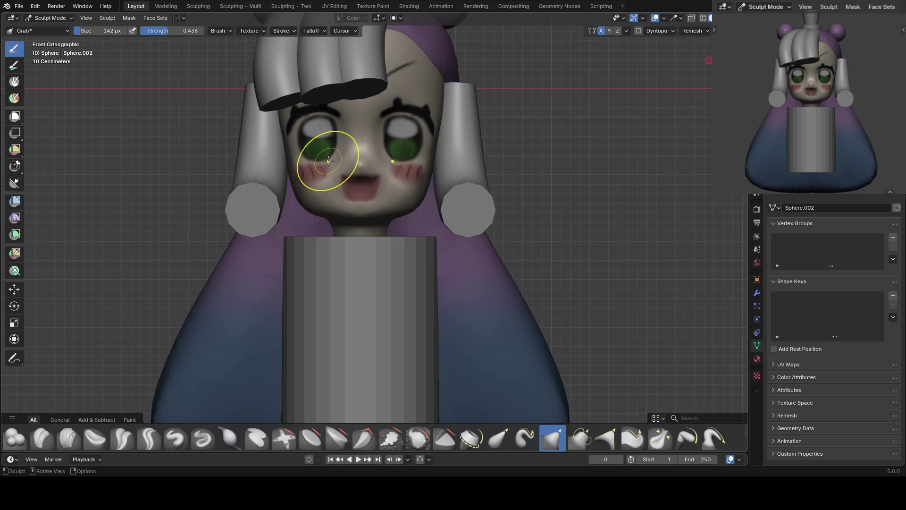
shift+middle_drag(397, 150, 405, 153)
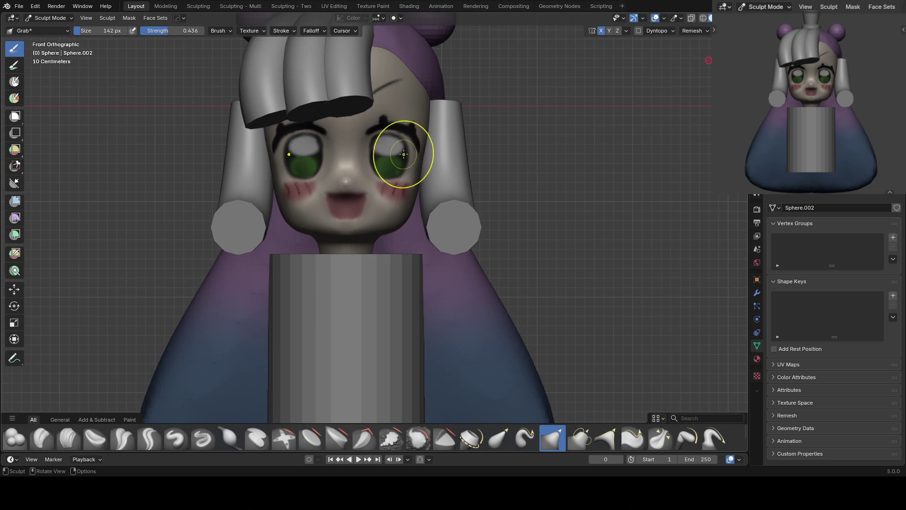
key(bracketleft)
key(bracketleft)
key(bracketleft)
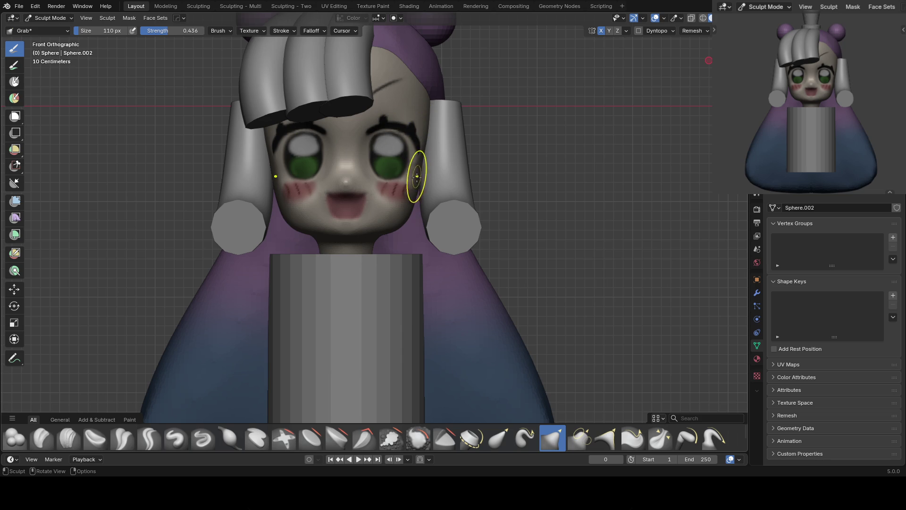
key(ctrl+Tab)
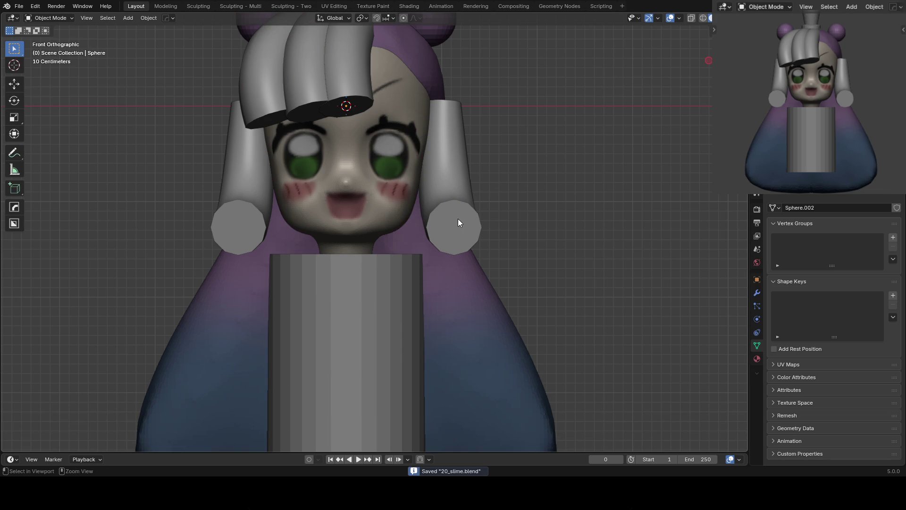
Sculpt the long hair with an enlarged brush to puff out its top and back
mouse_move(458, 219)
middle_down()
mouse_move(360, 162)
mouse_move(401, 86)
mouse_move(439, 134)
mouse_move(398, 137)
mouse_move(418, 100)
mouse_move(441, 84)
middle_up()
click(406, 89)
key(ctrl+Tab)
click(418, 110)
key(bracketright)
key(bracketright)
key(bracketright)
mouse_move(431, 117)
middle_down()
mouse_move(467, 118)
mouse_move(447, 133)
middle_up()
key(bracketright)
key(bracketright)
key(bracketright)
middle_drag(451, 78, 406, 94)
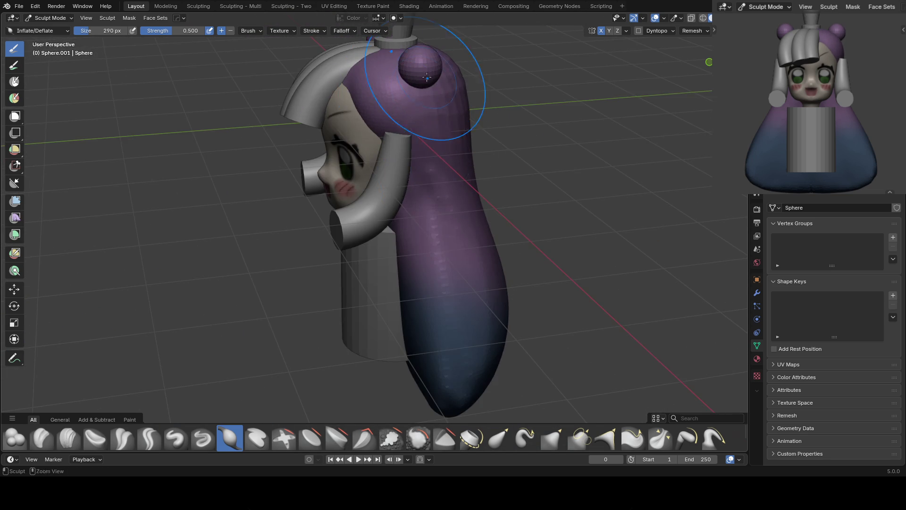
scroll(426, 87, down, 5)
scroll(425, 253, up, 4)
mouse_move(425, 252)
middle_down()
mouse_move(455, 206)
mouse_move(463, 149)
mouse_move(443, 114)
middle_up()
Smooth the top of the hair from the front with a resized Grab brush
key(g)
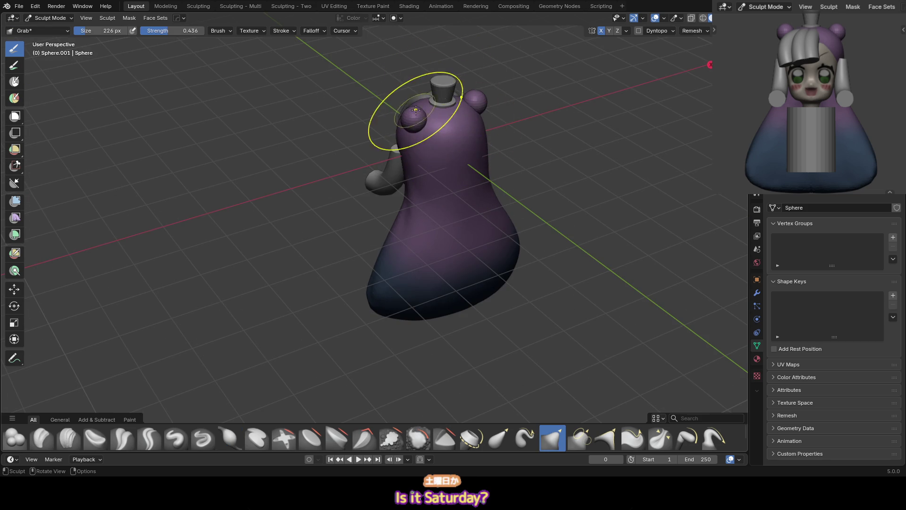
key(KP_1)
scroll(416, 142, down, 2)
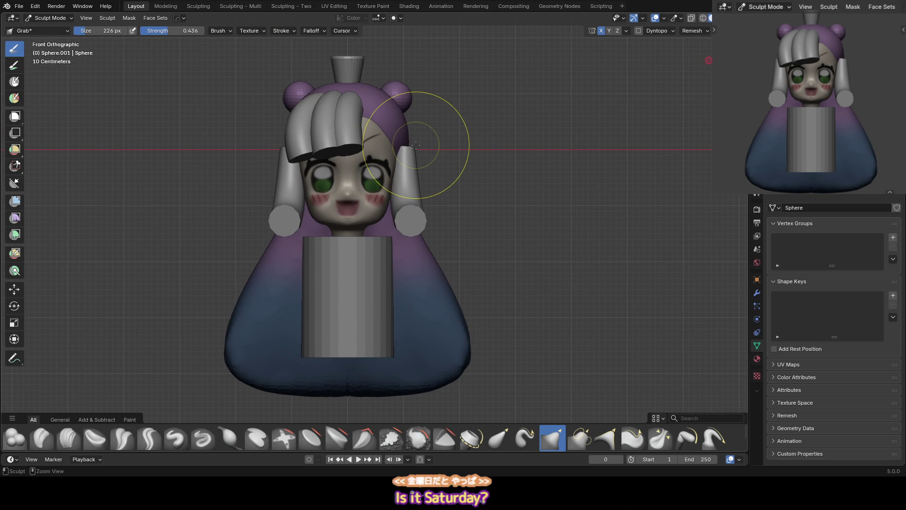
key(f)
click(414, 144)
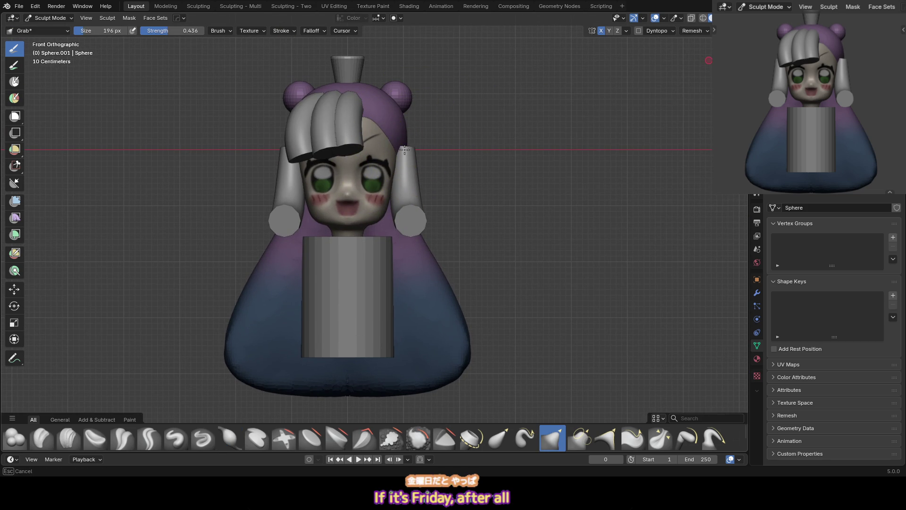
key(f)
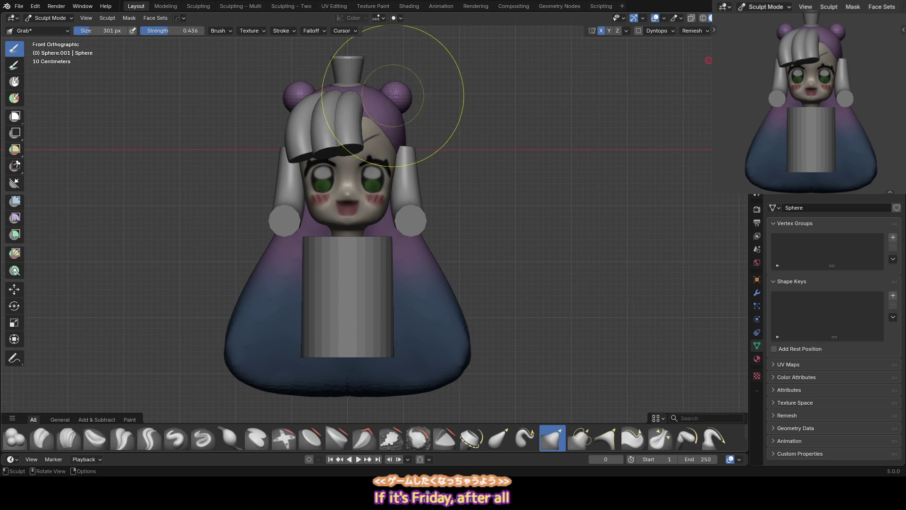
middle_drag(385, 94, 379, 93)
click(379, 93)
Snap the 3D cursor to the small hat and add a UV sphere there
key(ctrl+Tab)
key(KP_1)
click(336, 75)
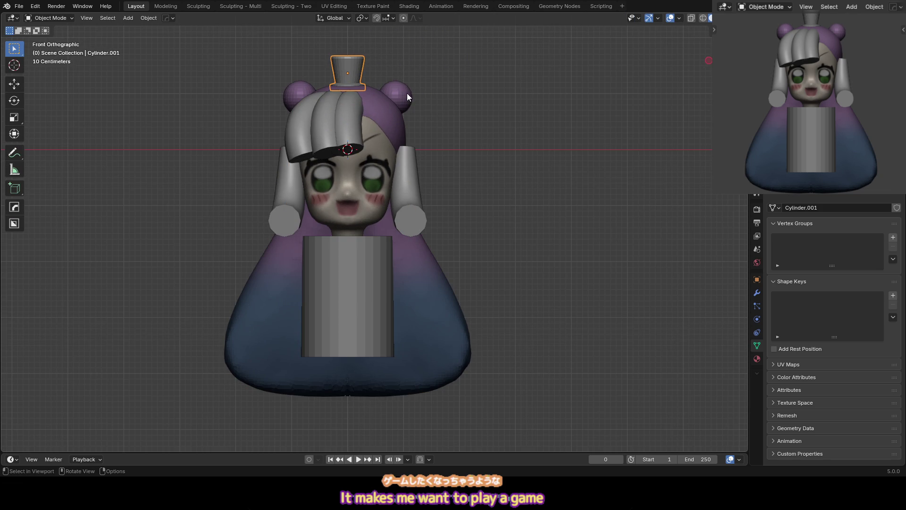
mouse_move(440, 94)
alt+middle_down()
mouse_move(402, 98)
mouse_move(386, 73)
mouse_move(380, 139)
alt+middle_up()
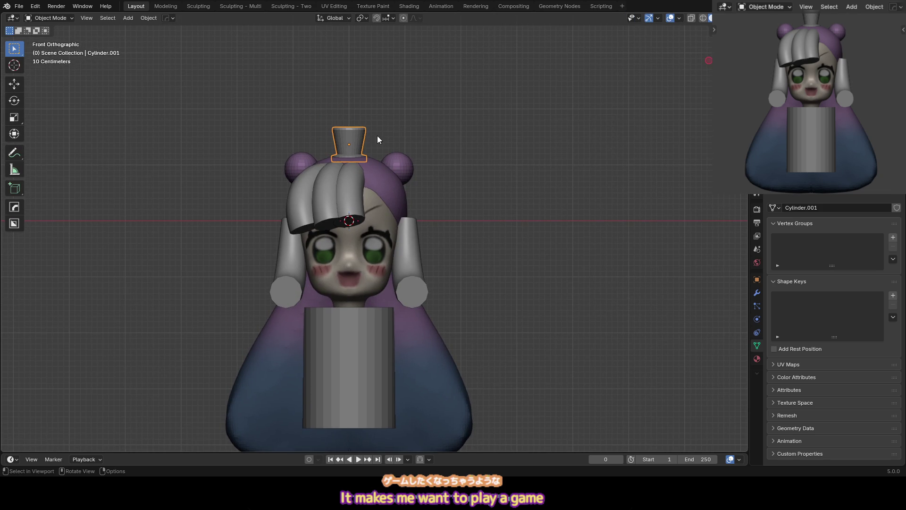
key(shift+s)
key(KP_2)
key(q)
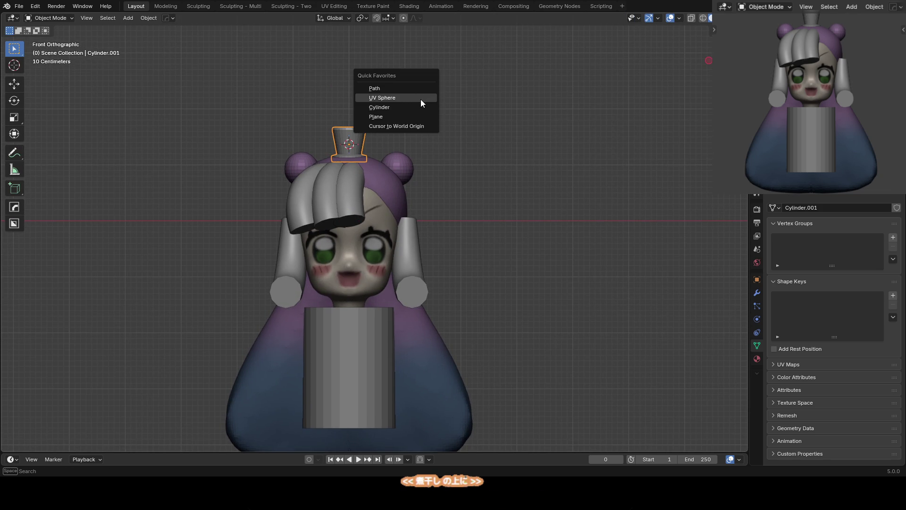
click(401, 99)
Shrink the sphere and move it straight up to sit just above the hat
key(Tab)
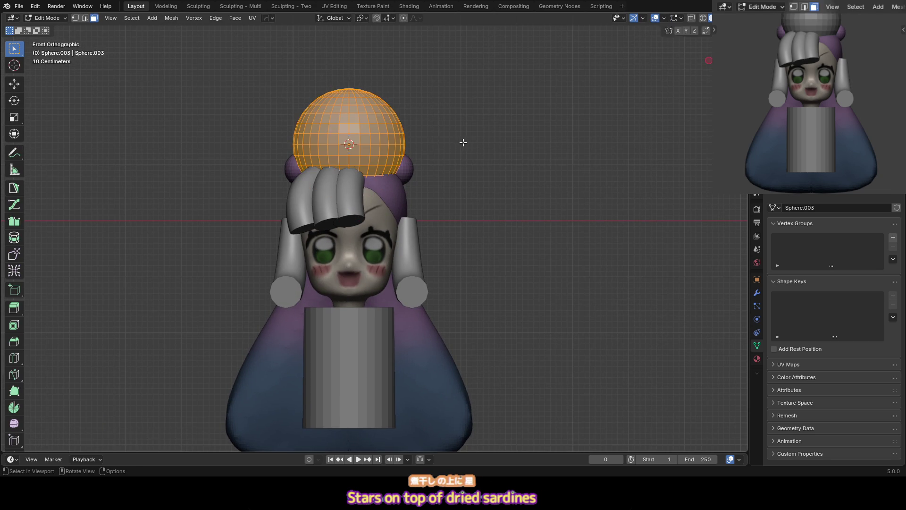
key(s)
click(405, 148)
key(KP_3)
key(g)
key(z)
click(392, 137)
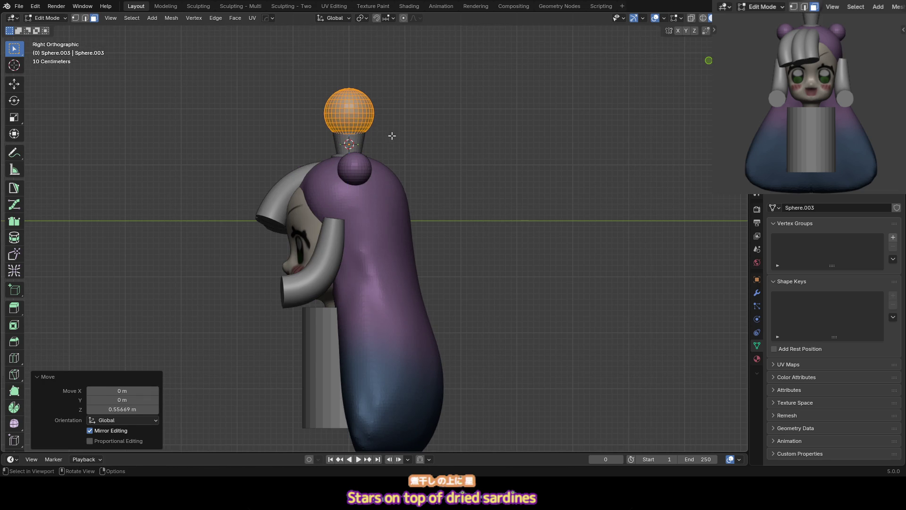
Flatten the sphere front-to-back by scaling it to 0.425 on the Y axis
key(Tab)
key(s)
key(y)
key(Escape)
key(Tab)
key(s)
key(y)
click(390, 125)
key(KP_1)
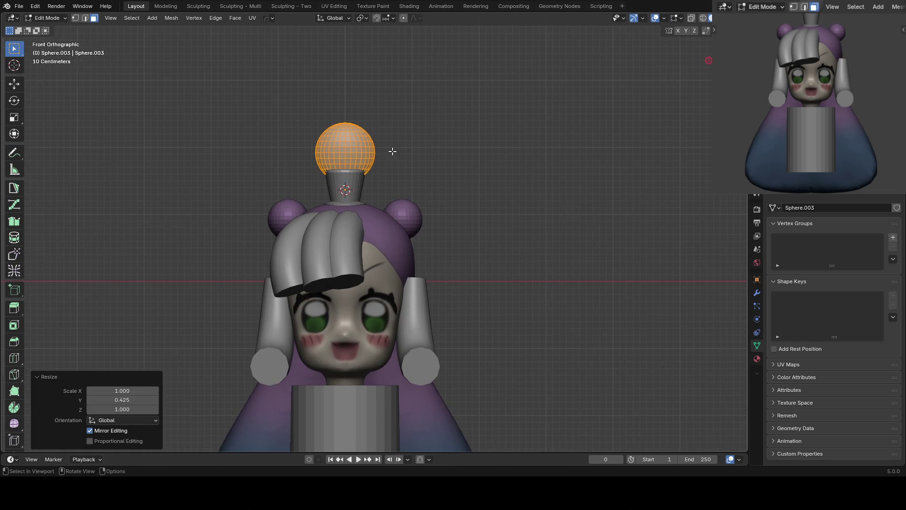
key(ctrl+Tab)
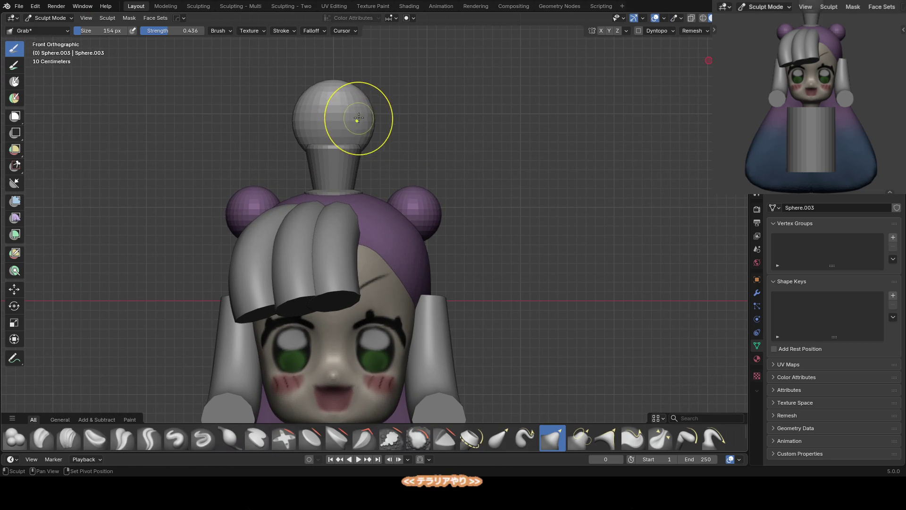
Turn on X-axis symmetry and set a smaller brush for sculpting the top knob
key(f)
click(364, 97)
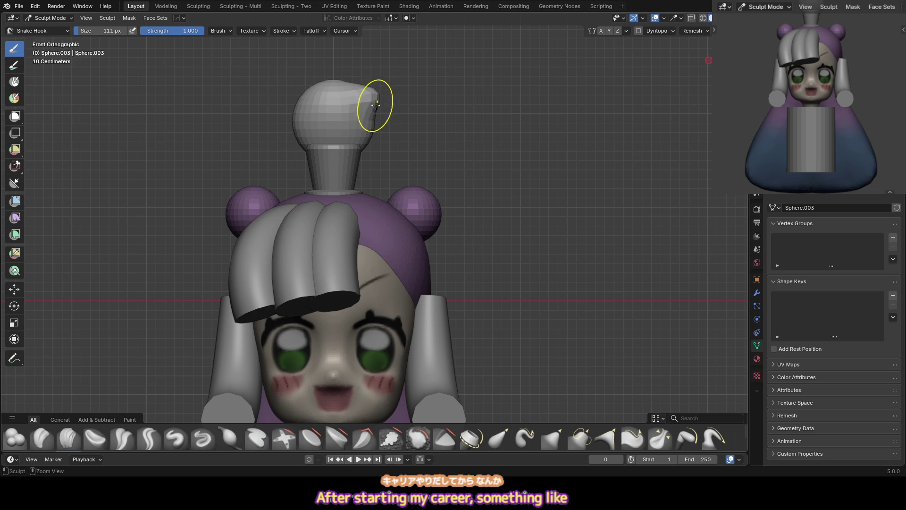
key(ctrl+z)
scroll(397, 131, up, 2)
click(600, 31)
scroll(354, 101, down, 2)
shift+middle_drag(354, 101, 368, 126)
mouse_move(372, 125)
mouse_down()
mouse_move(348, 113)
mouse_move(338, 92)
mouse_move(357, 110)
mouse_up()
key(ctrl+z)
key(bracketleft)
key(bracketleft)
key(bracketleft)
Pull the knob's sides, top-left and right out into five star points
key(bracketright)
key(bracketright)
key(bracketright)
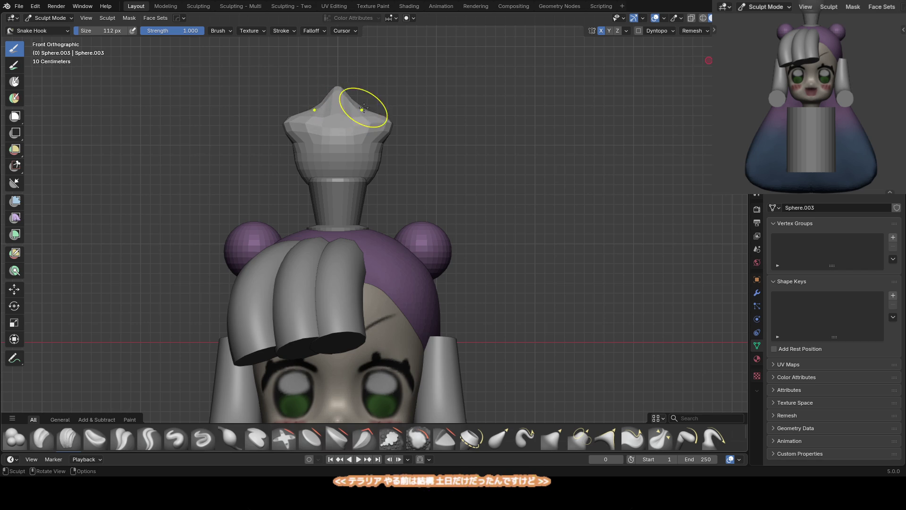
drag(370, 178, 375, 165)
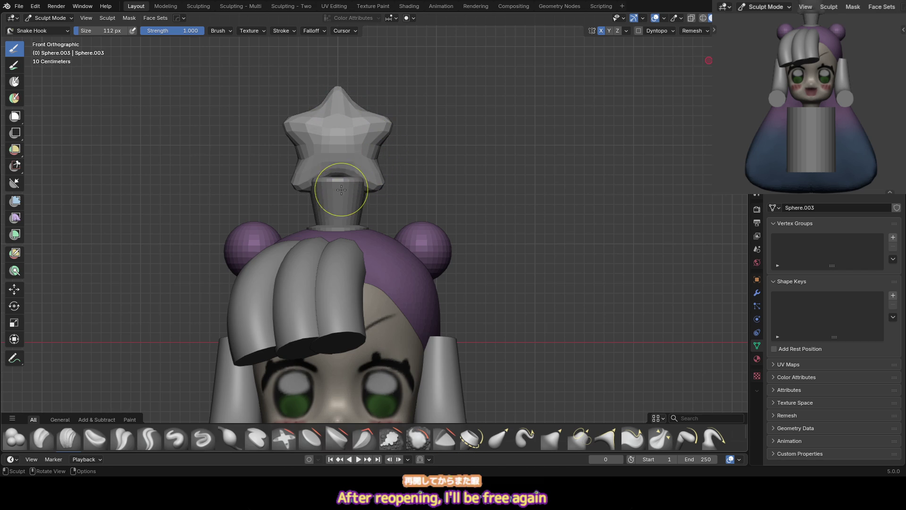
drag(327, 176, 299, 165)
key(f)
click(299, 162)
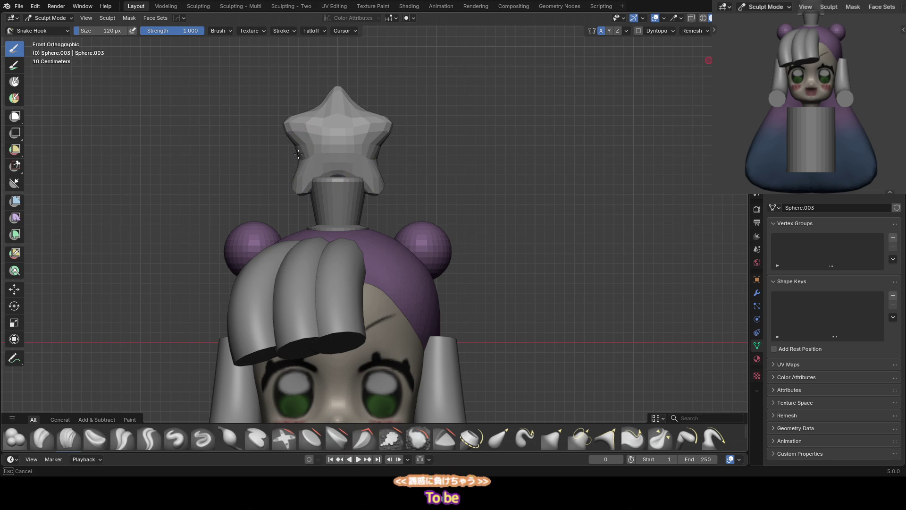
drag(313, 111, 299, 137)
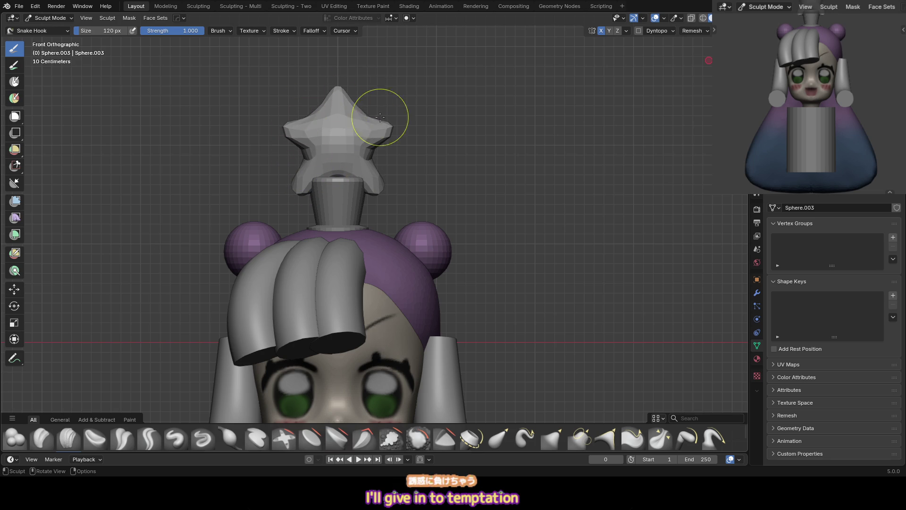
drag(369, 147, 369, 149)
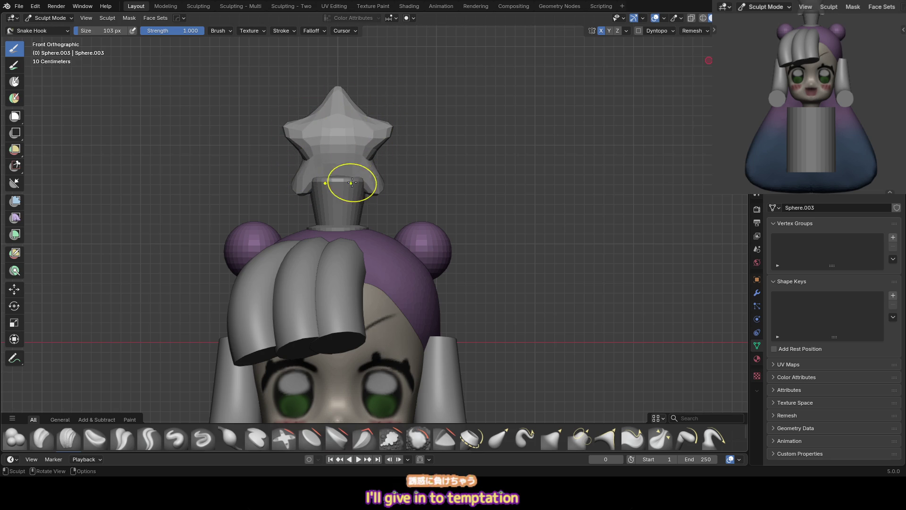
Scale the star down twice in Edit Mode and zoom in on it
key(Tab)
key(s)
click(443, 130)
key(s)
click(455, 137)
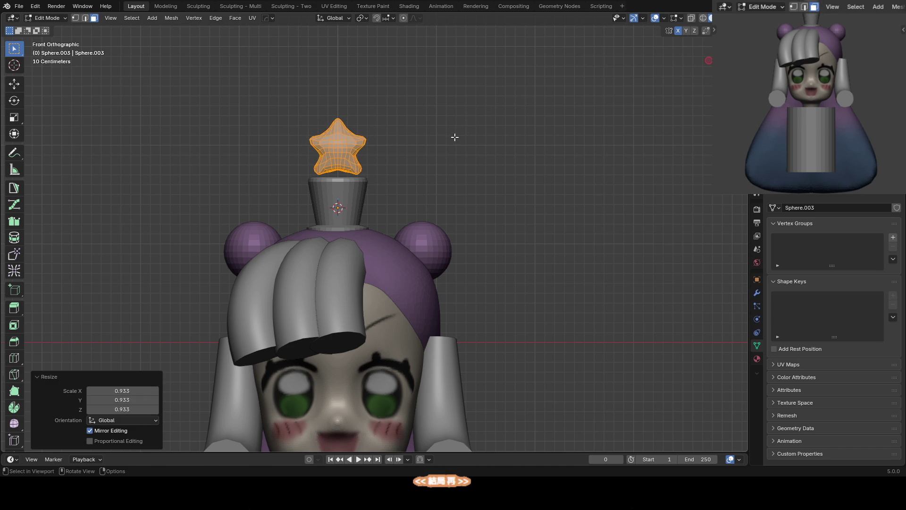
mouse_move(365, 239)
ctrl+middle_down()
mouse_move(379, 216)
mouse_move(367, 120)
ctrl+middle_up()
key(Tab)
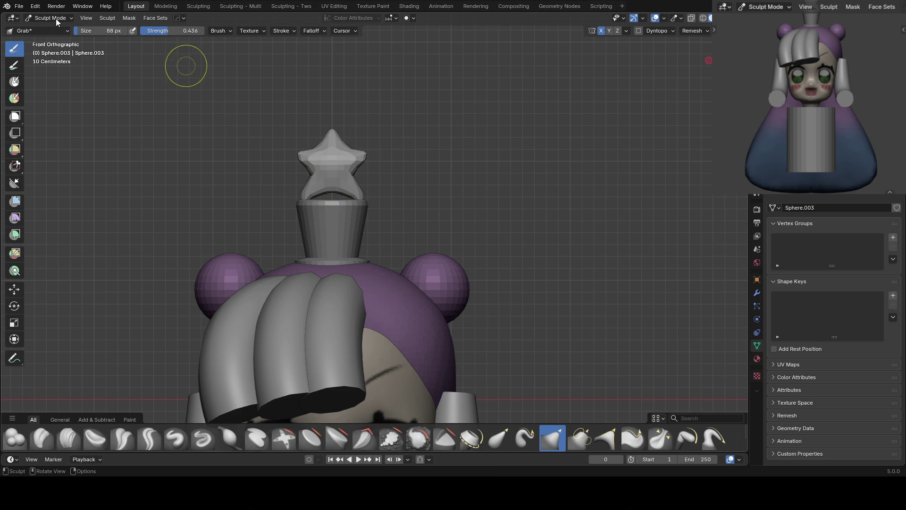
Reshape the star's lower-left edge, underside and right edge with the Grab brush
scroll(764, 71, down, 1)
shift+middle_drag(798, 64, 799, 85)
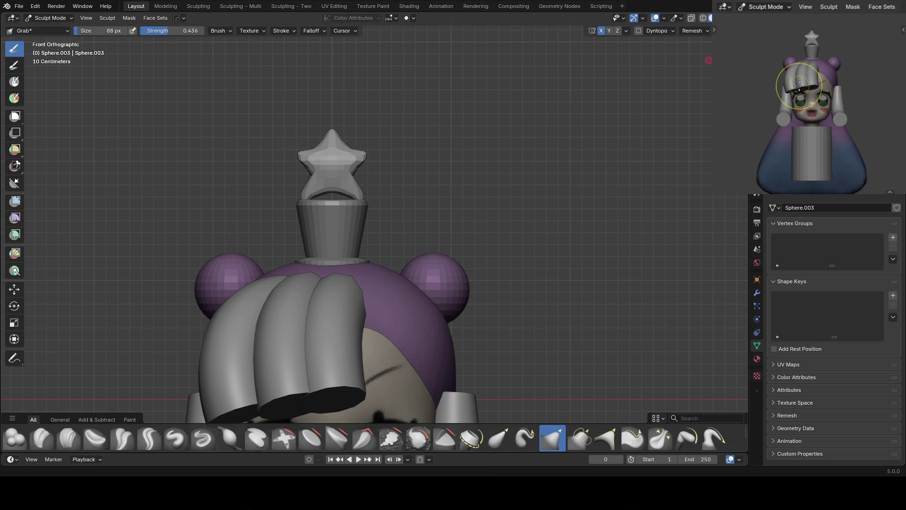
scroll(368, 128, up, 1)
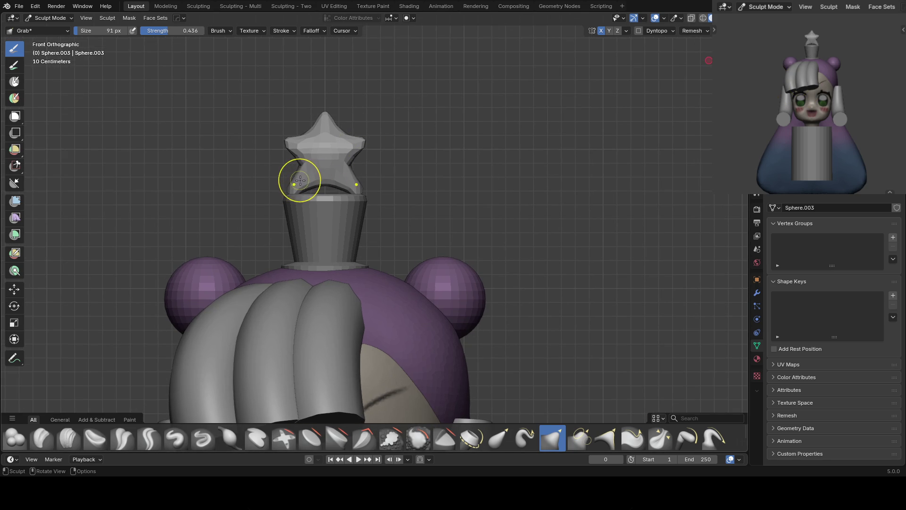
drag(300, 181, 293, 190)
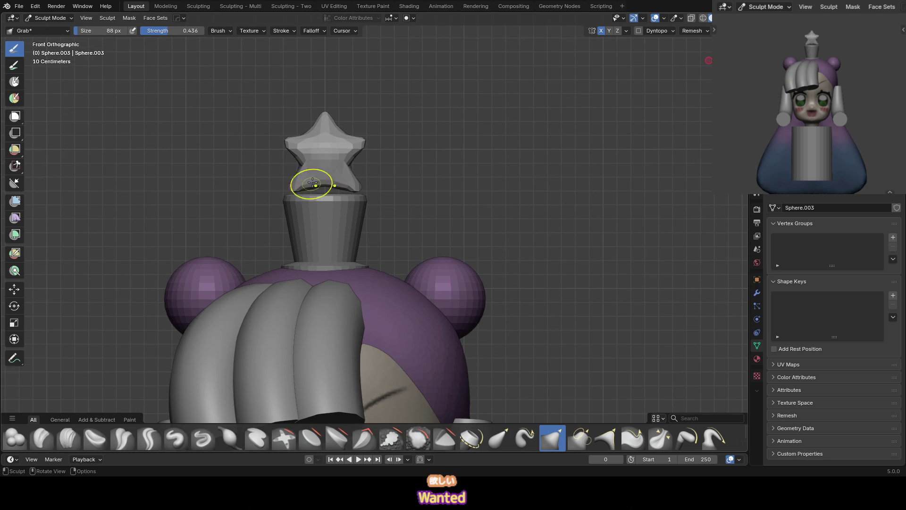
scroll(346, 145, up, 1)
drag(345, 144, 342, 131)
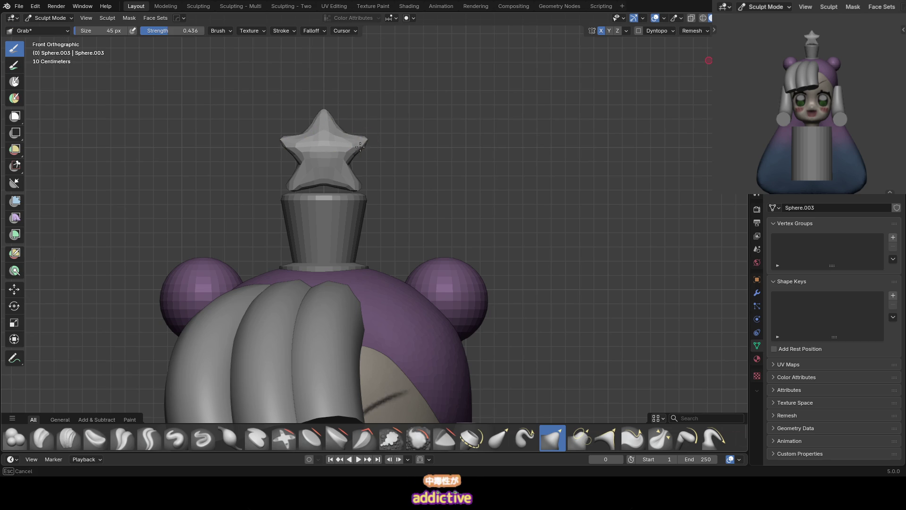
drag(351, 161, 347, 147)
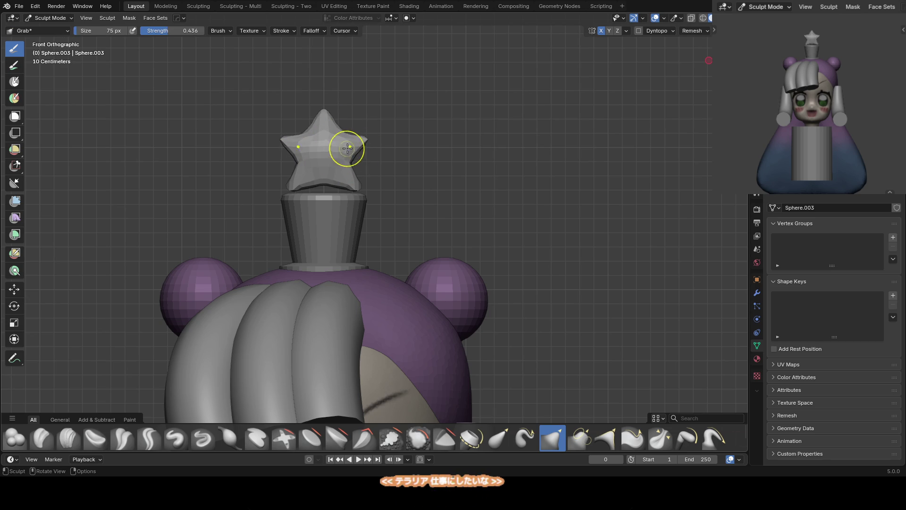
Tune the Grab brush size up and down while evening out the star points
key(f)
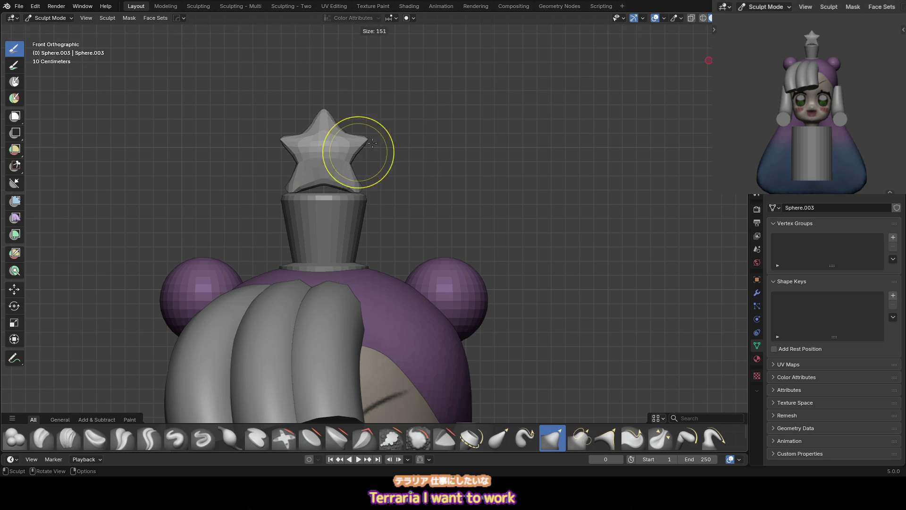
key(f)
click(345, 135)
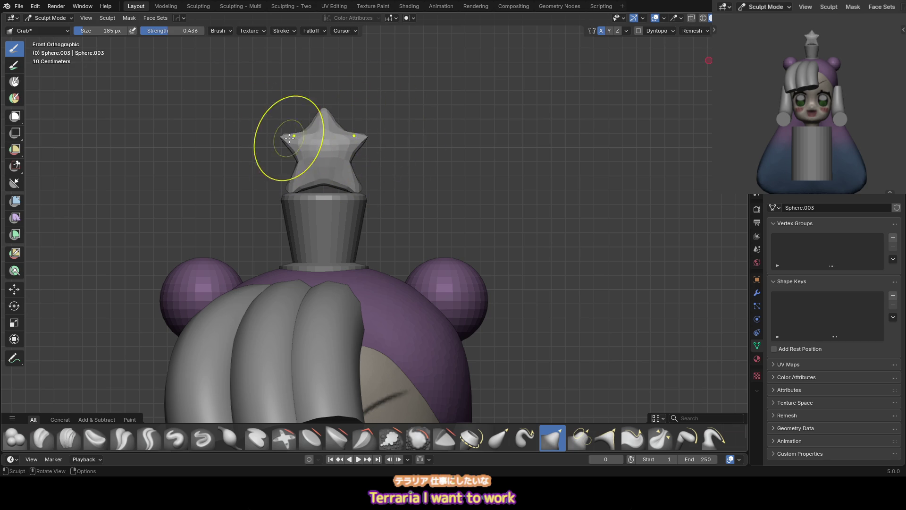
key(f)
click(319, 135)
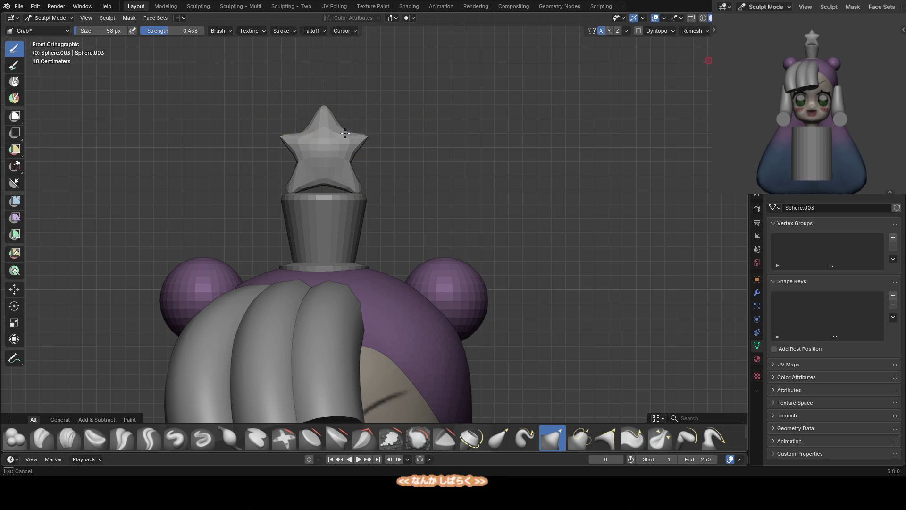
key(f)
click(351, 156)
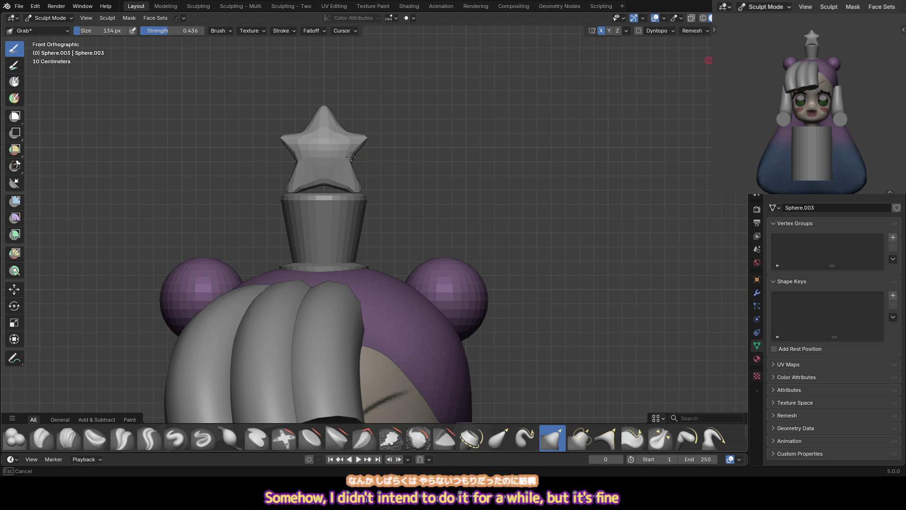
key(f)
click(358, 186)
Finish tidying the star points with a much larger brush, then enter Edit Mode
key(f)
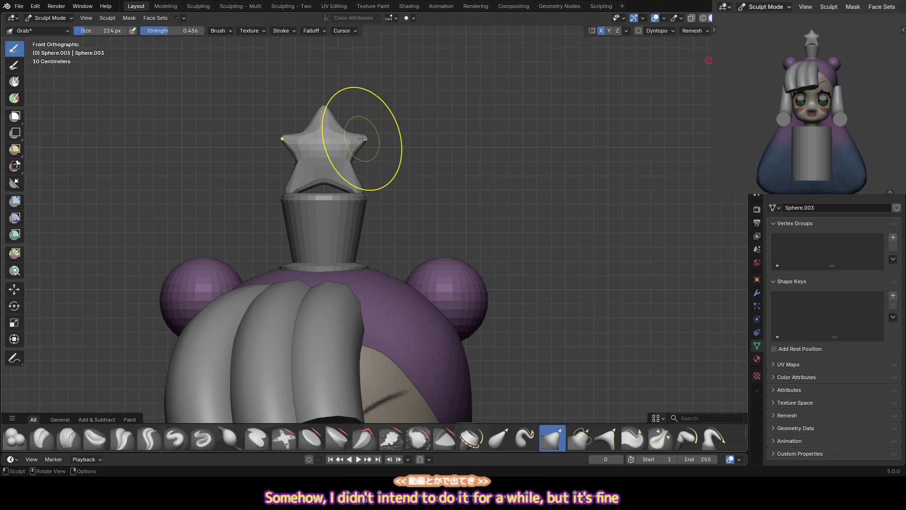
key(f)
click(370, 106)
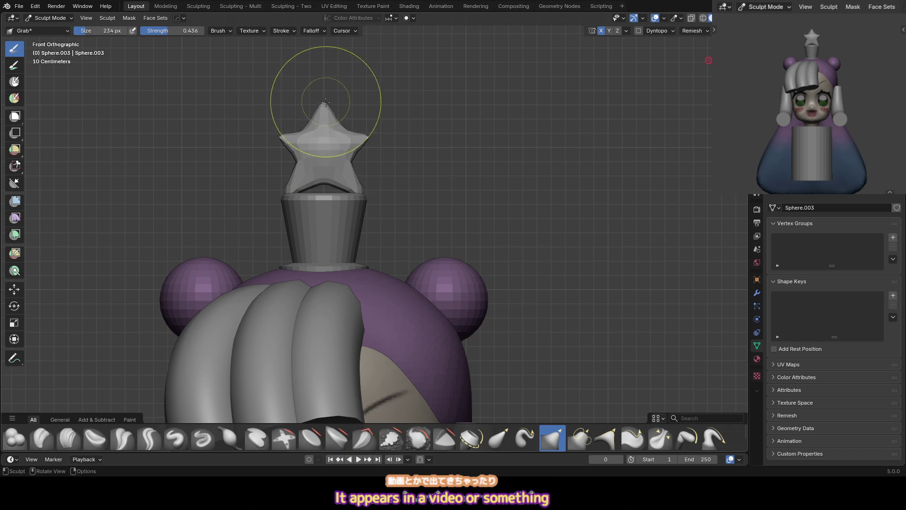
click(266, 139)
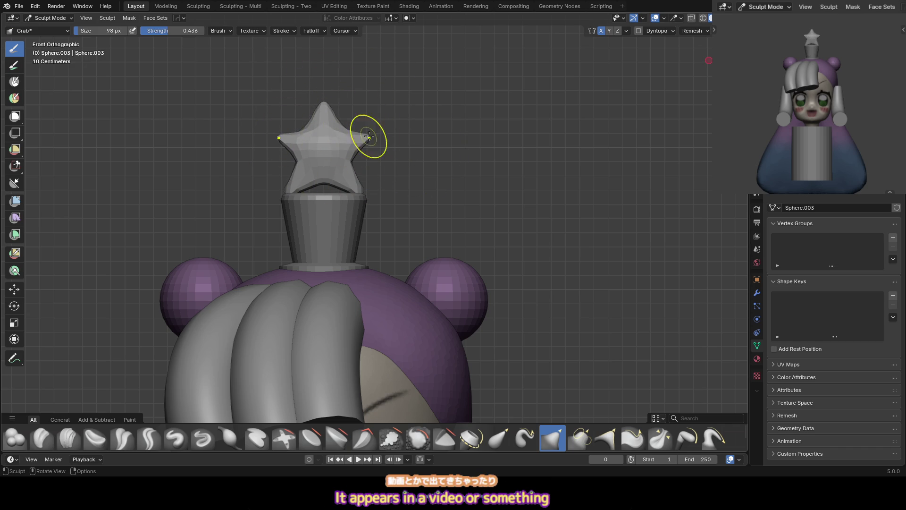
click(389, 146)
key(Tab)
Shrink the star to 0.811 and lower it slightly along Z
key(s)
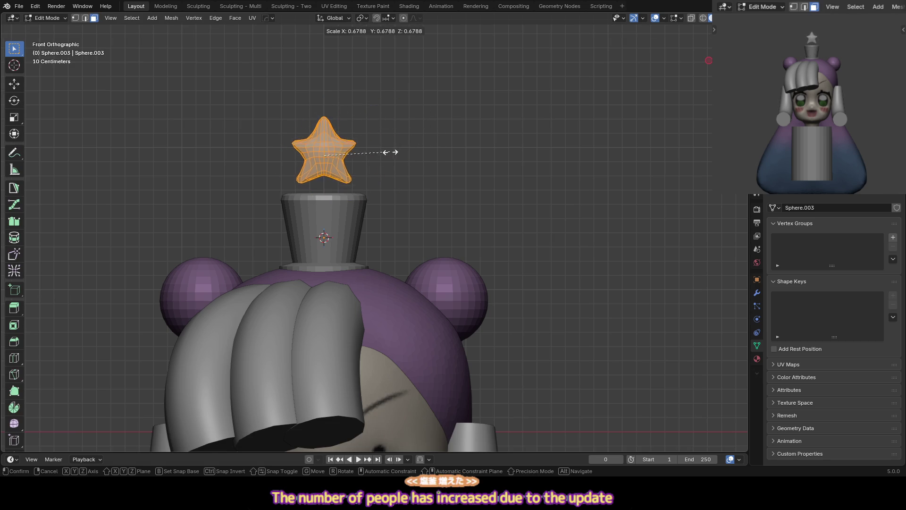
click(393, 151)
key(g)
key(z)
click(359, 179)
key(Tab)
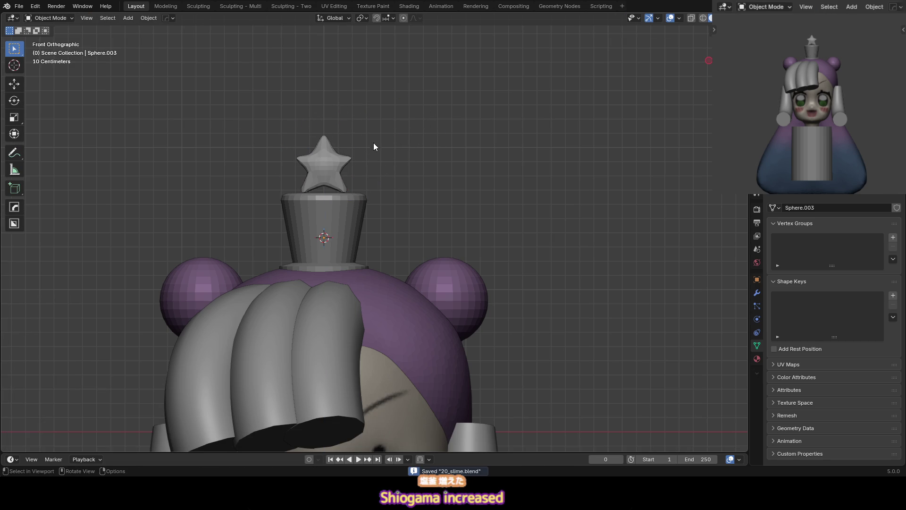
Briefly switch the star into Sculpt Mode, then return to Object Mode
shift+middle_drag(354, 192, 358, 152)
scroll(377, 222, down, 2)
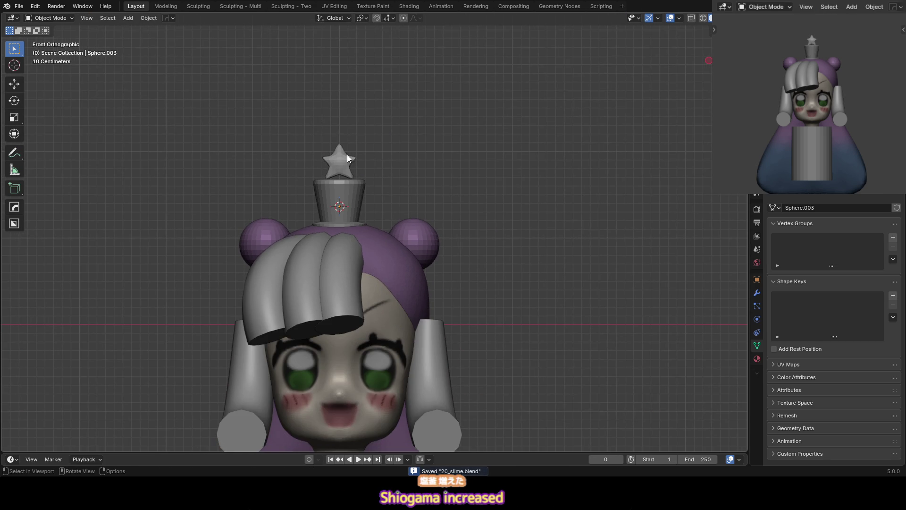
scroll(347, 155, up, 1)
click(355, 137)
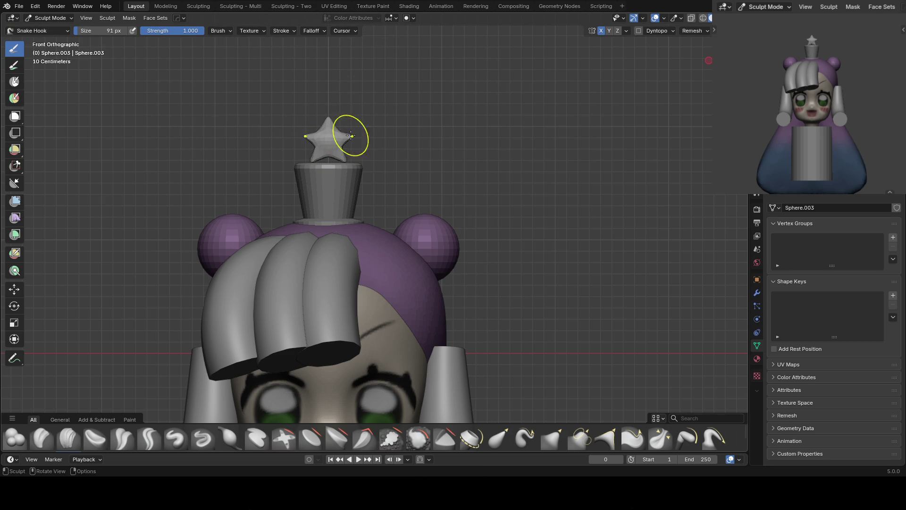
scroll(350, 136, down, 1)
key(ctrl+Tab)
scroll(358, 219, down, 2)
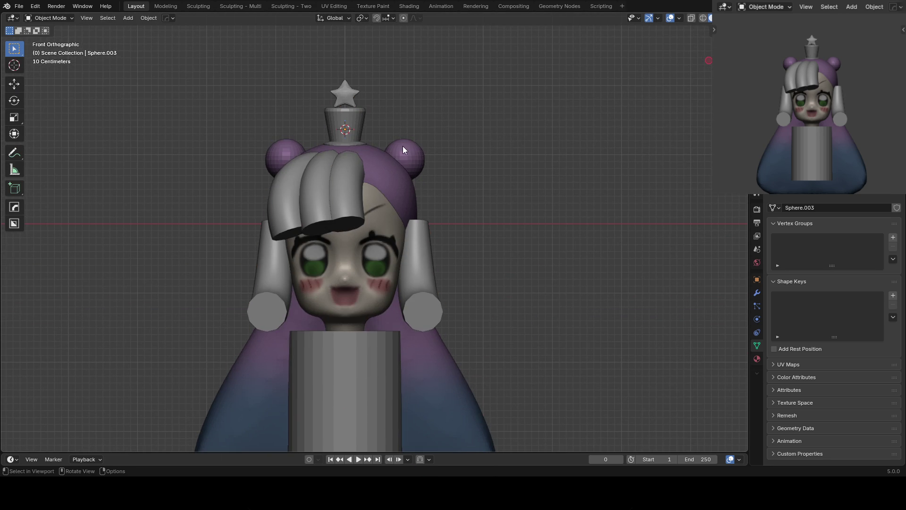
Raise the crown cylinder and squash its height to 0.891
click(354, 126)
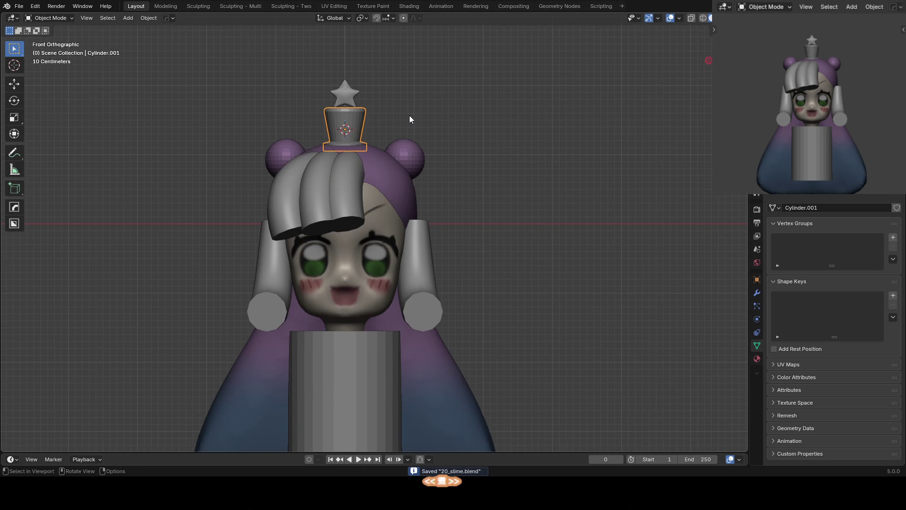
key(g)
key(z)
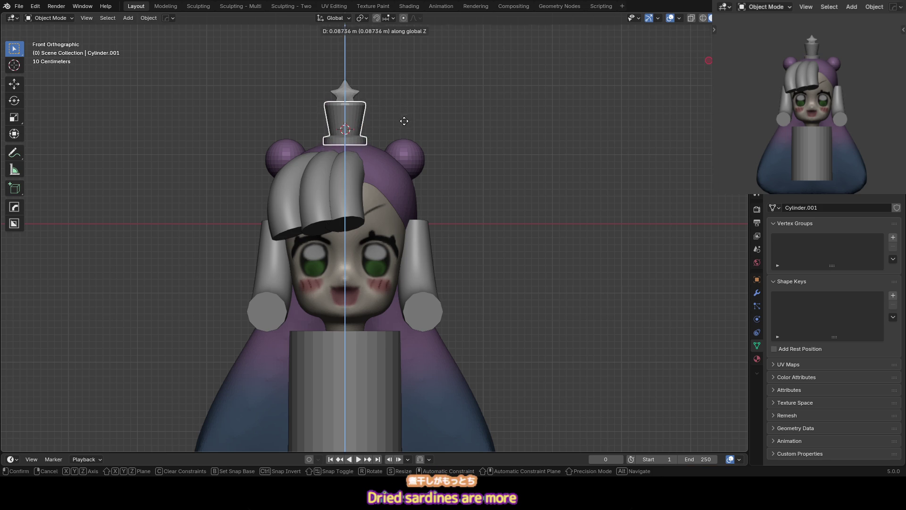
click(410, 118)
key(s)
key(z)
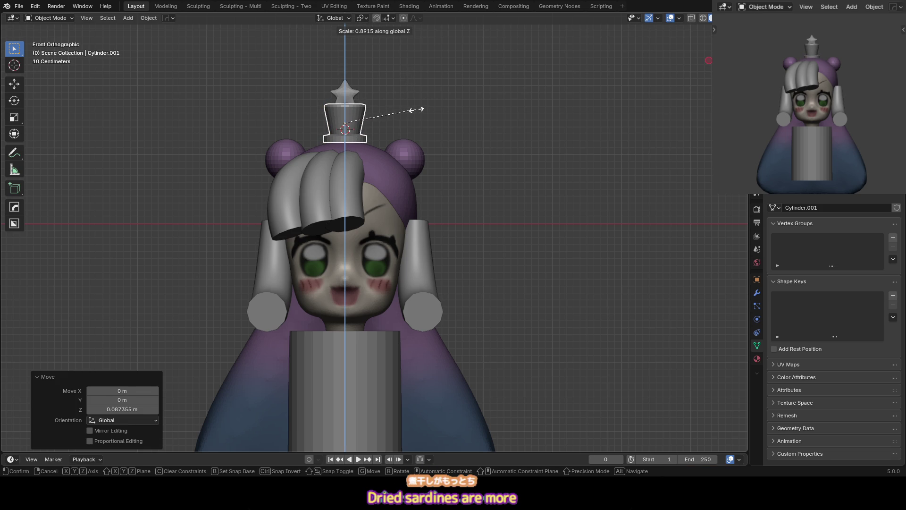
click(417, 110)
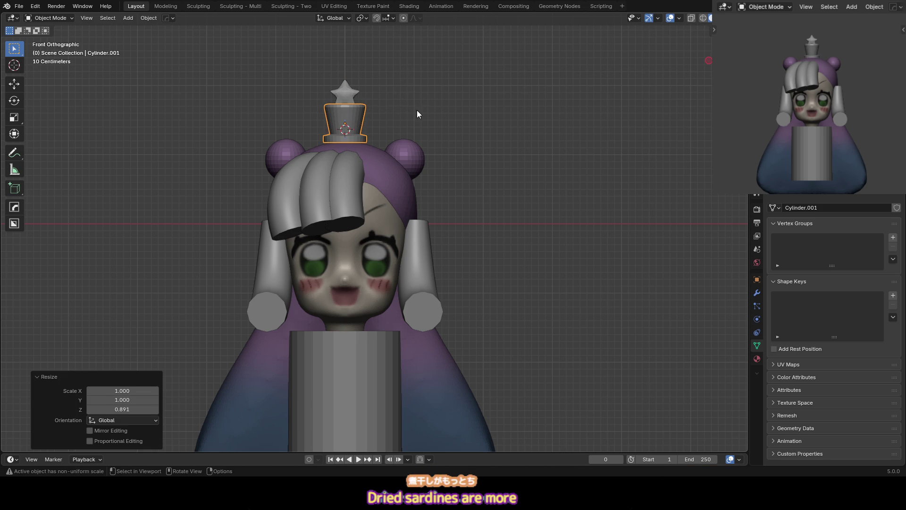
Shrink the star to fit the crown, lower it, and save to 20_slime.blend
click(341, 101)
key(s)
click(385, 119)
key(g)
key(z)
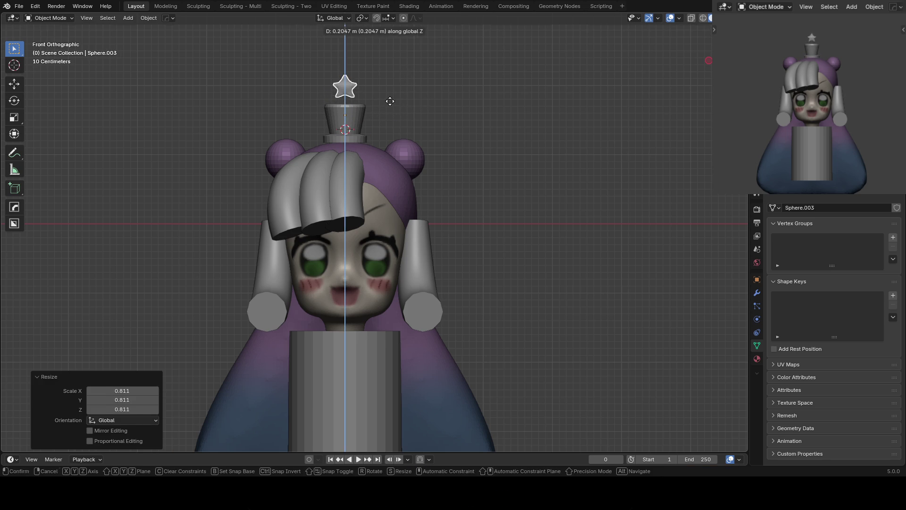
click(382, 118)
click(381, 113)
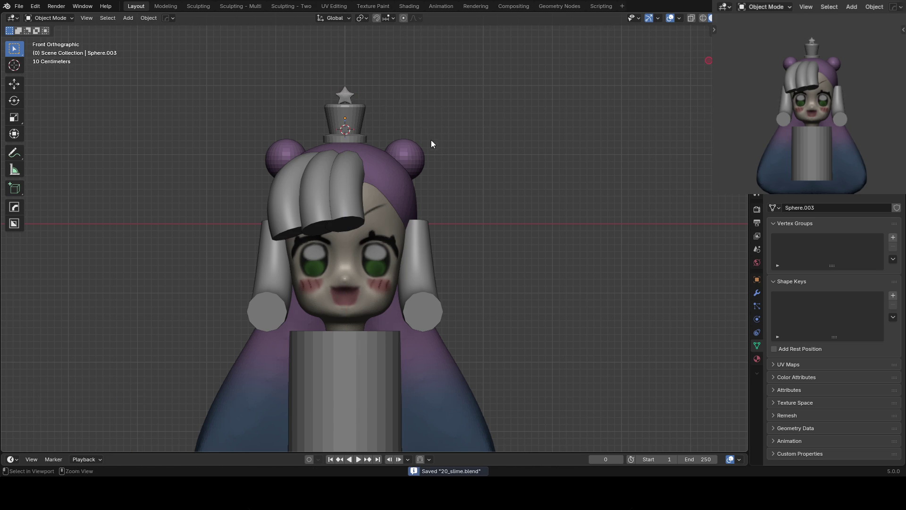
key(ctrl+s)
scroll(429, 146, down, 3)
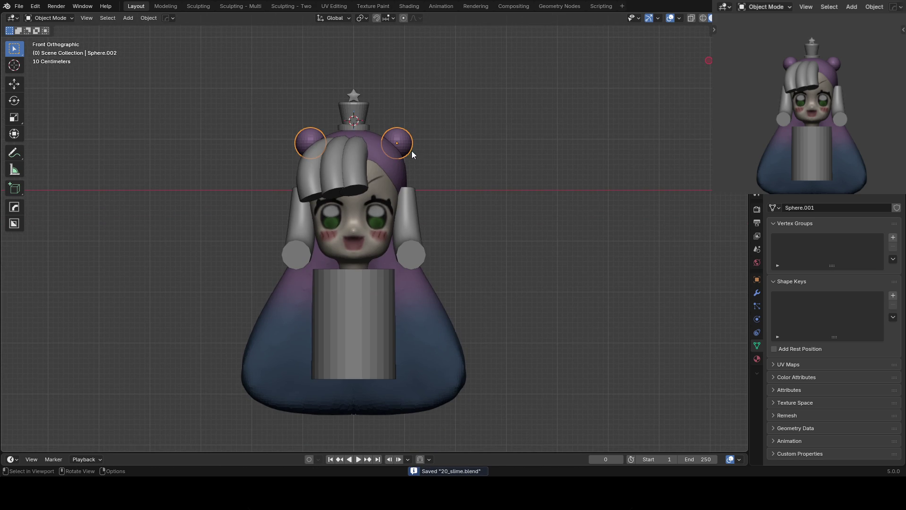
Nudge both ear spheres upward slightly and save the file
key(g)
click(430, 163)
key(s)
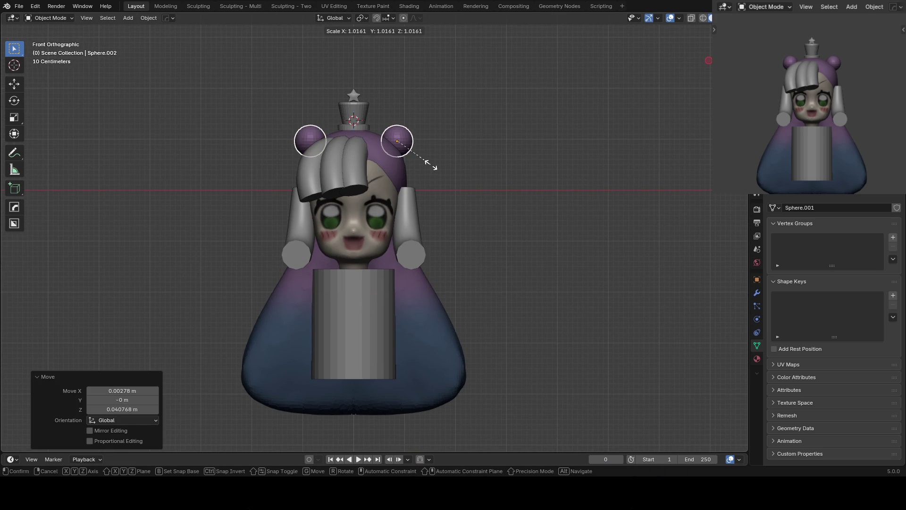
click(432, 158)
click(433, 159)
key(ctrl+s)
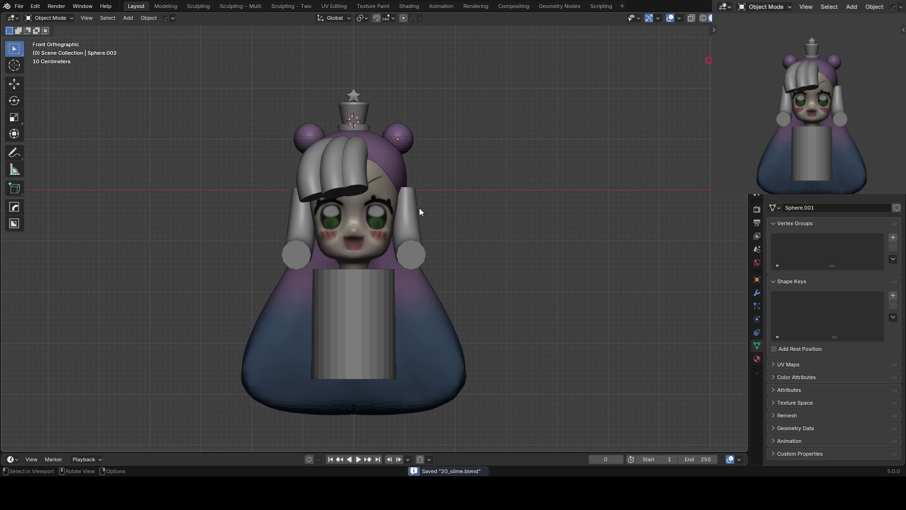
shift+scroll(420, 193, down, 3)
scroll(410, 247, down, 1)
scroll(410, 250, down, 1)
shift+scroll(414, 241, down, 2)
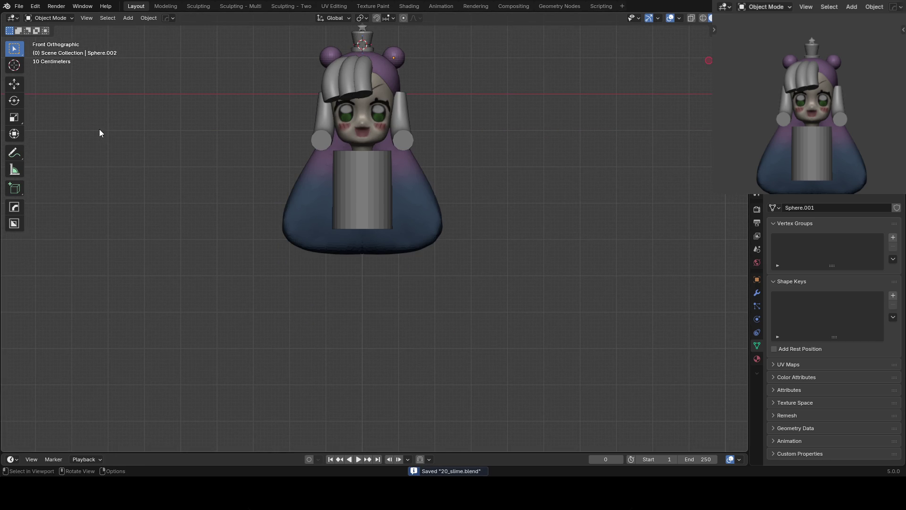
Flare the bottom ring of the body cylinder to 1.16 times wider
click(369, 187)
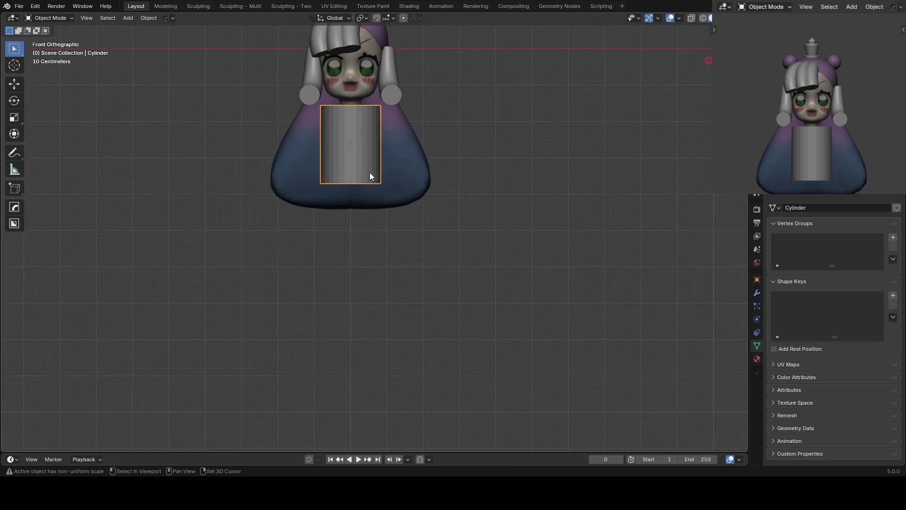
middle_drag(370, 186, 356, 162)
key(Tab)
click(419, 145)
key(s)
click(424, 171)
shift+middle_drag(425, 172, 420, 246)
scroll(826, 160, down, 4)
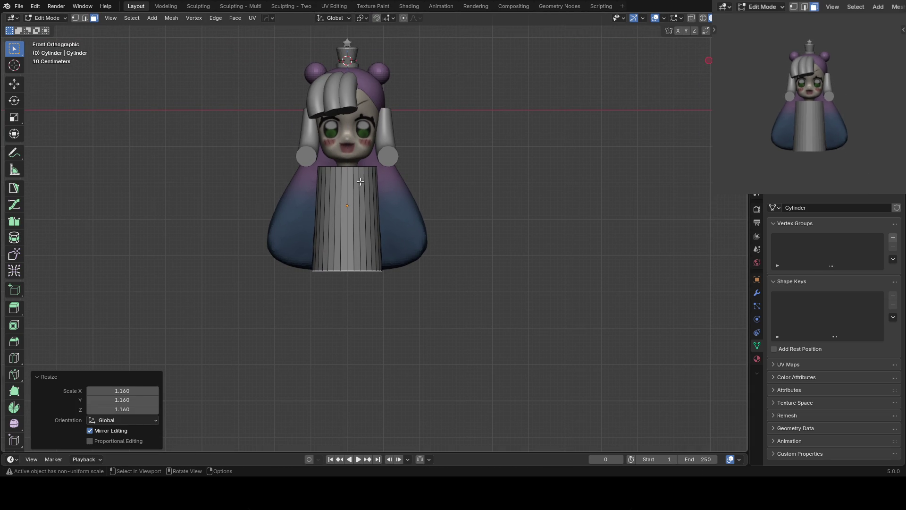
Check the flared cylinder, then select its whole mesh and duplicate it
key(a)
key(alt+a)
mouse_move(358, 206)
middle_down()
mouse_move(295, 225)
mouse_move(374, 201)
mouse_move(410, 206)
middle_up()
scroll(374, 201, up, 1)
key(a)
key(shift+d)
Place the cylinder copy left of the body and narrow its bottom face
click(321, 194)
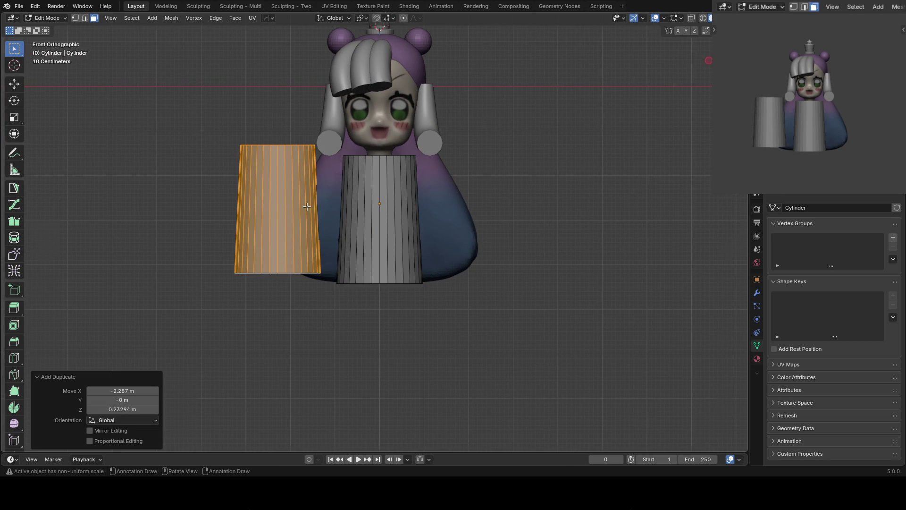
middle_drag(307, 206, 297, 232)
click(276, 265)
key(KP_1)
key(s)
click(382, 150)
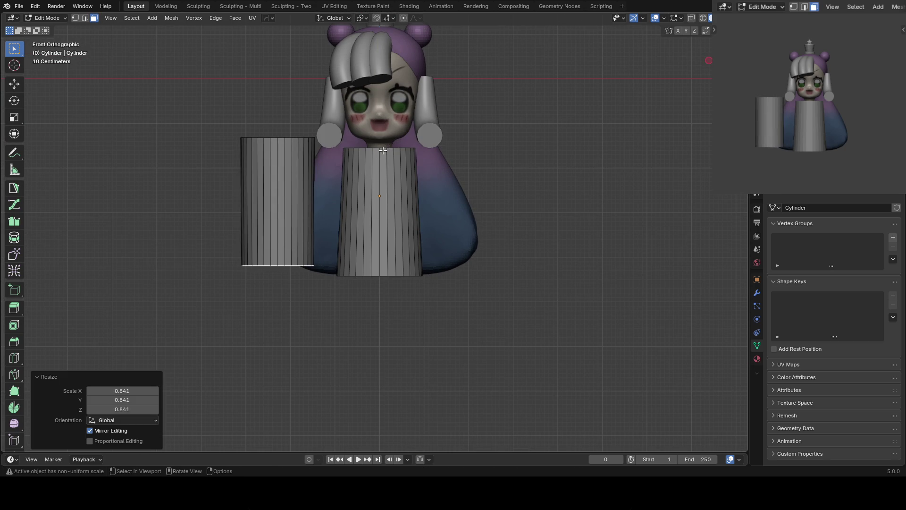
middle_drag(380, 150, 324, 145)
key(KP_1)
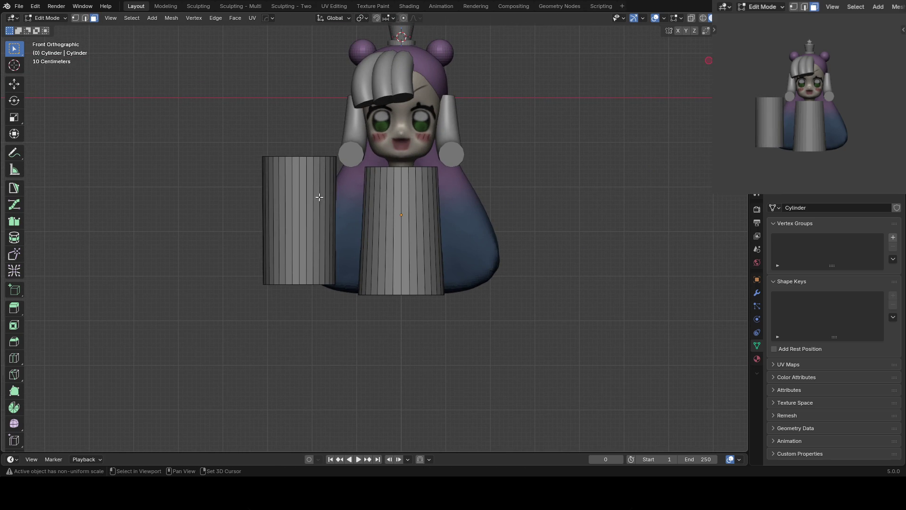
Shrink the copy to about 0.408, stretch it into an arm, tilt it and set it at the left shoulder
key(a)
key(s)
click(353, 163)
key(s)
key(z)
click(375, 80)
key(r)
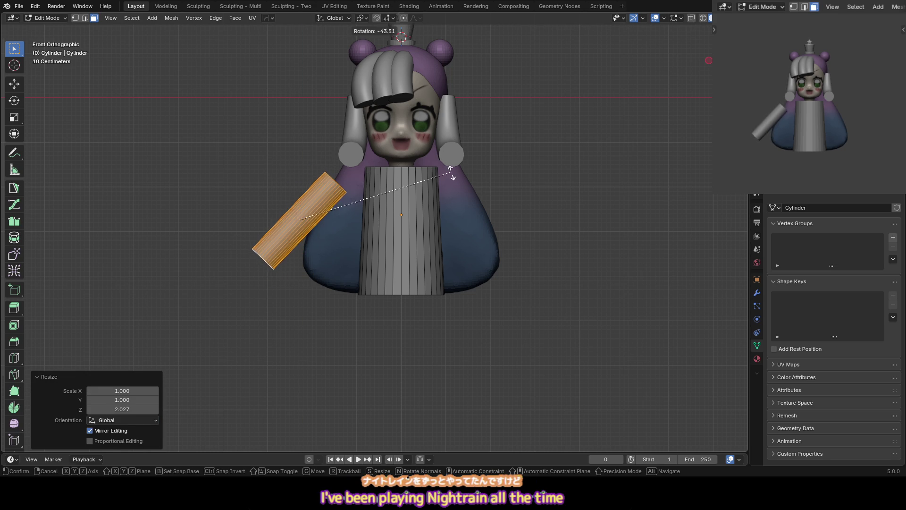
click(449, 170)
key(g)
click(440, 163)
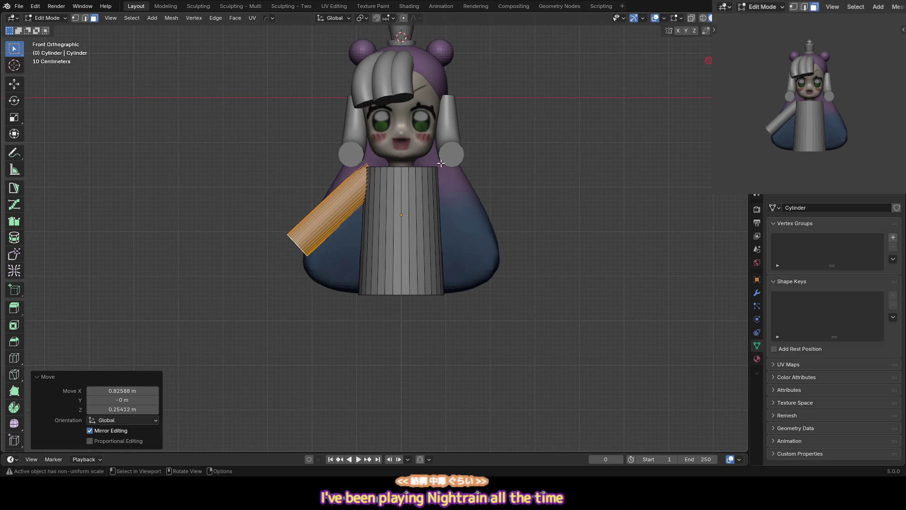
Check the arm's placement in Object Mode and return to Edit Mode
key(ctrl+i)
key(ctrl+z)
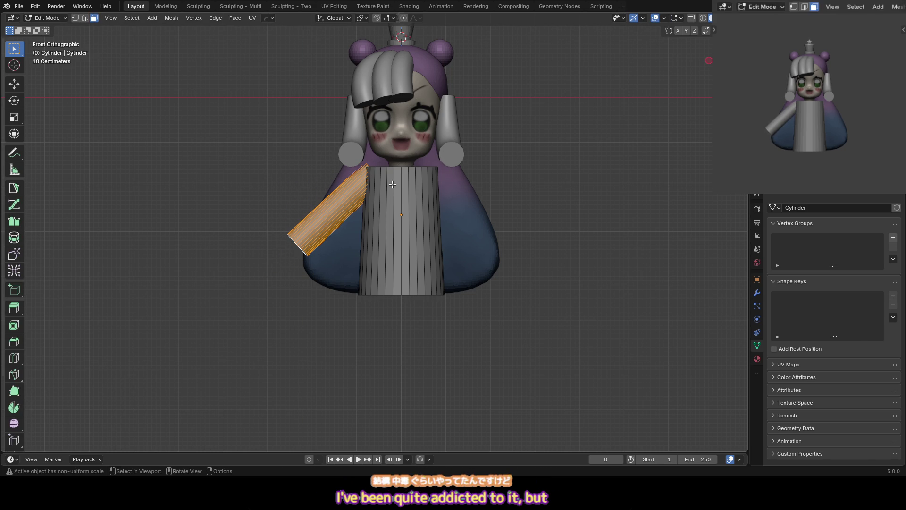
shift+middle_drag(392, 184, 357, 169)
key(Tab)
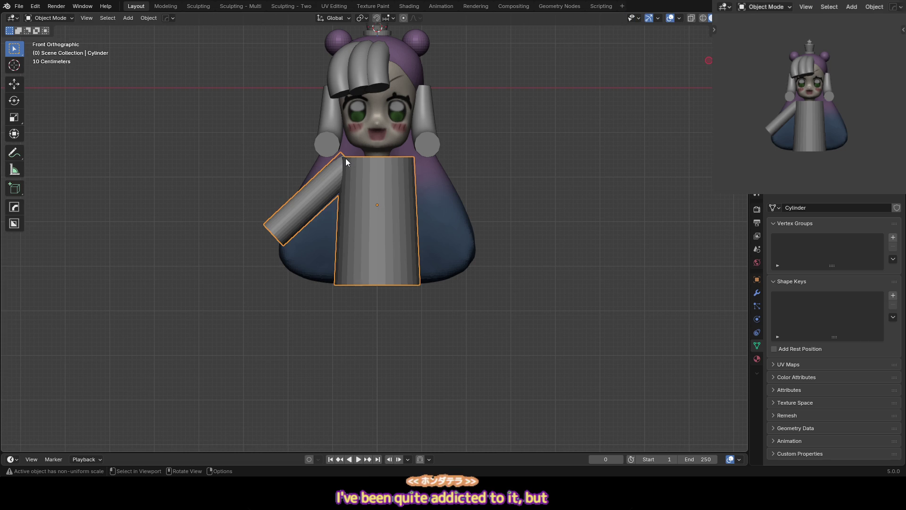
key(Tab)
scroll(346, 162, up, 1)
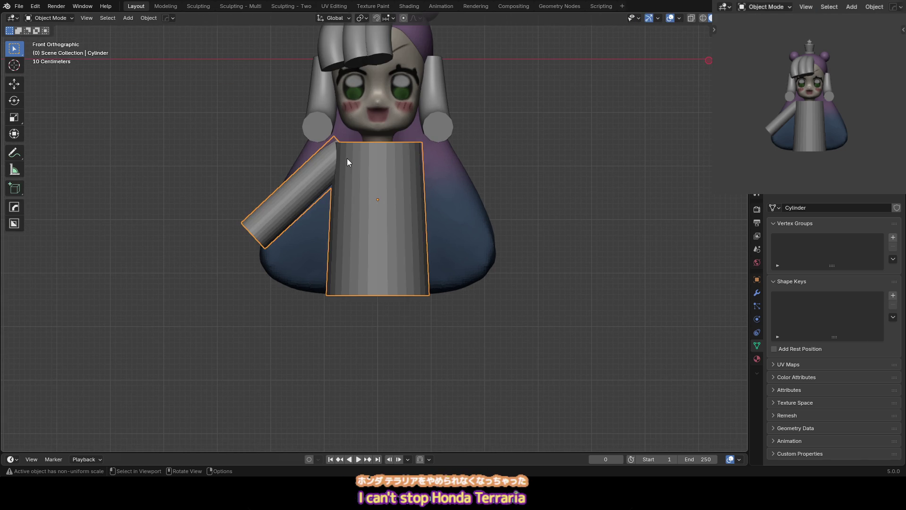
shift+middle_drag(354, 141, 366, 163)
Select only the connected arm geometry
key(alt+a)
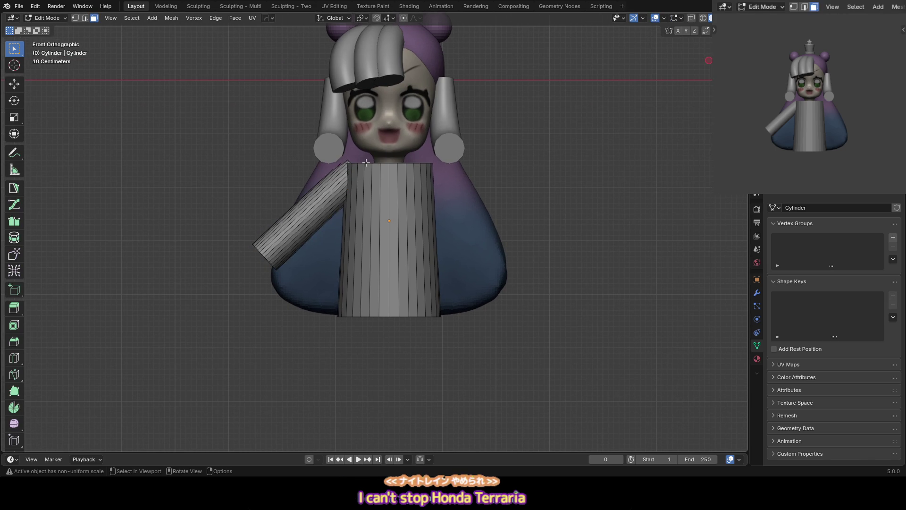
key(a)
key(alt+a)
key(a)
shift+middle_drag(366, 162, 360, 165)
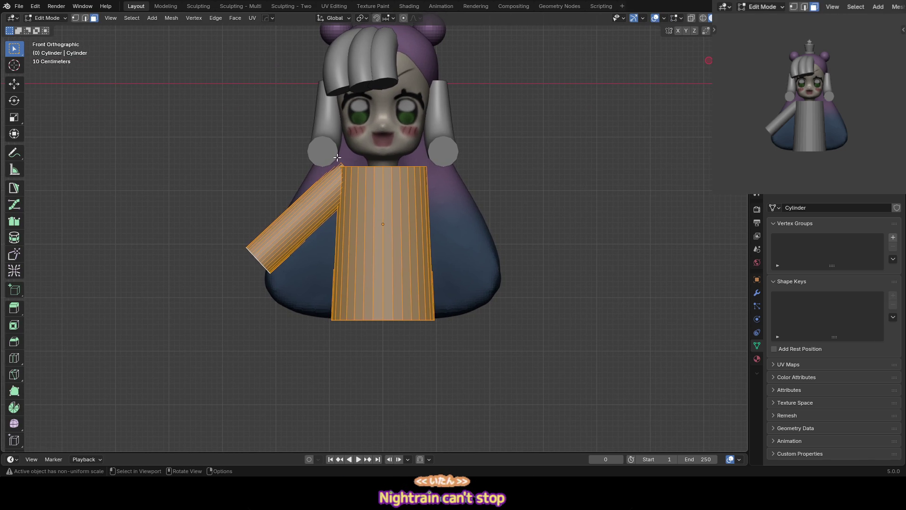
key(alt+a)
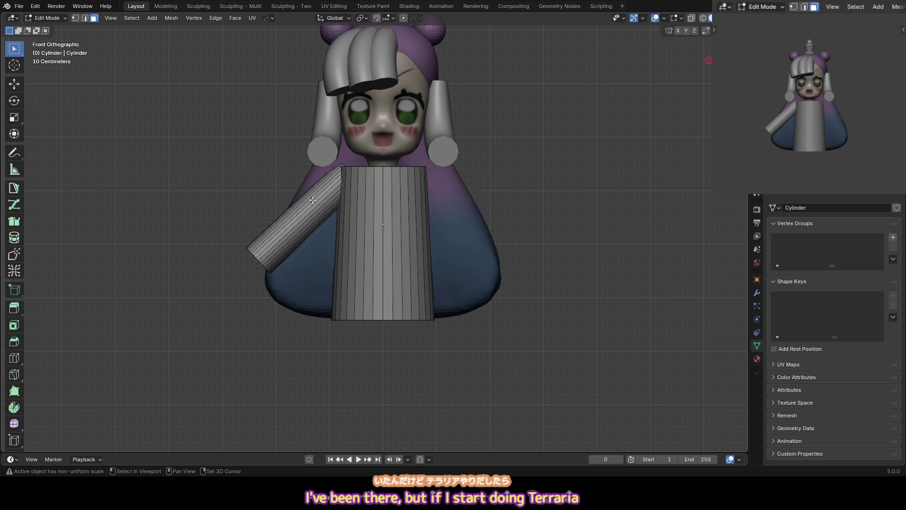
key(l)
shift+middle_drag(324, 169, 313, 171)
Mirror the arm across X to the right side and return to Object Mode
key(alt+m)
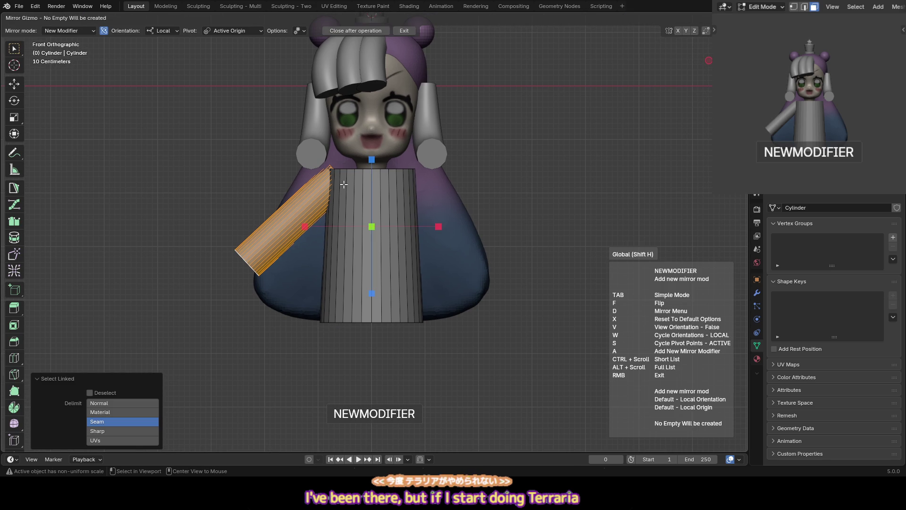
key(x)
click(304, 227)
key(alt+a)
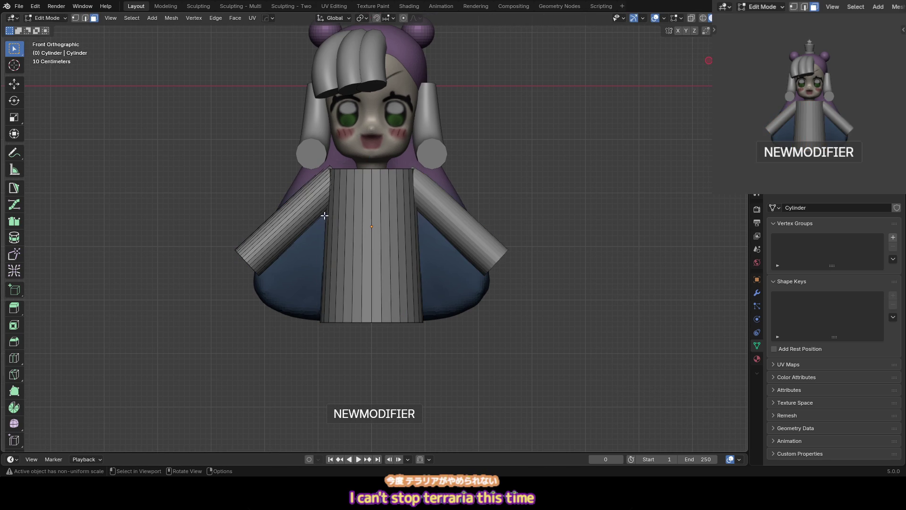
key(Tab)
key(alt+a)
mouse_move(803, 134)
middle_down()
mouse_move(810, 118)
mouse_move(803, 113)
middle_up()
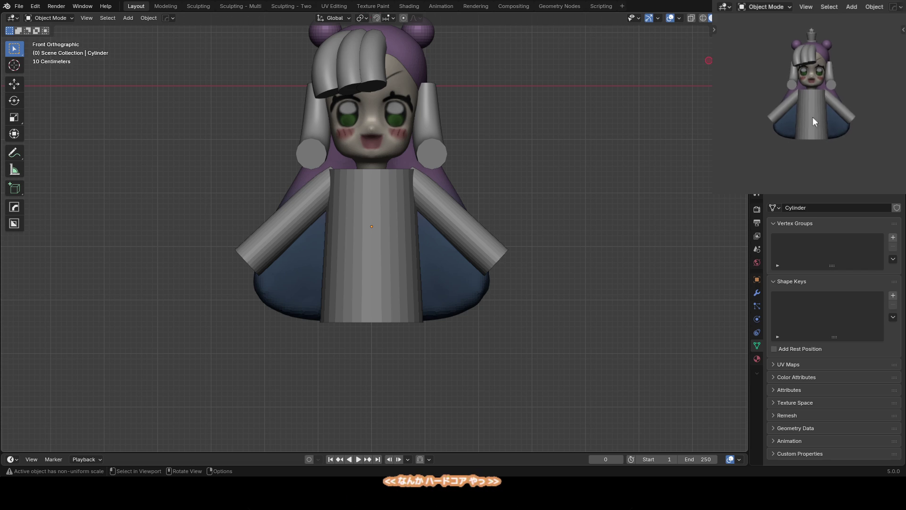
mouse_move(382, 203)
shift+middle_down()
mouse_move(333, 211)
mouse_move(396, 228)
shift+middle_up()
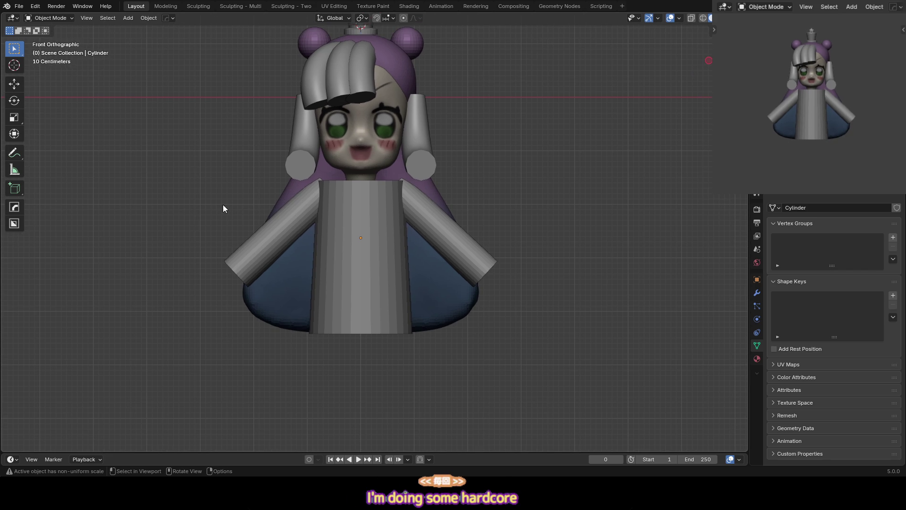
Save, then widen the body's bottom edge to 1.119 in Edit Mode
key(ctrl+s)
click(368, 276)
mouse_move(368, 277)
shift+middle_down()
mouse_move(351, 223)
mouse_move(370, 223)
mouse_move(356, 242)
shift+middle_up()
key(Tab)
key(KP_1)
key(s)
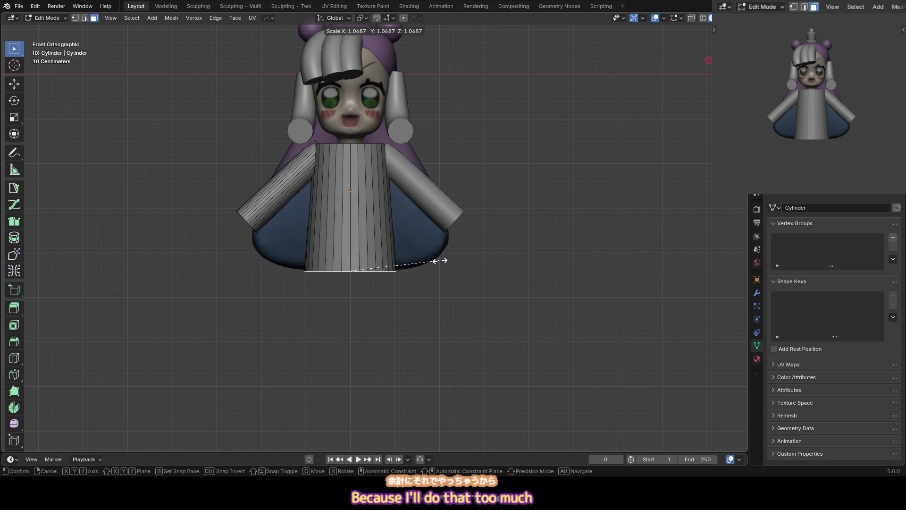
click(444, 261)
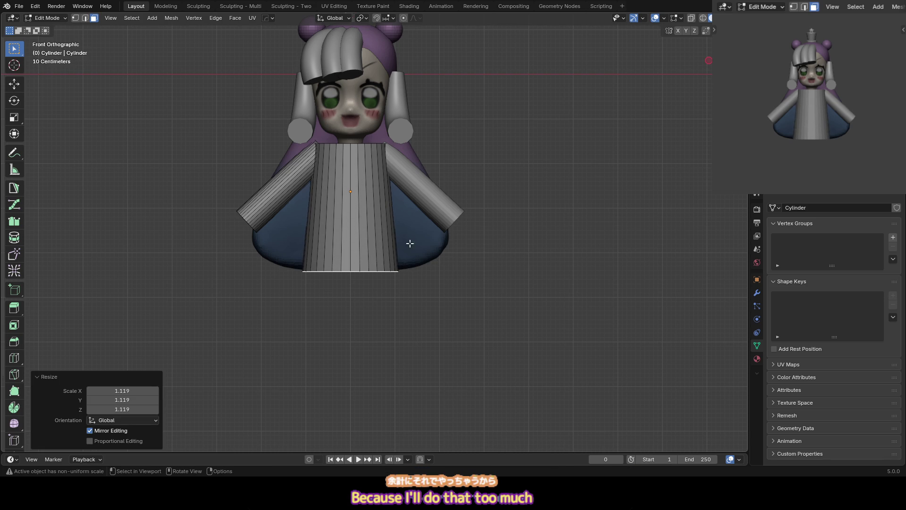
Add a centred loop cut around the body and widen it slightly
key(ctrl+r)
click(393, 218)
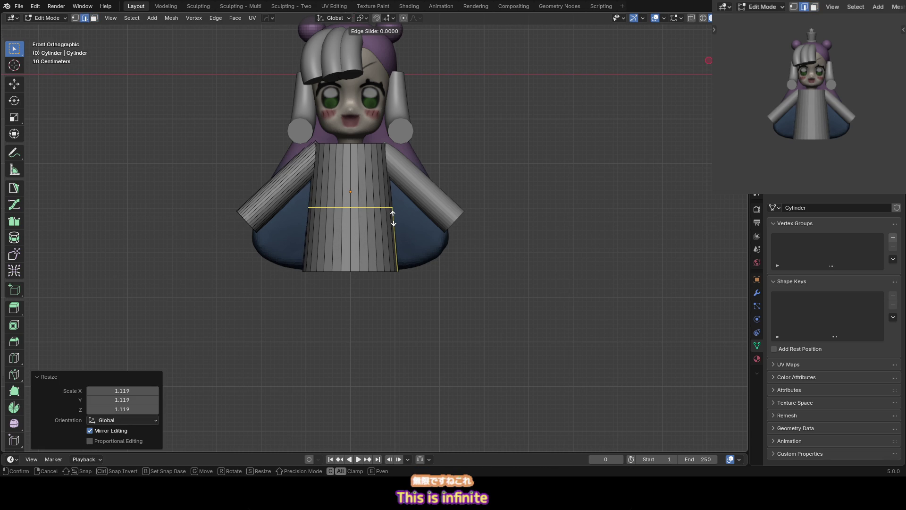
right_click(393, 218)
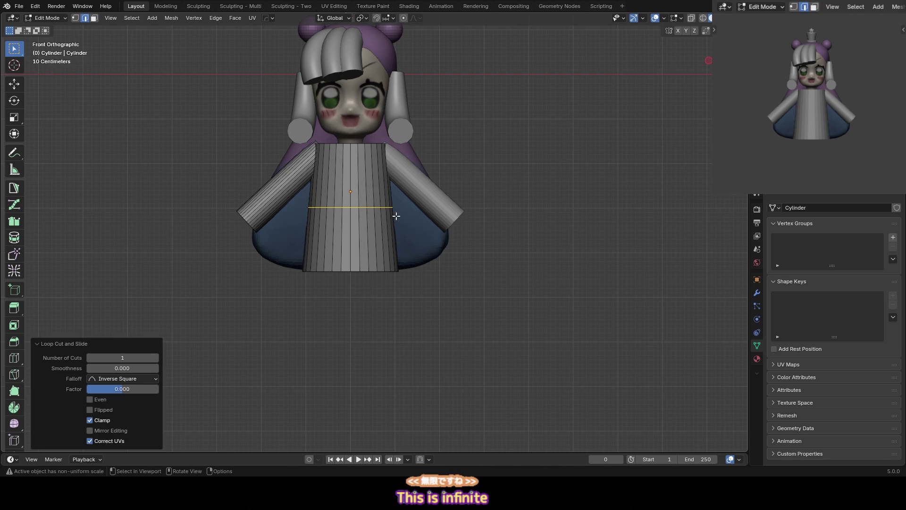
key(s)
click(424, 204)
Select the body's top face and raise it slightly along Z
mouse_move(360, 122)
middle_down()
mouse_move(345, 141)
mouse_move(359, 132)
mouse_move(353, 168)
middle_up()
key(3)
click(354, 169)
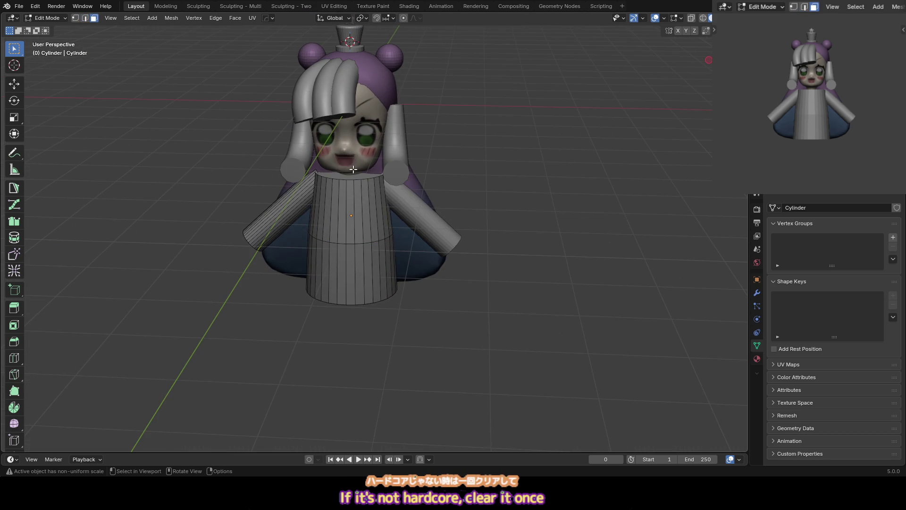
key(KP_1)
scroll(433, 157, up, 4)
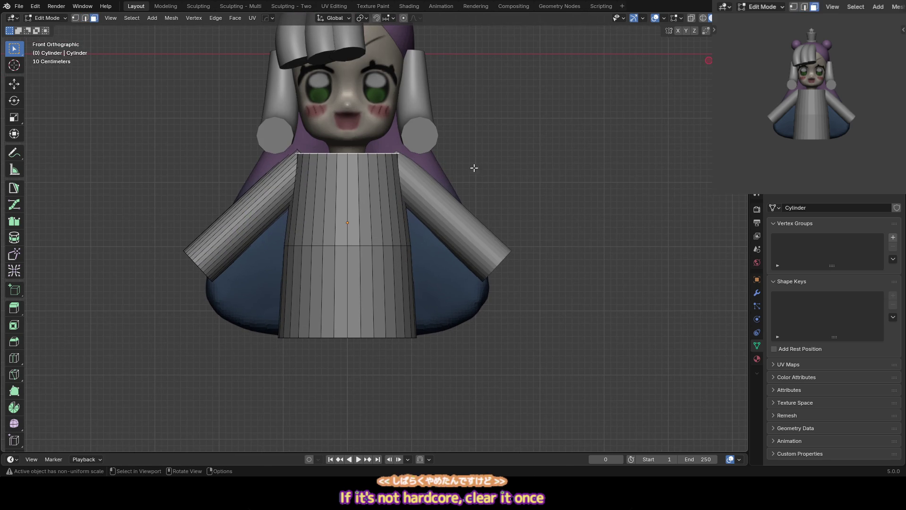
key(g)
key(z)
click(475, 169)
mouse_move(459, 162)
middle_down()
mouse_move(463, 182)
mouse_move(497, 178)
middle_up()
scroll(457, 168, up, 4)
Inset a thin ring on the top face and pull it upward into a neck
key(i)
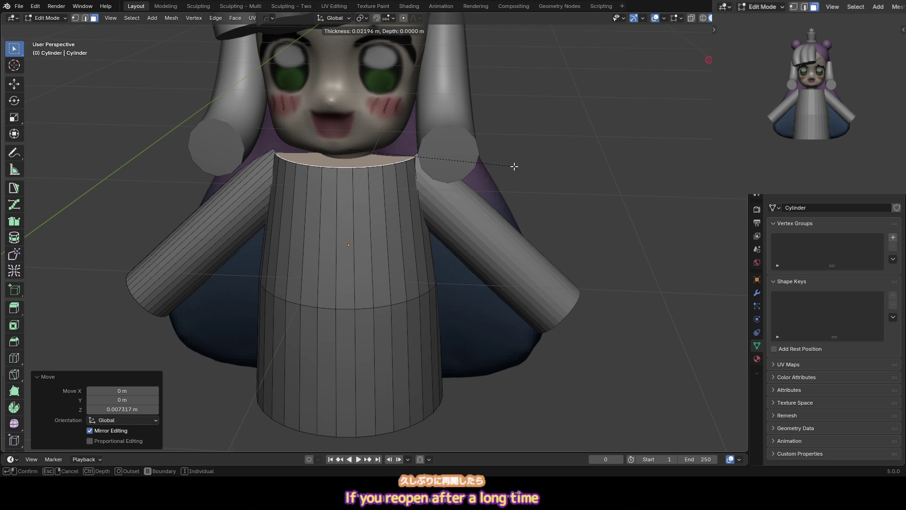
click(494, 167)
key(KP_1)
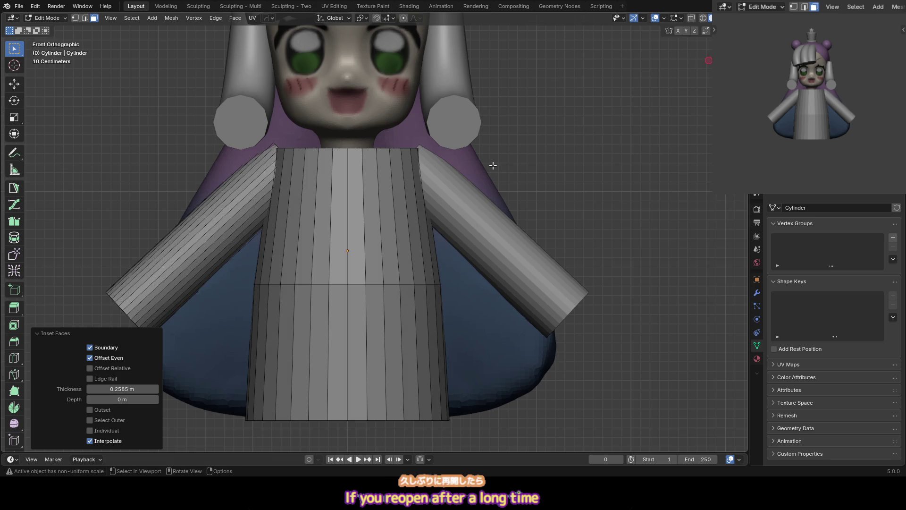
key(g)
key(z)
click(492, 167)
key(g)
key(z)
click(491, 151)
scroll(477, 161, down, 2)
Shift the whole torso mesh vertically, then return to Object Mode and select the body
key(a)
key(g)
key(z)
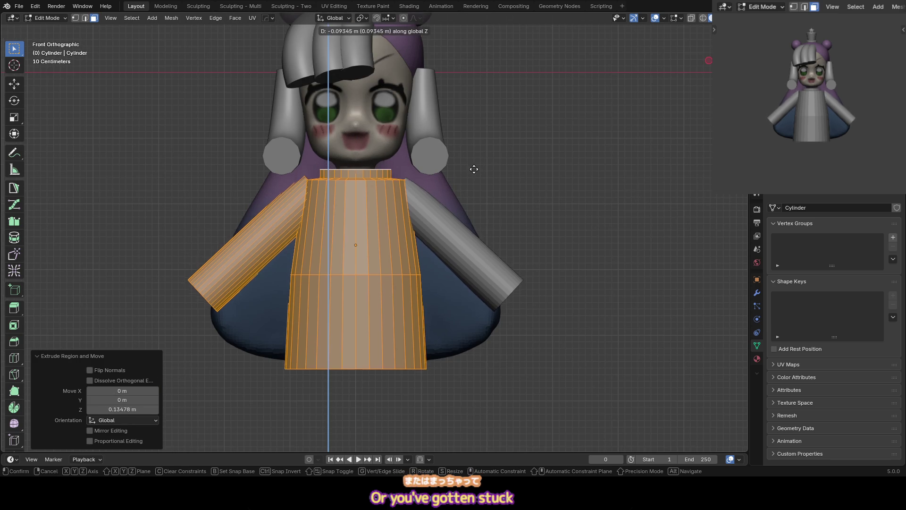
click(472, 168)
click(445, 175)
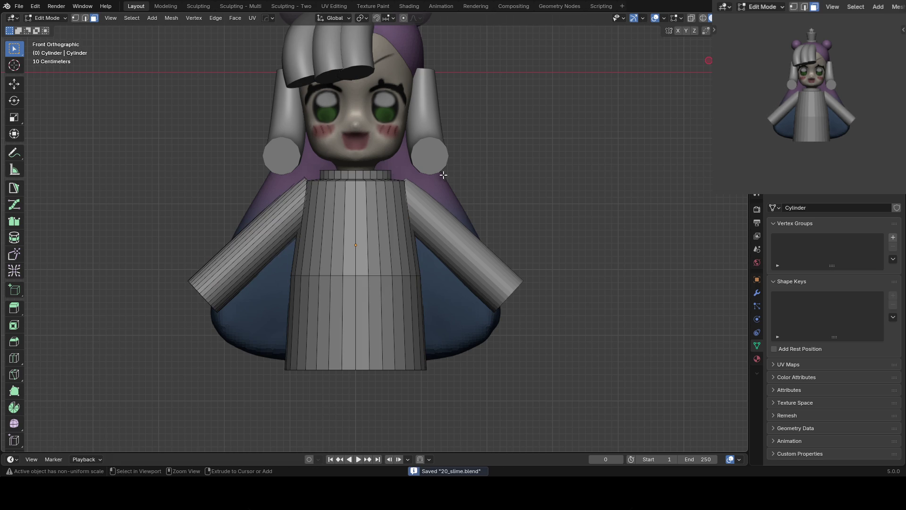
scroll(429, 166, down, 4)
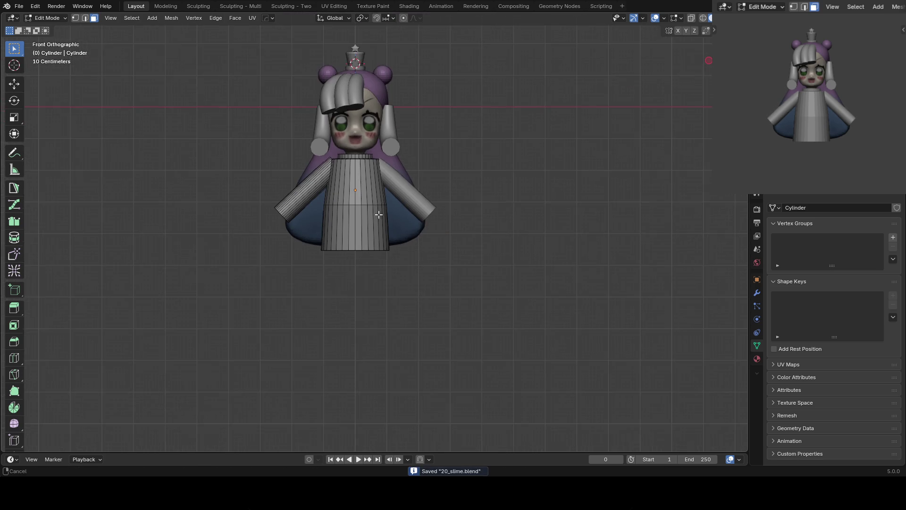
key(Tab)
key(Tab)
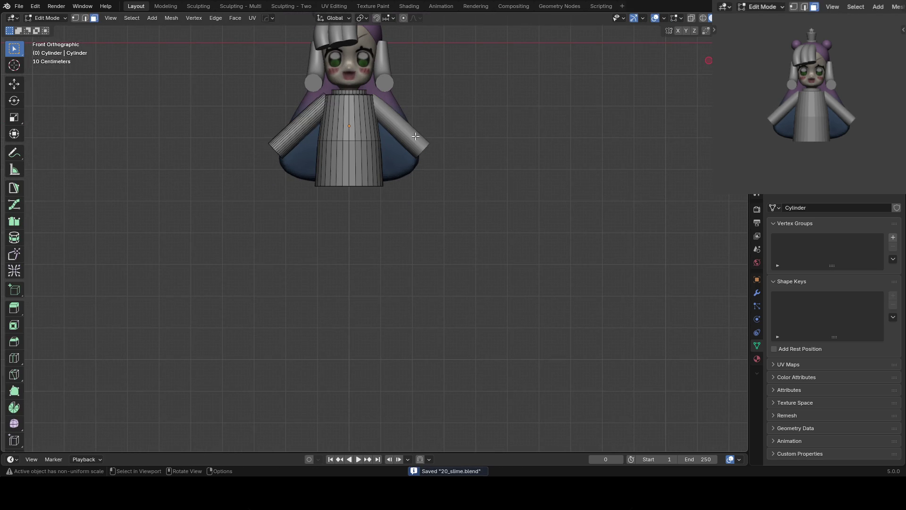
key(Tab)
key(alt+a)
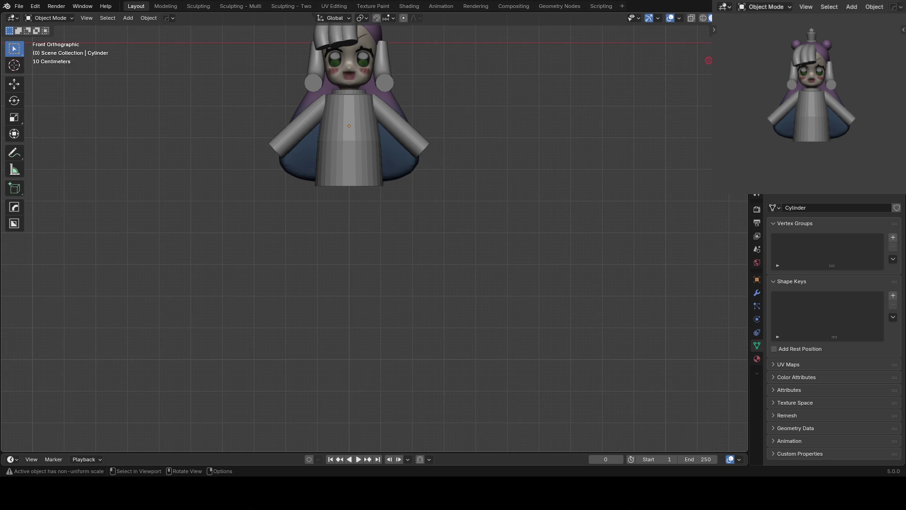
click(413, 142)
Add a cylinder and scale it into a thin, long leg shape
key(q)
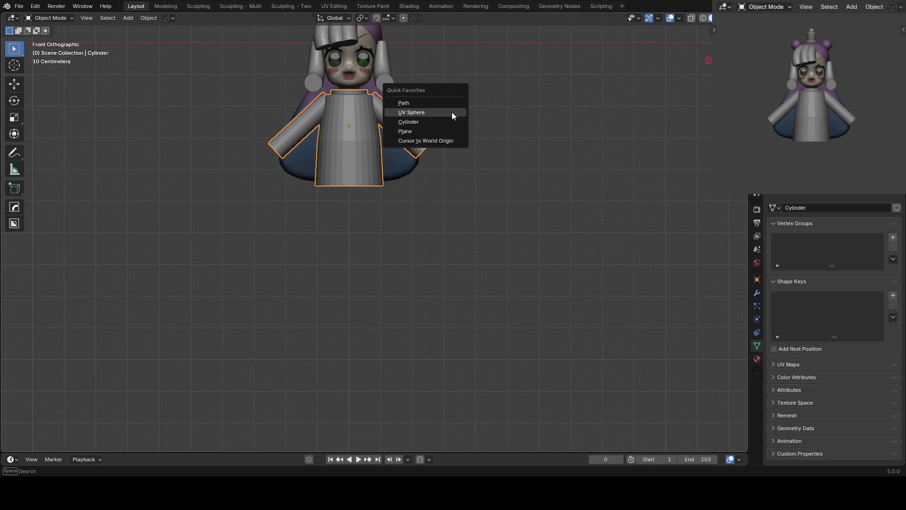
click(441, 122)
key(g)
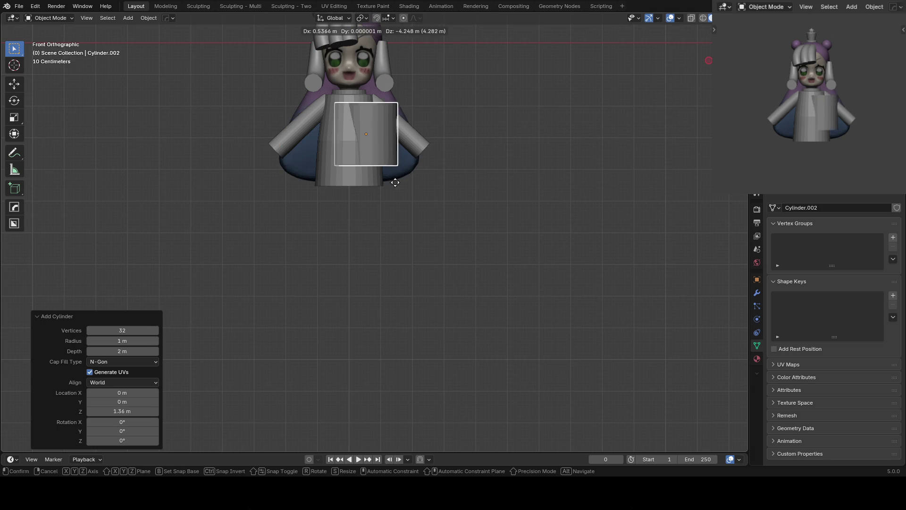
key(z)
click(389, 243)
key(s)
click(394, 206)
key(s)
key(z)
click(503, 173)
key(s)
click(425, 186)
Position the leg right of centre, just below the dress
key(g)
key(x)
click(435, 190)
key(s)
key(z)
click(506, 163)
key(g)
key(z)
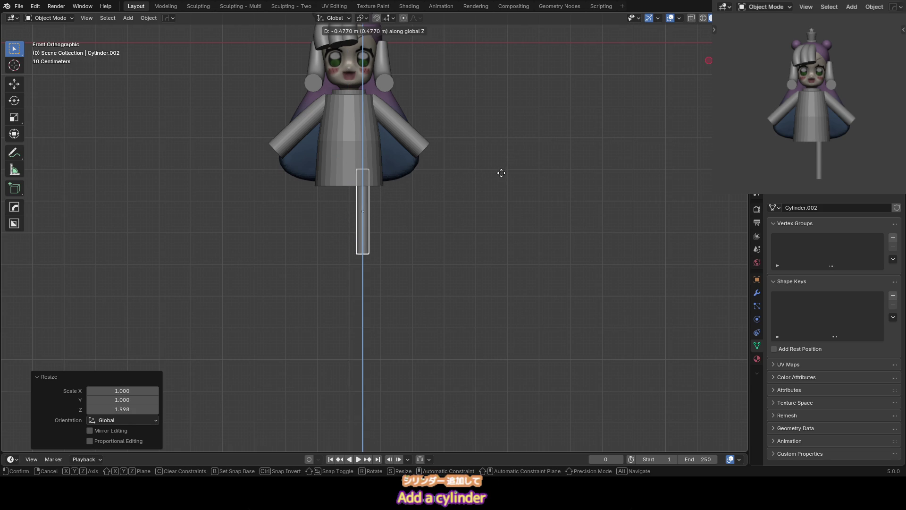
click(498, 177)
Mirror the leg across the torso with the Hops mirror tool to make the second leg
key(alt+x)
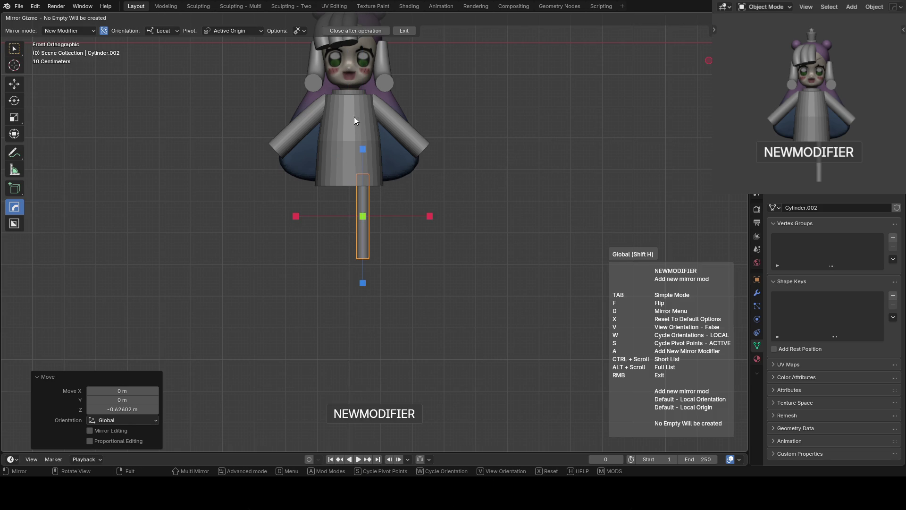
click(361, 125)
click(419, 137)
key(Escape)
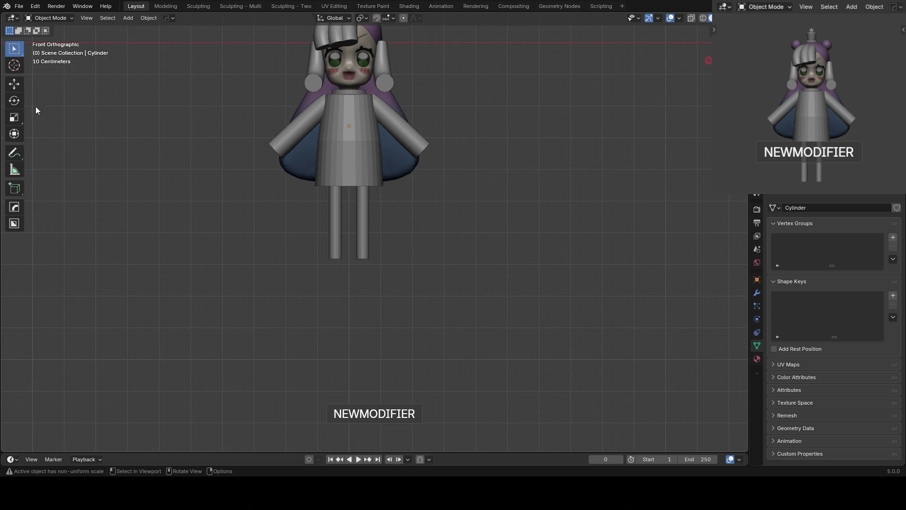
scroll(819, 100, down, 2)
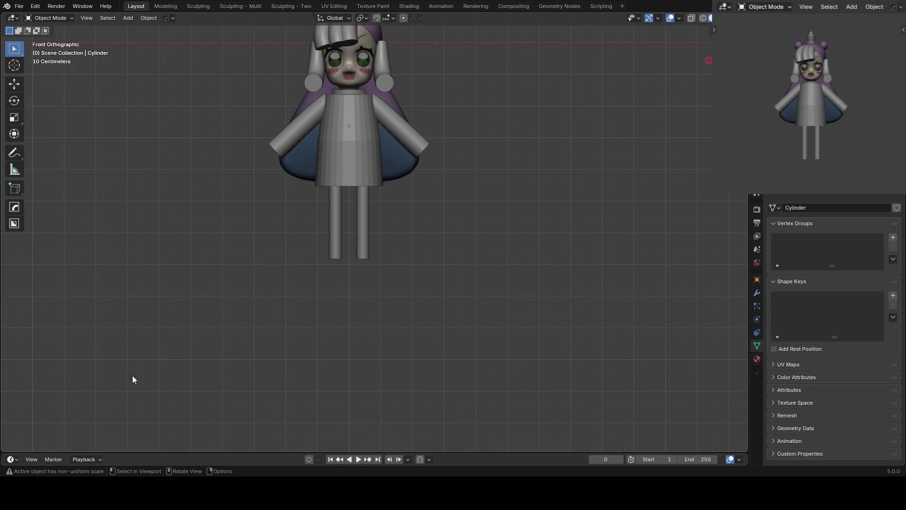
Select the legs and lower them slightly
click(364, 247)
key(g)
key(z)
click(361, 247)
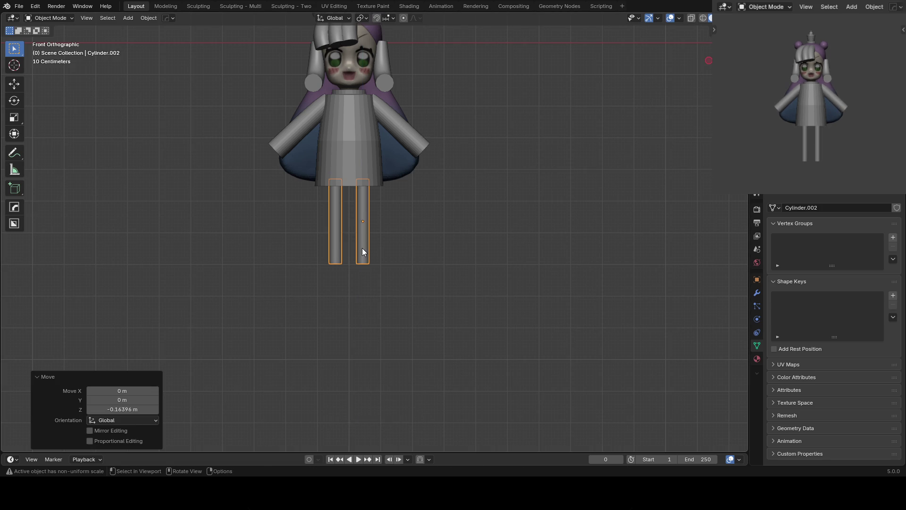
key(g)
key(x)
Tilt the leg mesh by 1.1 degrees in Edit Mode
key(Escape)
key(Tab)
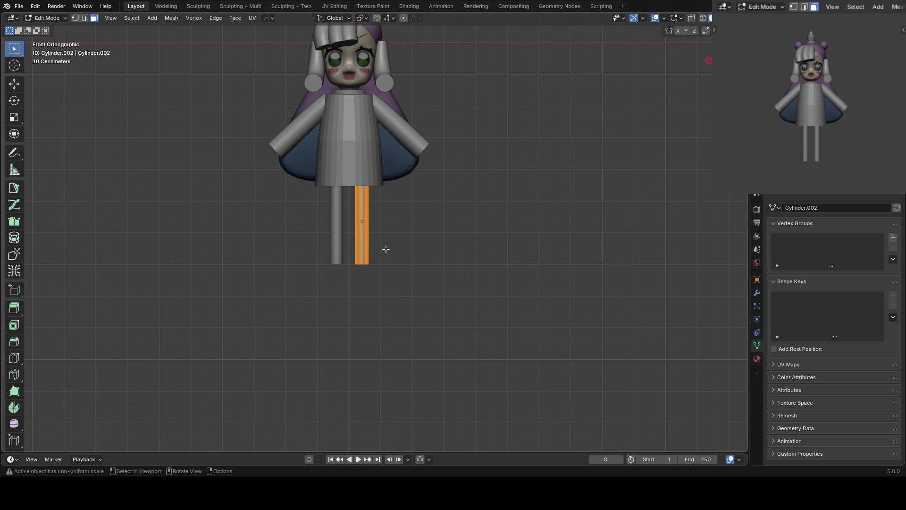
key(r)
click(399, 259)
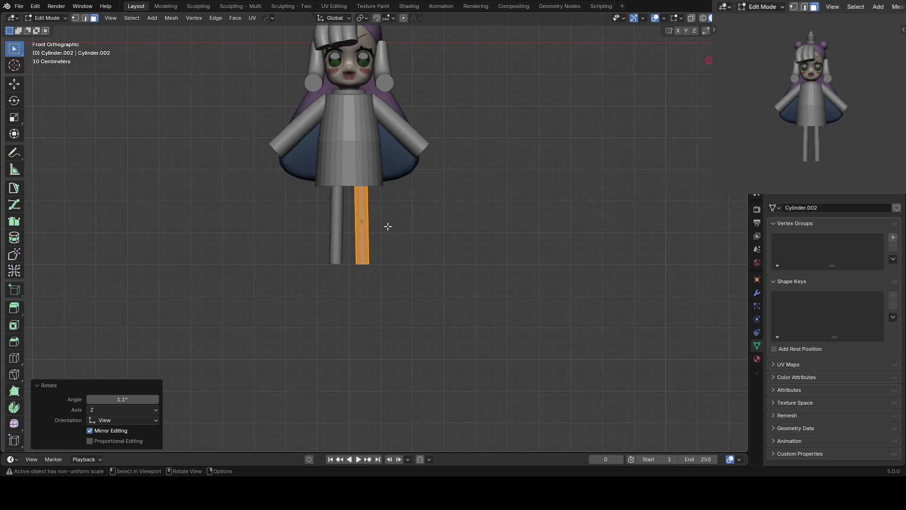
scroll(391, 245, up, 1)
key(Tab)
Raise the leg slightly and view it from the right side
click(290, 226)
click(361, 232)
key(g)
key(z)
click(373, 231)
key(KP_3)
shift+middle_drag(430, 238, 396, 187)
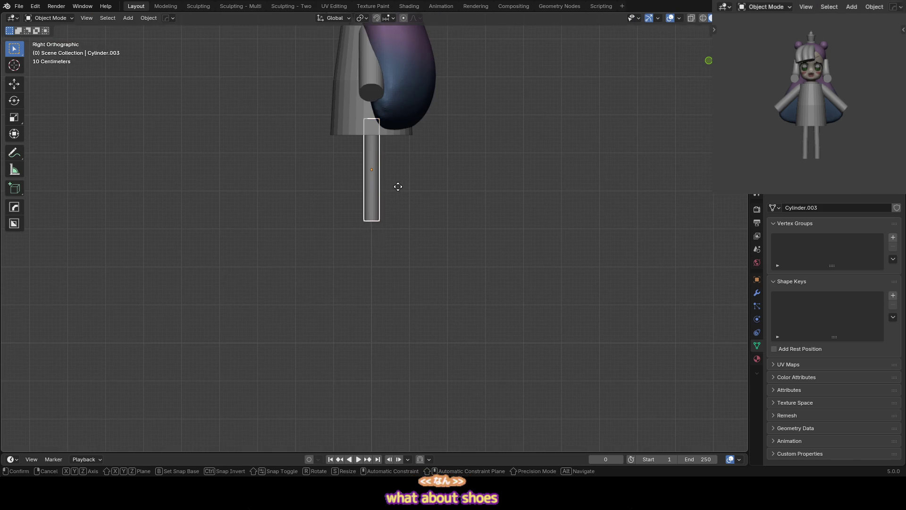
Duplicate the leg and place the copy directly below it
key(shift+d)
key(z)
click(396, 278)
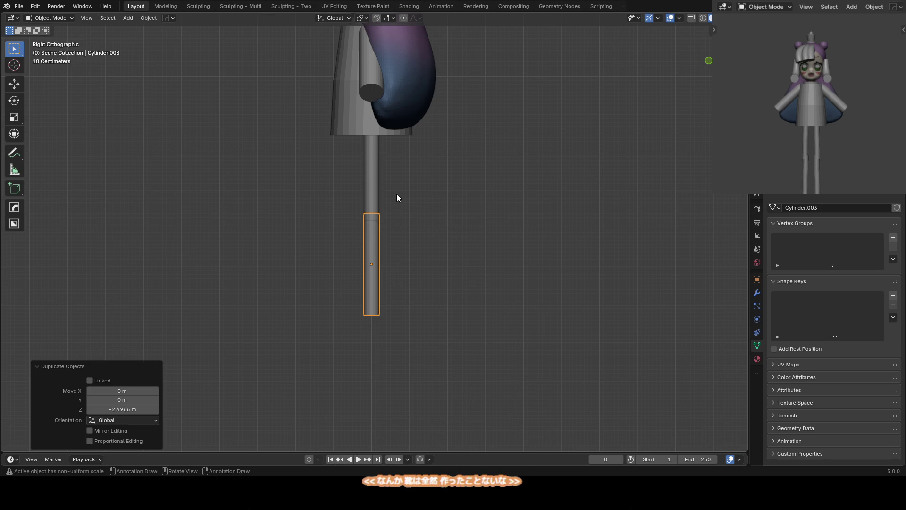
key(Tab)
key(shift+alt+z)
key(Tab)
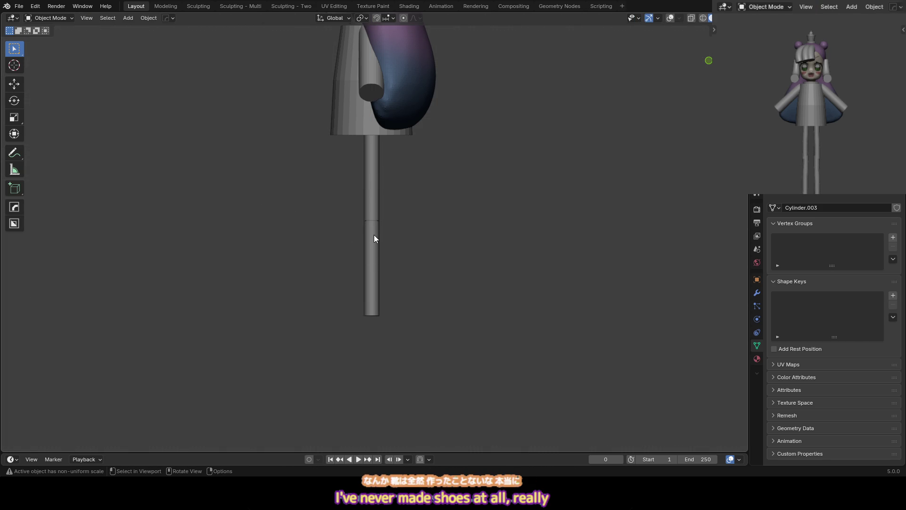
key(KP_1)
key(shift+alt+z)
mouse_move(398, 239)
shift+middle_down()
mouse_move(396, 251)
mouse_move(377, 242)
shift+middle_up()
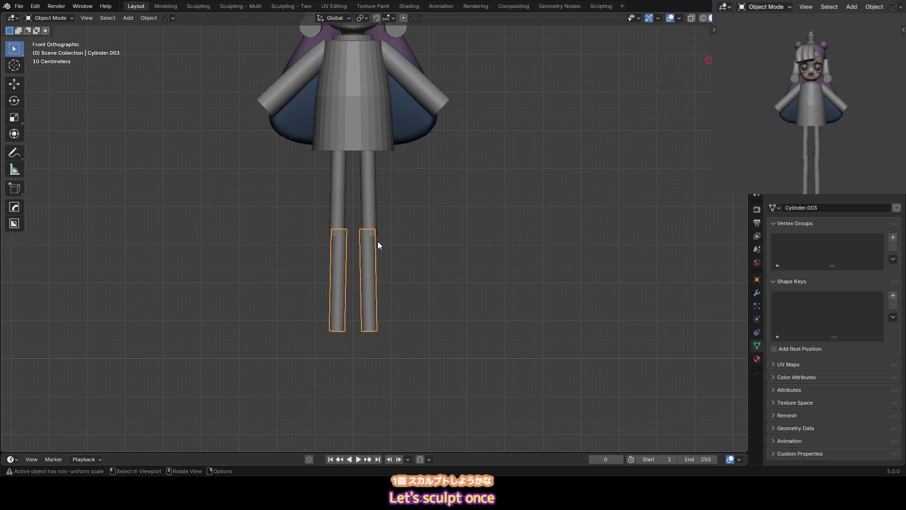
Shorten the copied pieces vertically into shoe blocks right under the legs
key(Tab)
key(s)
key(z)
click(382, 262)
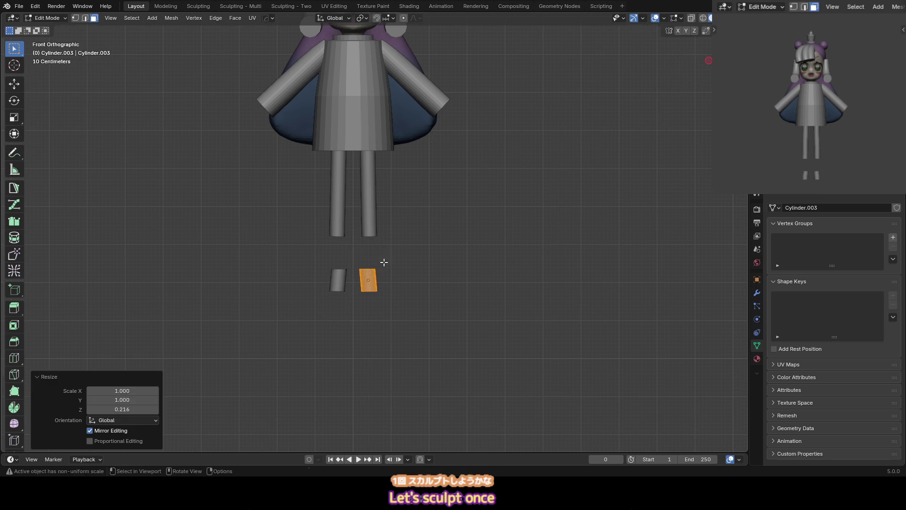
key(g)
click(421, 218)
key(KP_3)
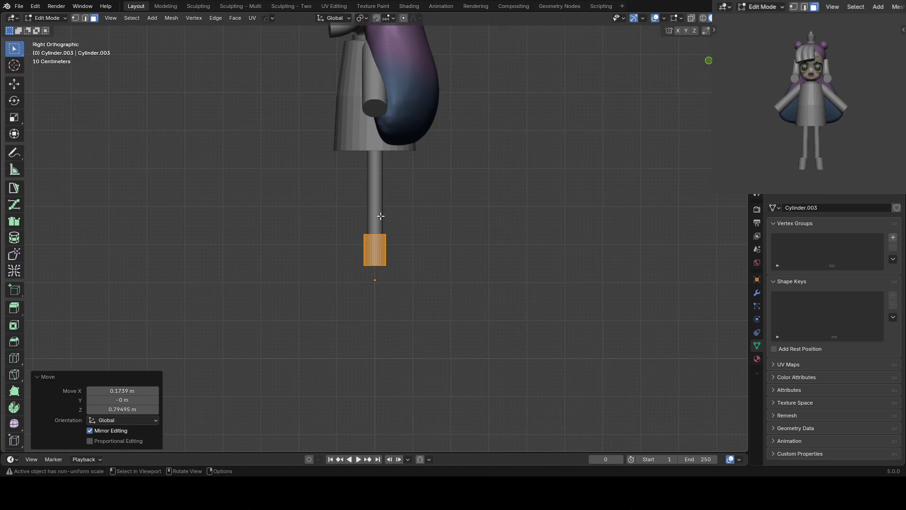
scroll(381, 215, up, 2)
Apply the shoe's scale
key(ctrl+Tab)
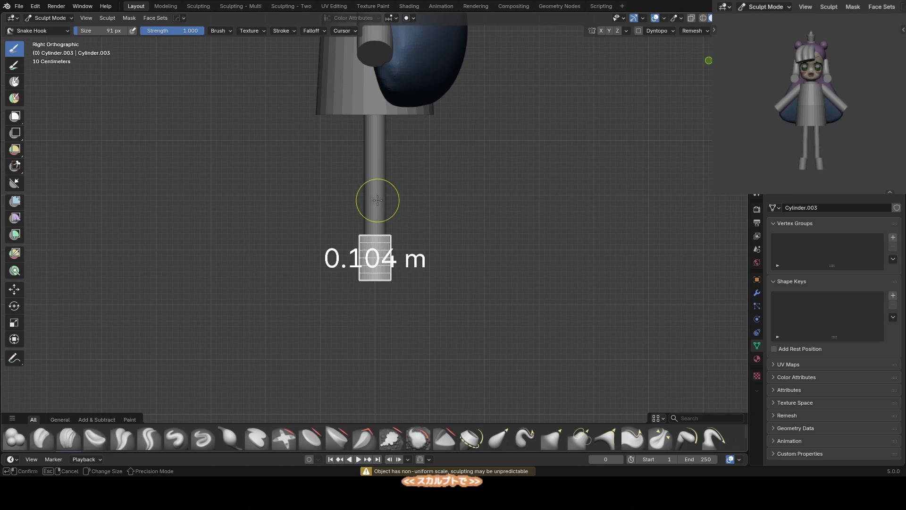
key(ctrl+Tab)
key(ctrl+a)
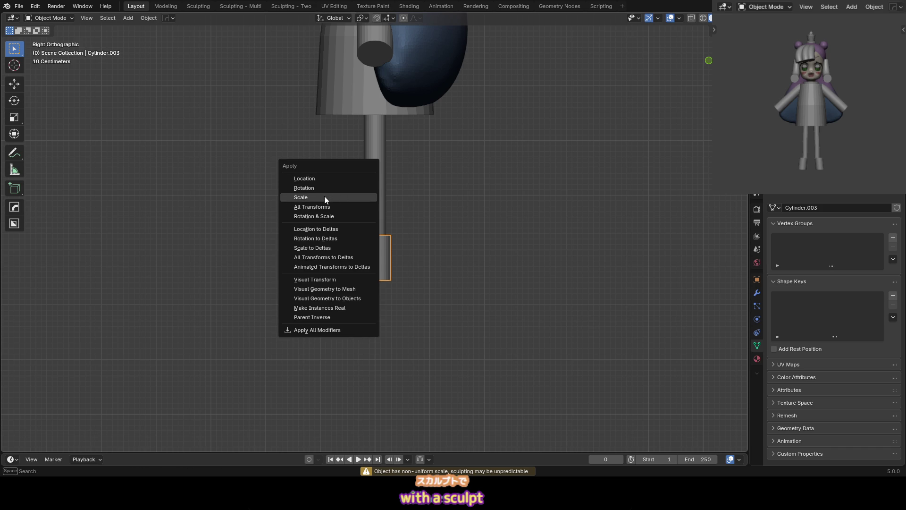
click(324, 197)
scroll(437, 251, up, 3)
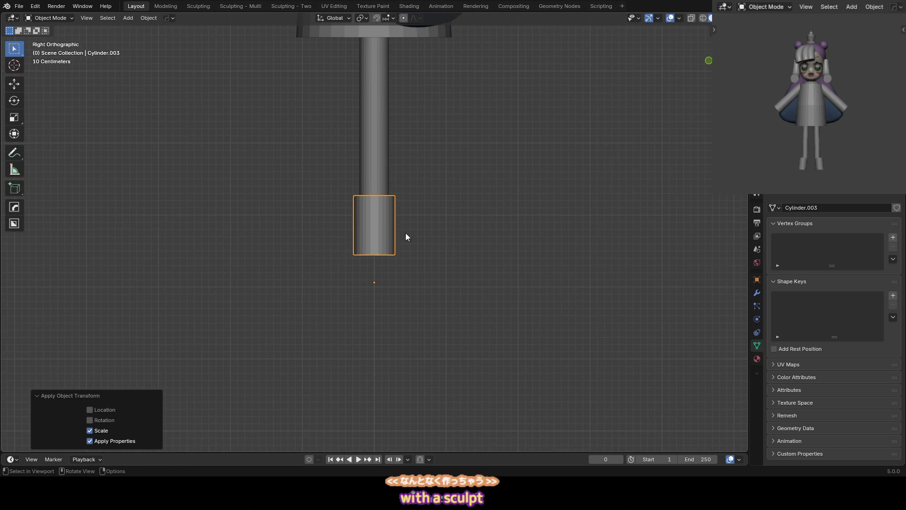
Sculpt the shoe's bottom outward with a resized Grab brush
key(ctrl+Tab)
key(f)
click(358, 232)
key(f)
click(319, 238)
drag(353, 228, 330, 231)
key(KP_1)
key(ctrl+Tab)
click(360, 224)
click(757, 293)
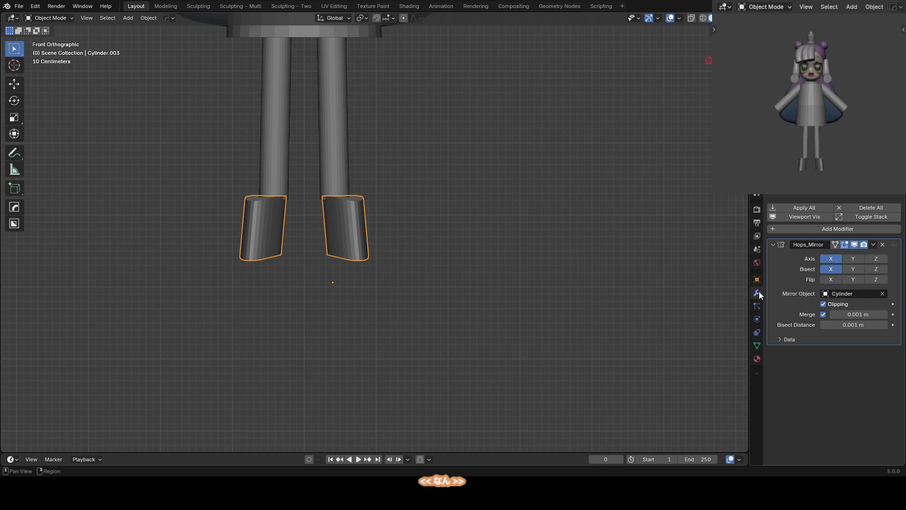
Delete the shoe's Hops_Mirror modifier and apply its scale
click(887, 242)
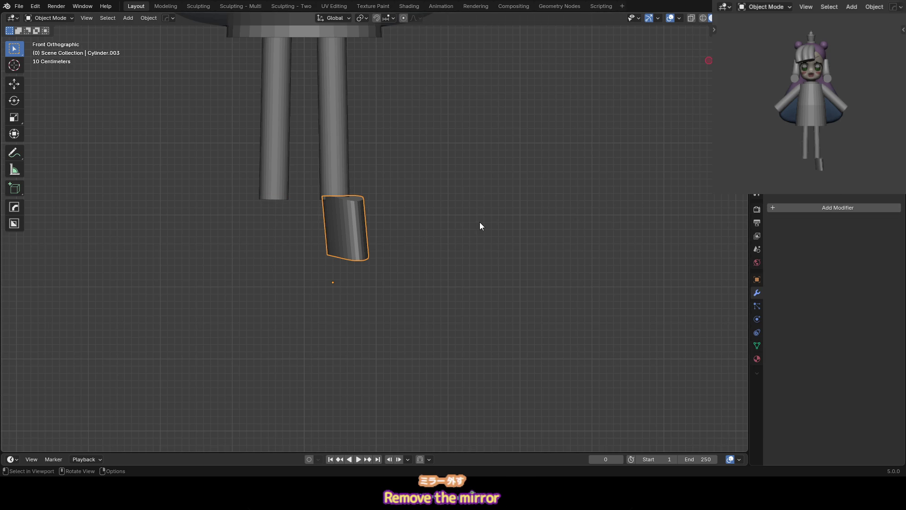
key(ctrl+a)
key(n)
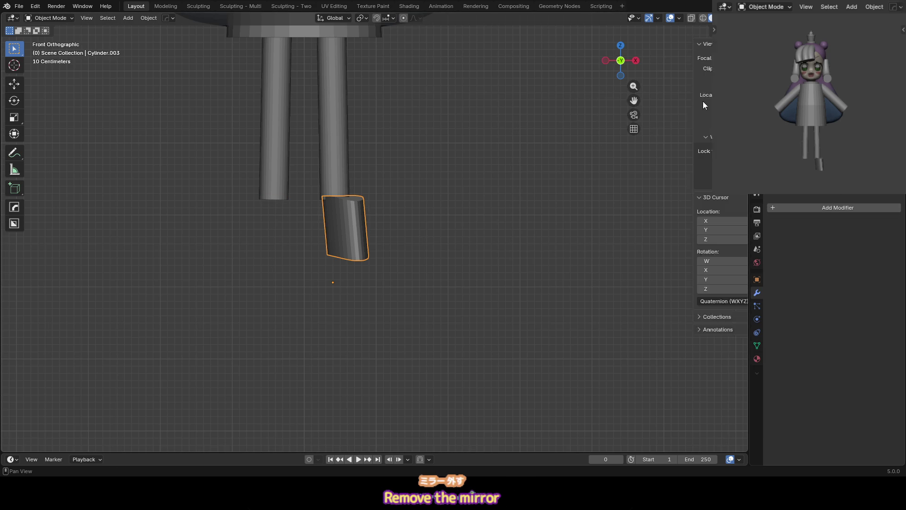
key(ctrl+shift+Tab)
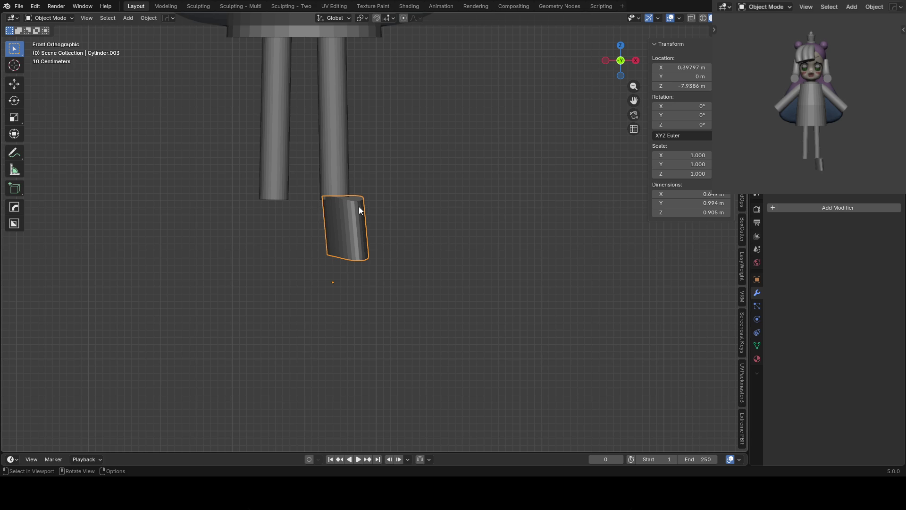
key(ctrl+a)
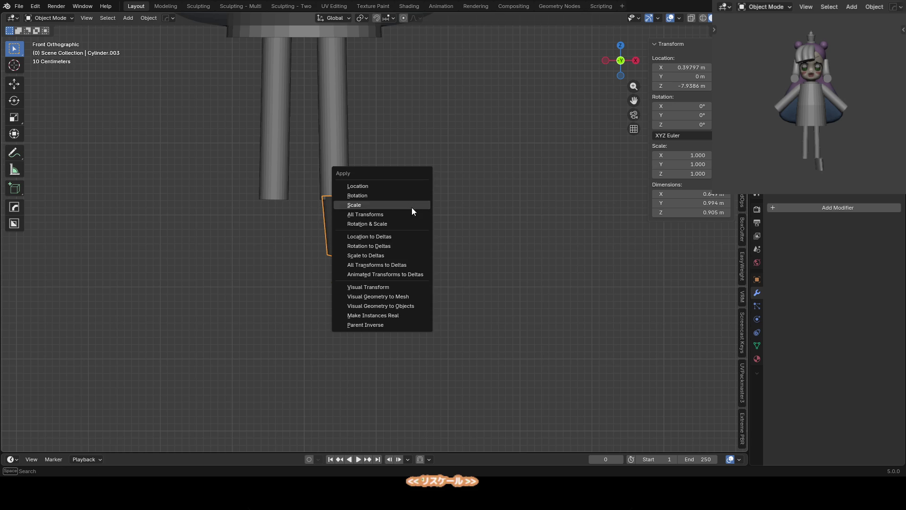
click(367, 205)
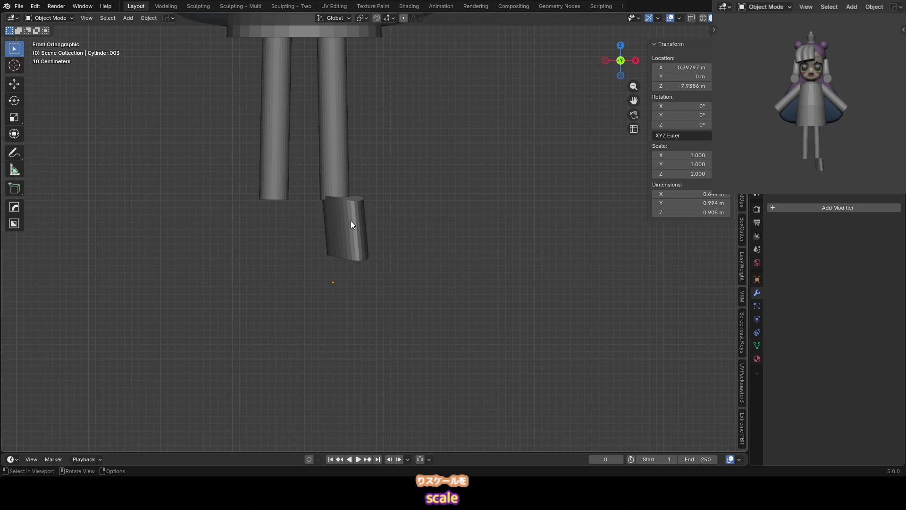
Remesh the shoe in Sculpt Mode with a 0.0688 m voxel size
key(ctrl+Tab)
key(r)
click(447, 197)
key(i)
key(ctrl+r)
key(KP_3)
Pull the shoe's toe outward with Grab and inflate the foot's surface
key(g)
drag(313, 227, 241, 256)
key(f)
click(185, 270)
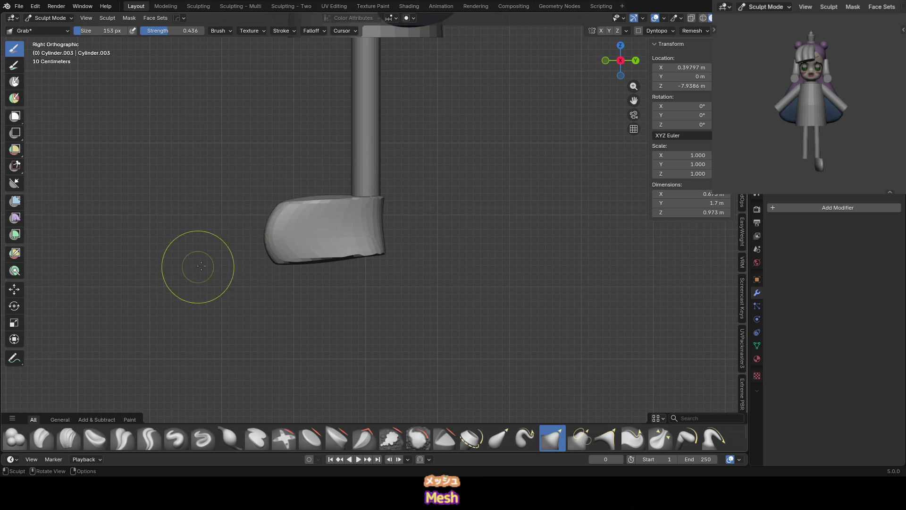
key(i)
mouse_move(372, 216)
middle_down()
mouse_move(316, 222)
mouse_move(415, 252)
mouse_move(358, 207)
middle_up()
drag(325, 118, 338, 171)
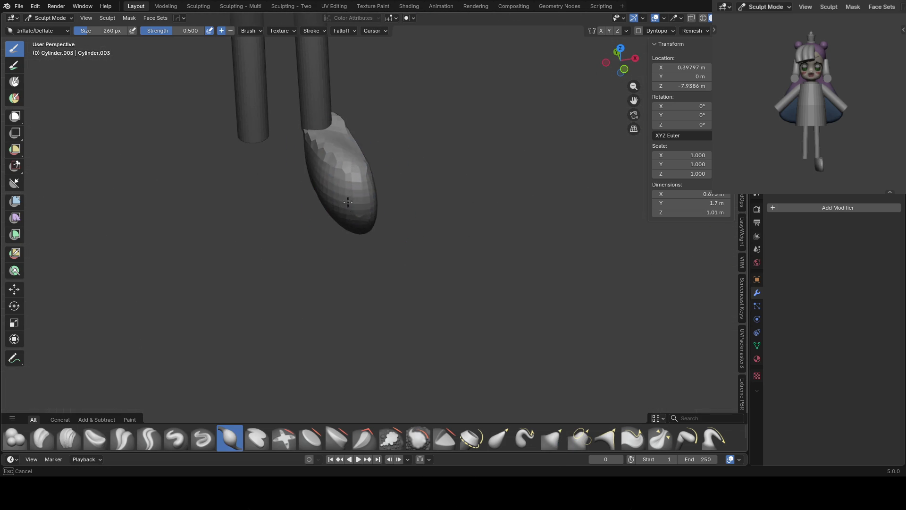
Reshape the foot near the ankle and sole, stretching the heel backward
key(KP_1)
key(g)
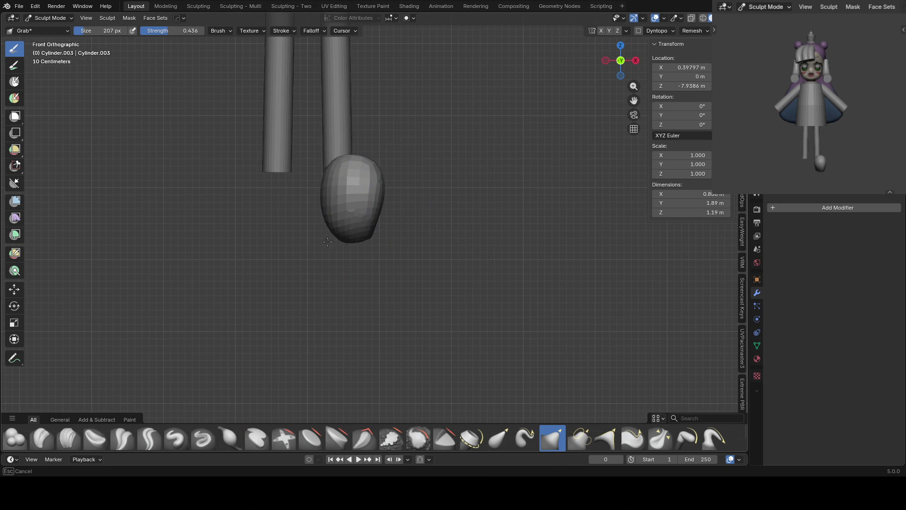
key(KP_3)
drag(364, 192, 384, 158)
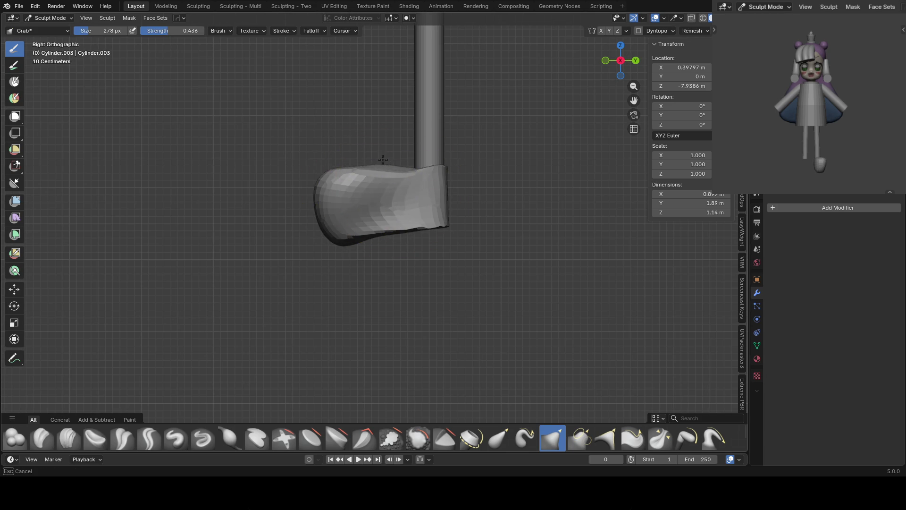
drag(405, 209, 424, 172)
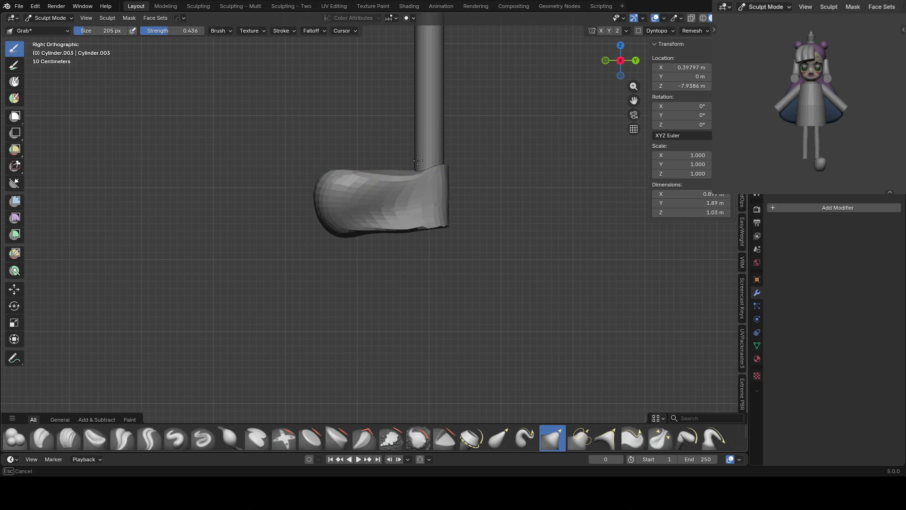
key(f)
click(415, 222)
drag(384, 218, 406, 230)
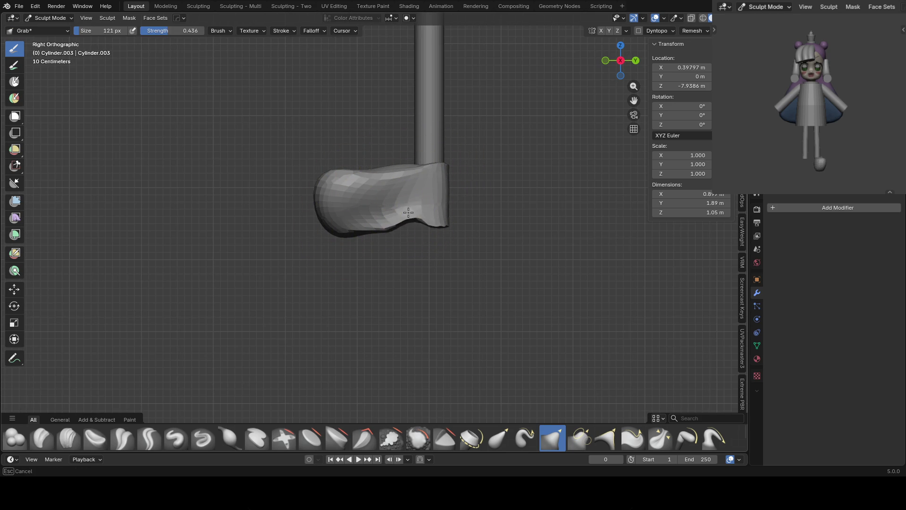
scroll(442, 203, up, 1)
mouse_move(421, 229)
mouse_down()
mouse_move(451, 217)
mouse_move(468, 224)
mouse_up()
Pull the foot's sides outward into a rounder shape from the front
mouse_move(444, 161)
middle_down()
mouse_move(423, 161)
mouse_move(453, 165)
middle_up()
key(i)
key(g)
key(KP_1)
drag(426, 164, 434, 182)
middle_drag(435, 182, 436, 218)
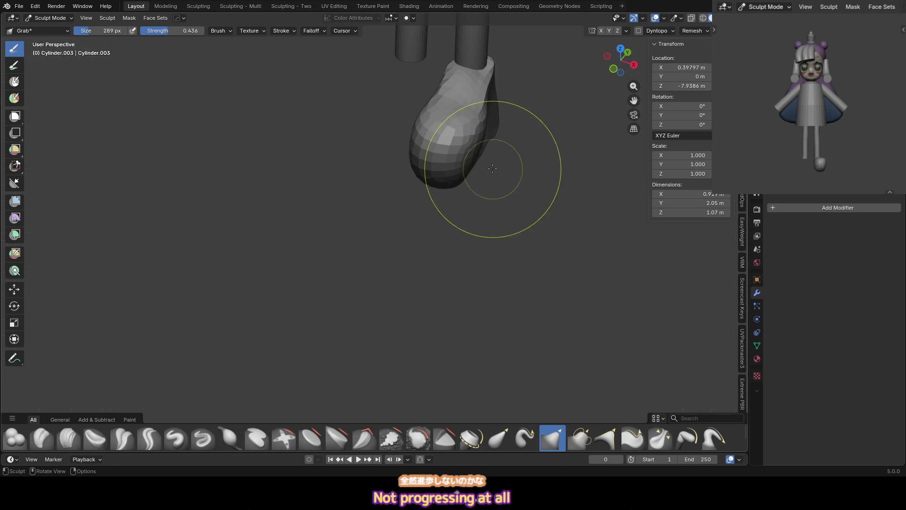
key(KP_1)
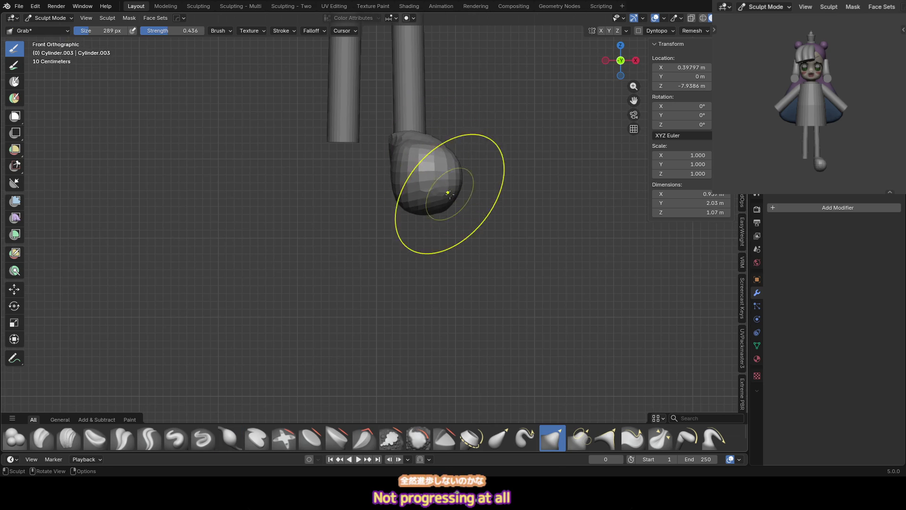
drag(423, 202, 468, 188)
key(ctrl+KP_3)
Scrape the top of the foot flatter with a smaller brush
key(f)
click(313, 209)
drag(337, 197, 337, 197)
middle_drag(336, 197, 388, 126)
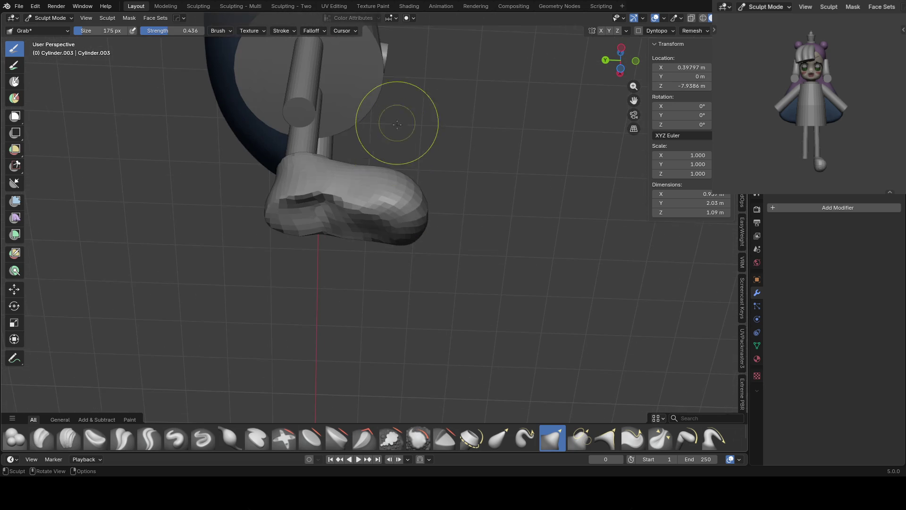
middle_drag(395, 214, 416, 183)
drag(399, 220, 308, 193)
key(f)
click(308, 192)
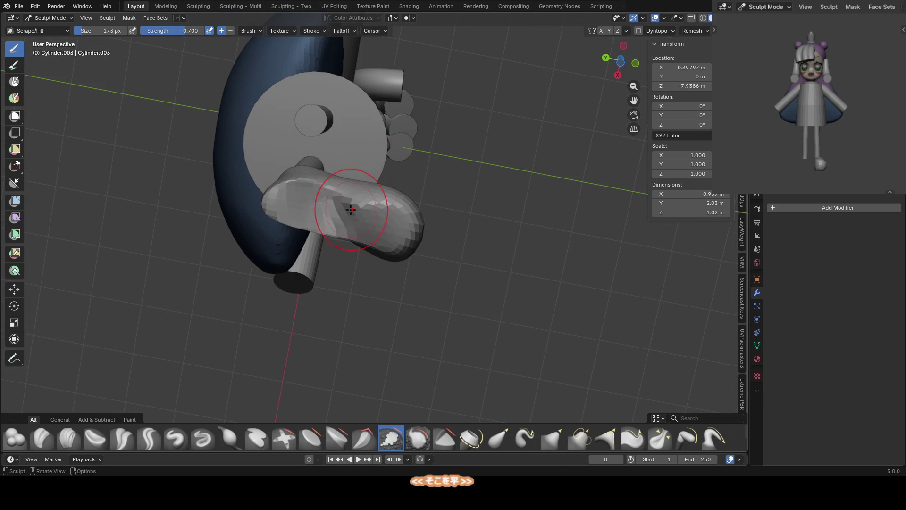
From the front view, resize the brush and flatten the side of the foot
key(KP_1)
shift+middle_drag(349, 207, 382, 201)
key(f)
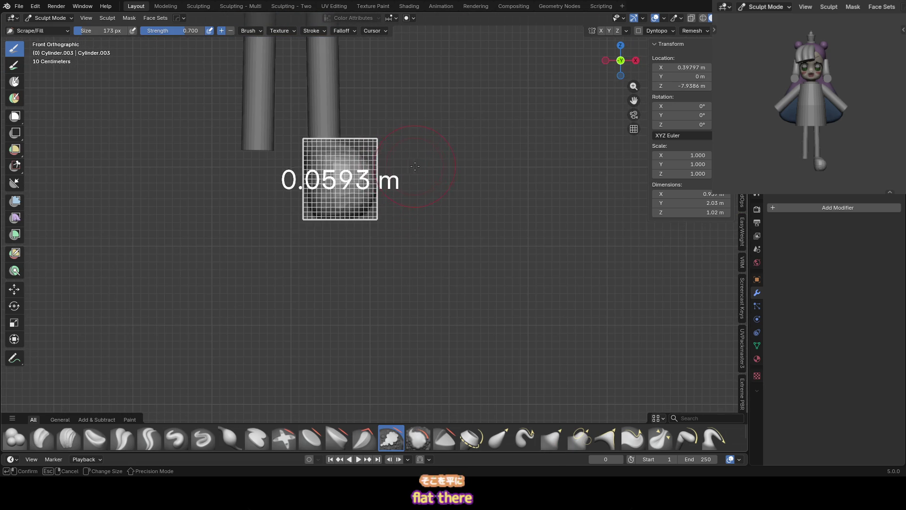
click(423, 165)
drag(415, 170, 378, 196)
shift+middle_drag(370, 193, 384, 189)
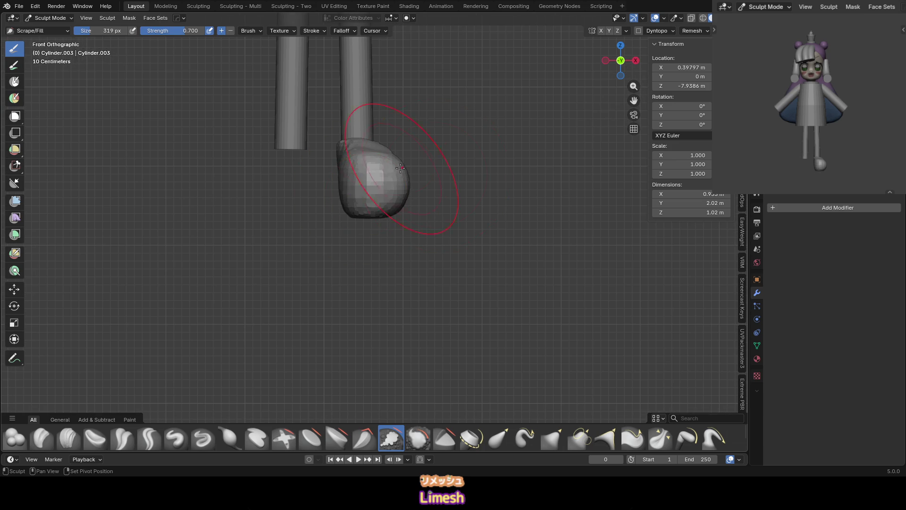
In Right Ortho, use the Grab brush to flatten the toe underside and push up an arched notch
key(KP_3)
click(553, 437)
mouse_move(379, 224)
shift+middle_down()
mouse_move(353, 224)
mouse_move(346, 213)
shift+middle_up()
mouse_move(345, 212)
mouse_down()
mouse_move(347, 204)
mouse_move(397, 200)
mouse_move(434, 227)
mouse_up()
key(f)
click(384, 212)
drag(390, 203, 399, 190)
Reshape the top and back of the foot with a larger Grab brush
key(f)
click(399, 192)
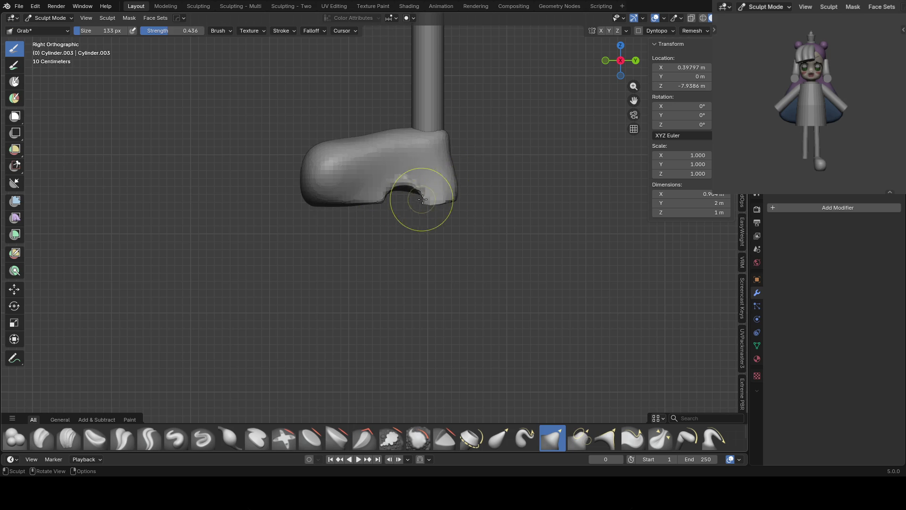
key(f)
click(344, 151)
mouse_move(330, 148)
mouse_down()
mouse_move(314, 162)
mouse_move(397, 135)
mouse_up()
key(f)
click(409, 130)
key(f)
click(427, 156)
mouse_move(427, 156)
middle_down()
mouse_move(418, 177)
mouse_move(427, 198)
middle_up()
drag(427, 198, 432, 198)
Deepen the heel notch from the side with a smaller brush, then return to Object Mode
key(f)
click(385, 189)
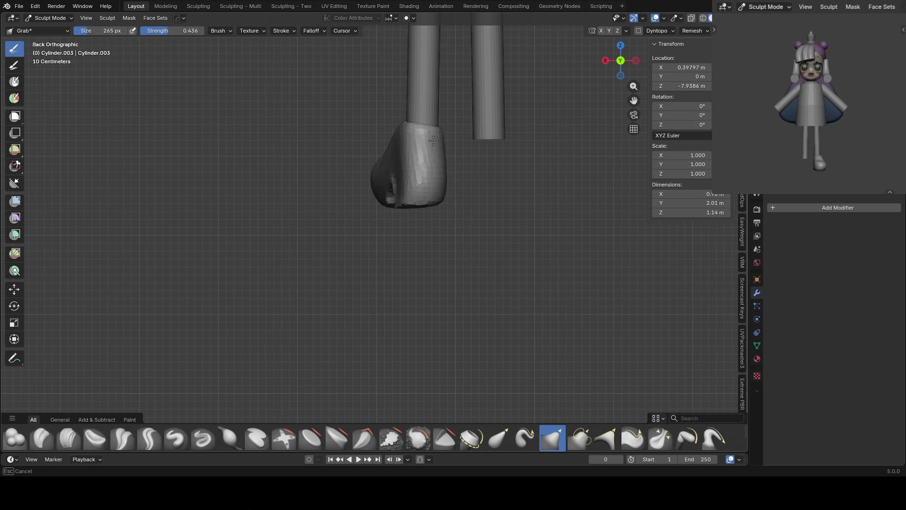
key(KP_3)
key(f)
click(408, 203)
drag(389, 188, 413, 210)
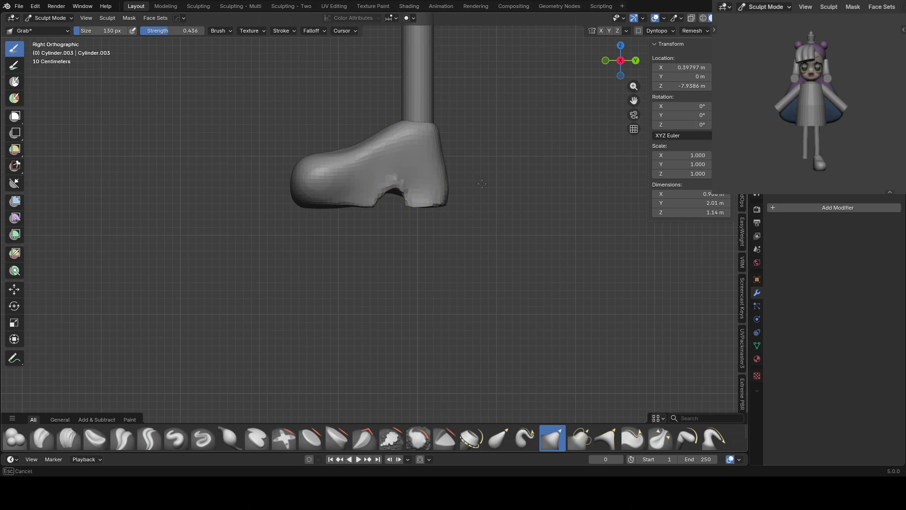
key(ctrl+Tab)
click(401, 200)
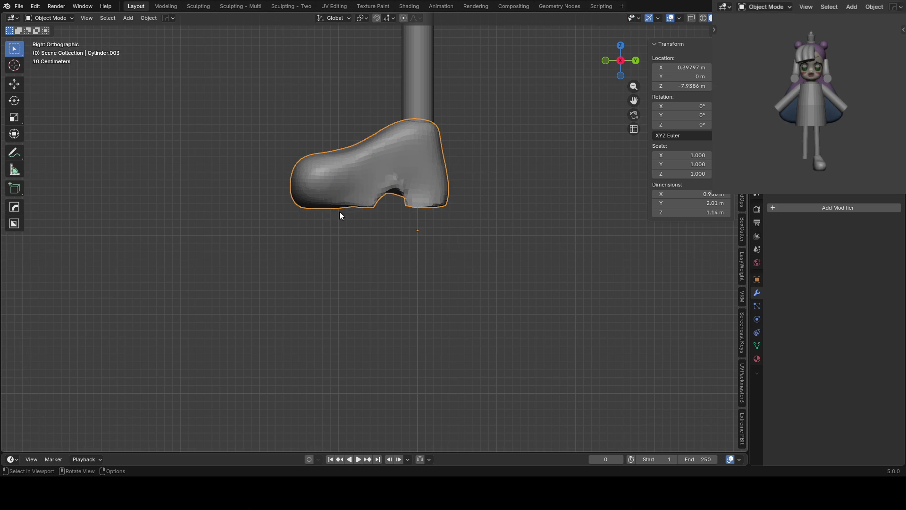
Frame the character from the front, select the dress and enter Edit Mode
scroll(408, 256, down, 2)
key(KP_1)
shift+middle_drag(357, 194, 360, 290)
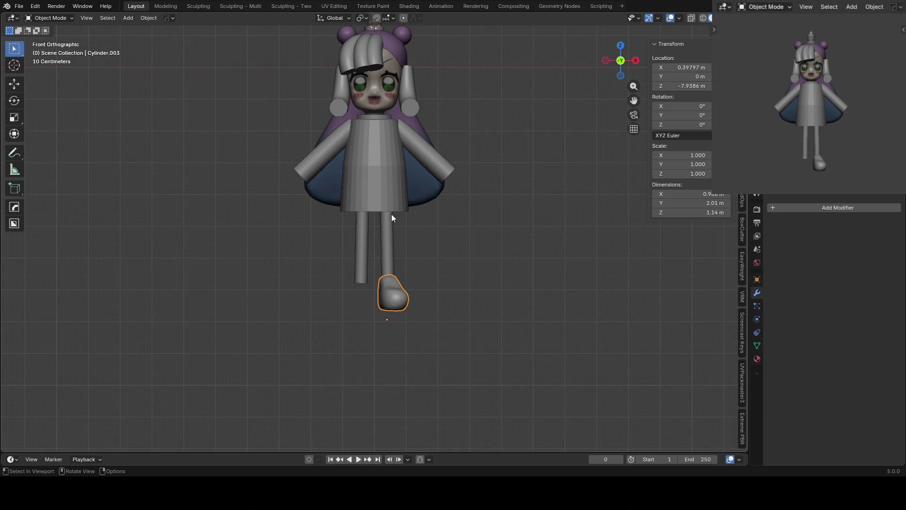
click(395, 261)
scroll(394, 261, down, 2)
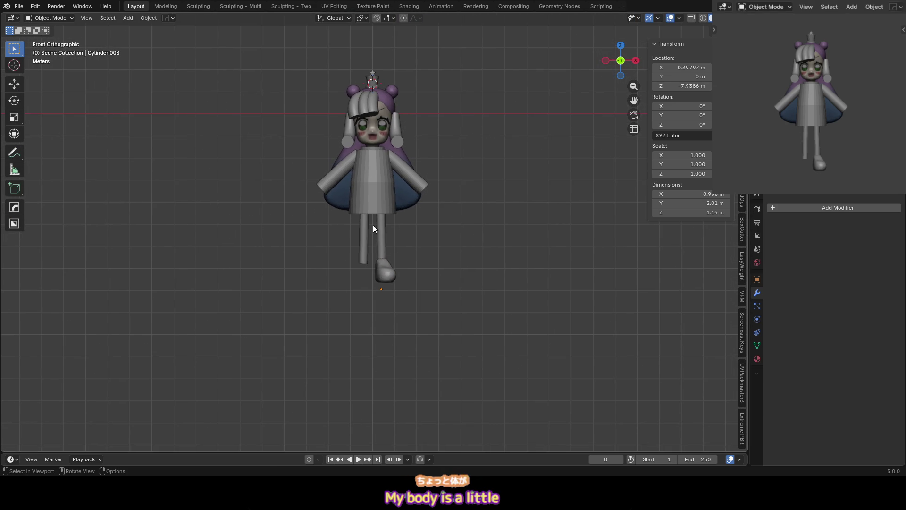
click(372, 197)
key(Tab)
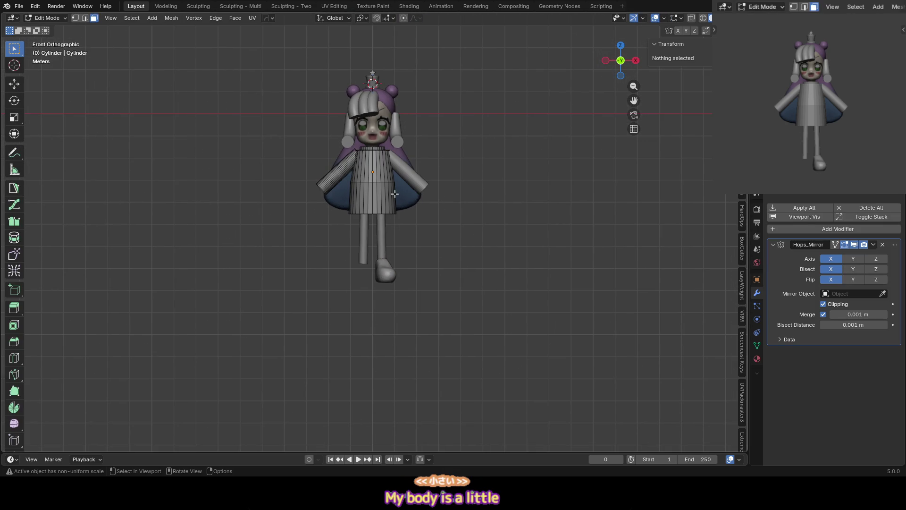
key(Tab)
key(Tab)
In X-ray vertex mode, box-select the hem vertices and move them along Z
key(1)
key(alt+z)
drag(327, 236, 458, 198)
key(g)
key(z)
click(454, 213)
key(s)
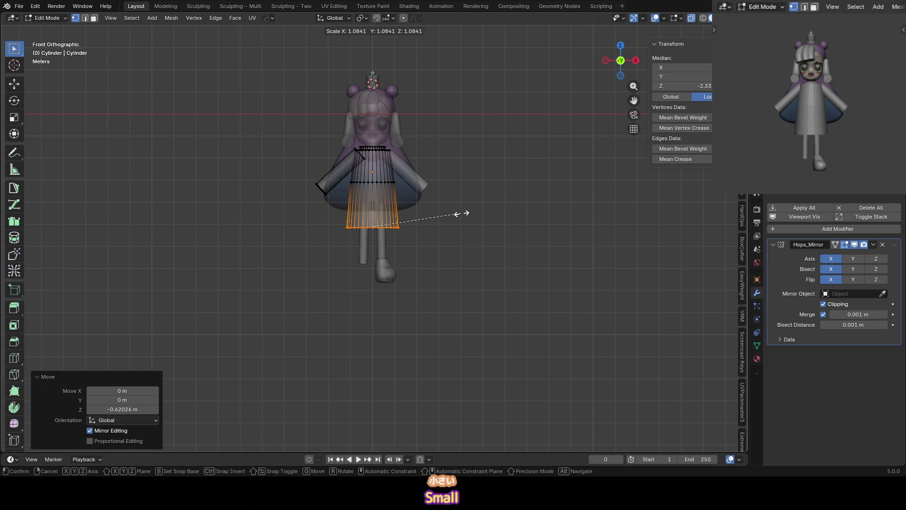
key(Escape)
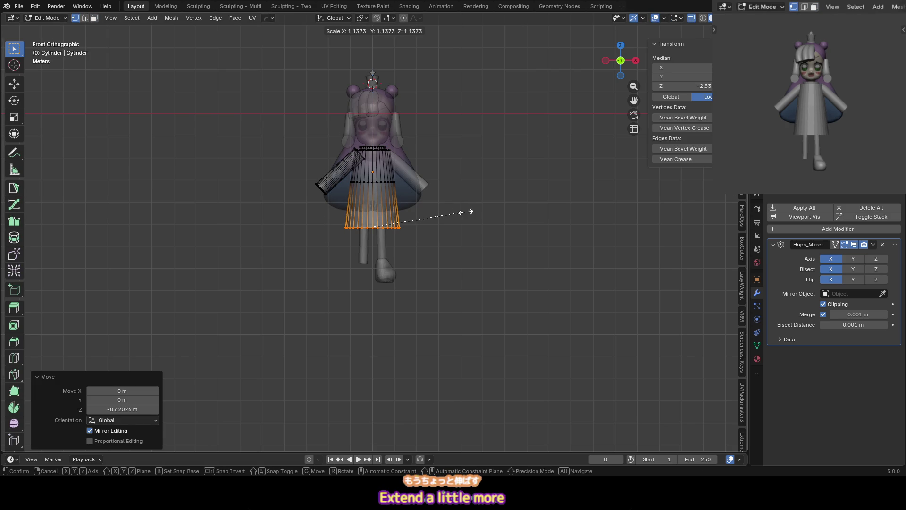
Reposition the hem about 0.45 m along Z and flare it 1.208× wider
key(g)
key(z)
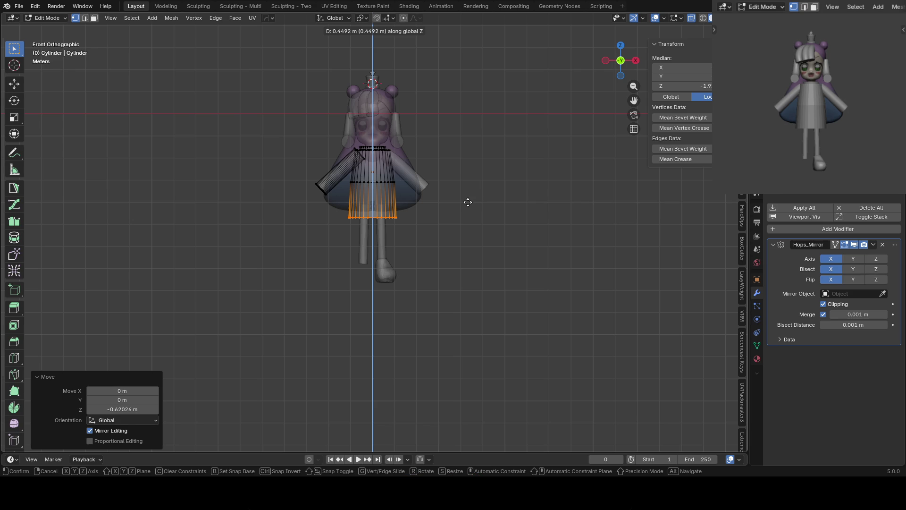
key(Escape)
key(Tab)
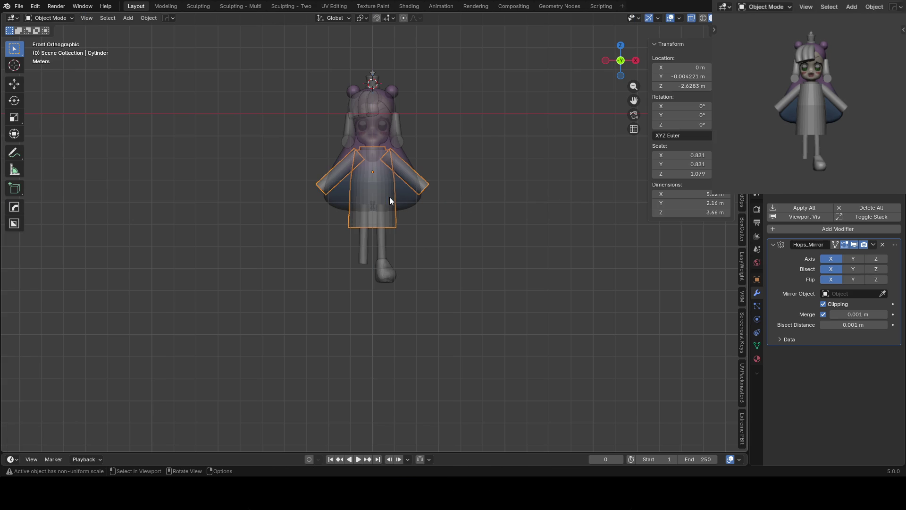
key(Tab)
key(g)
key(z)
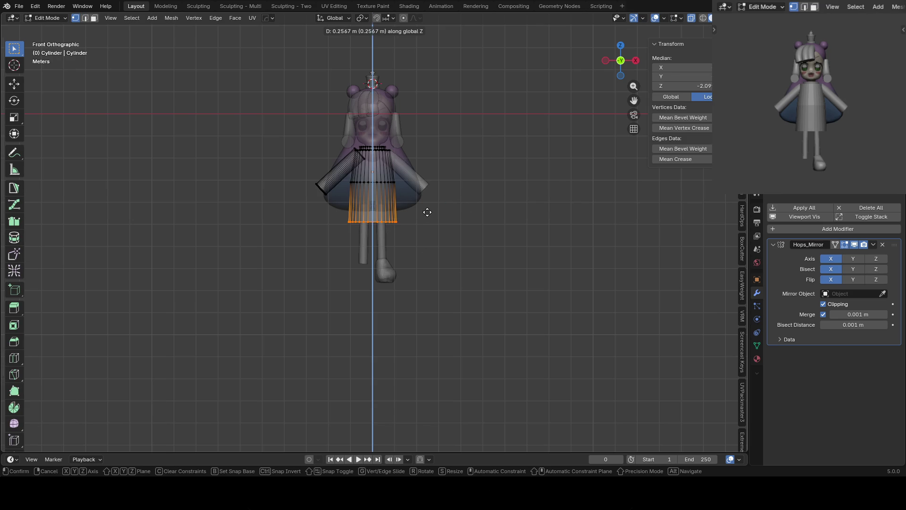
click(429, 210)
key(s)
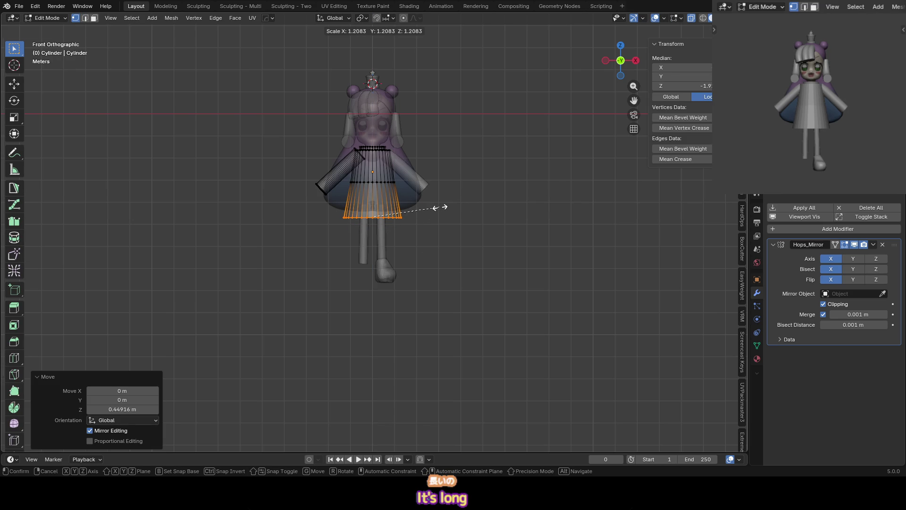
click(440, 208)
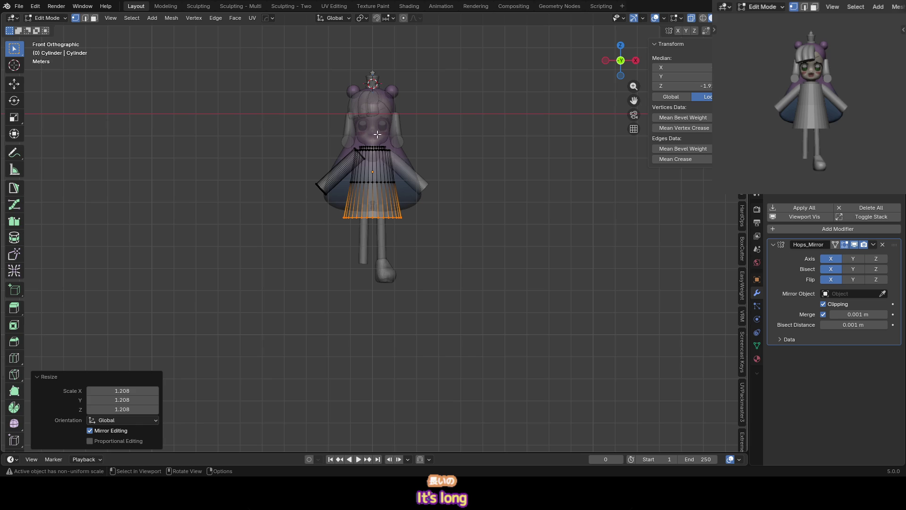
Return to Object Mode, reframe the view and select the head sphere
key(Tab)
shift+middle_drag(353, 117, 357, 162)
key(ctrl+Tab)
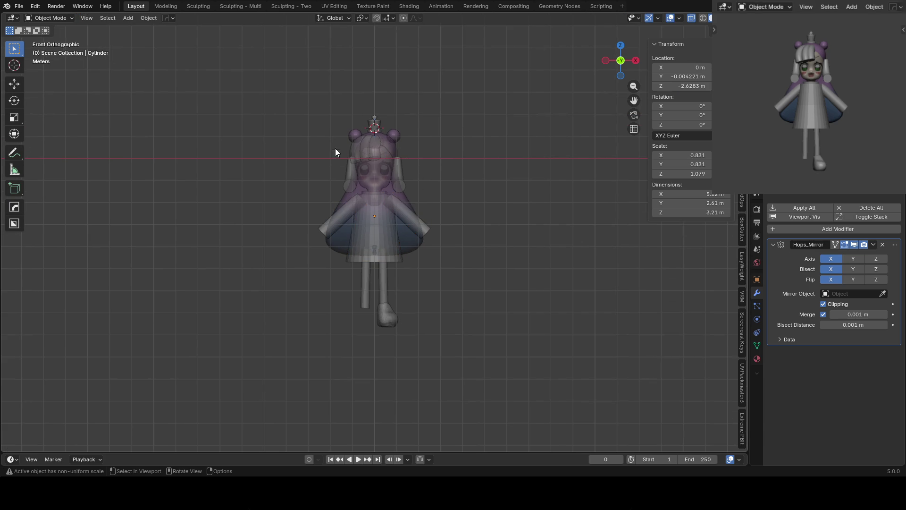
scroll(349, 149, up, 5)
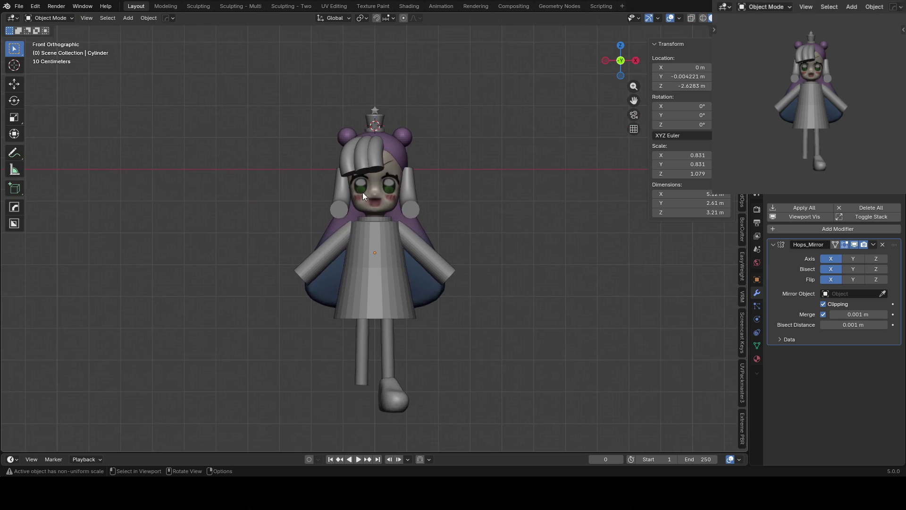
shift+scroll(370, 196, up, 2)
click(363, 192)
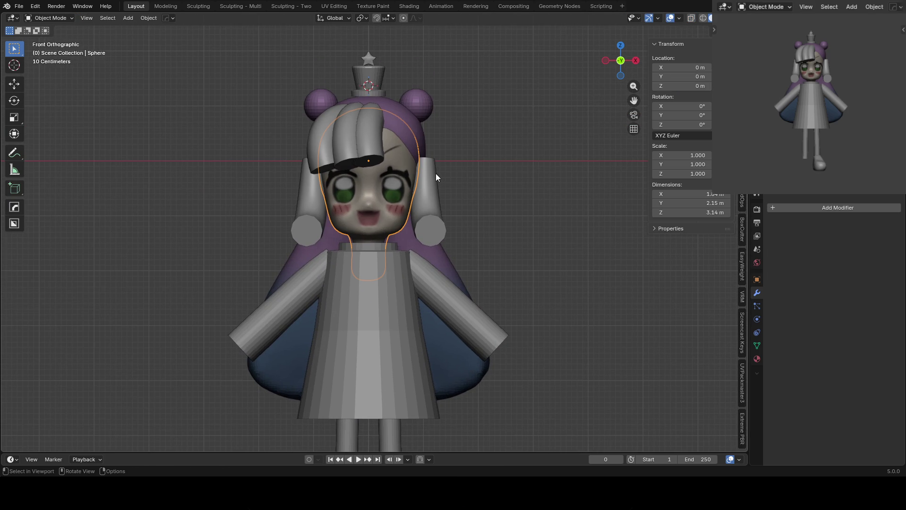
Shorten the face by scaling the head along Z
key(Tab)
key(Tab)
key(s)
key(z)
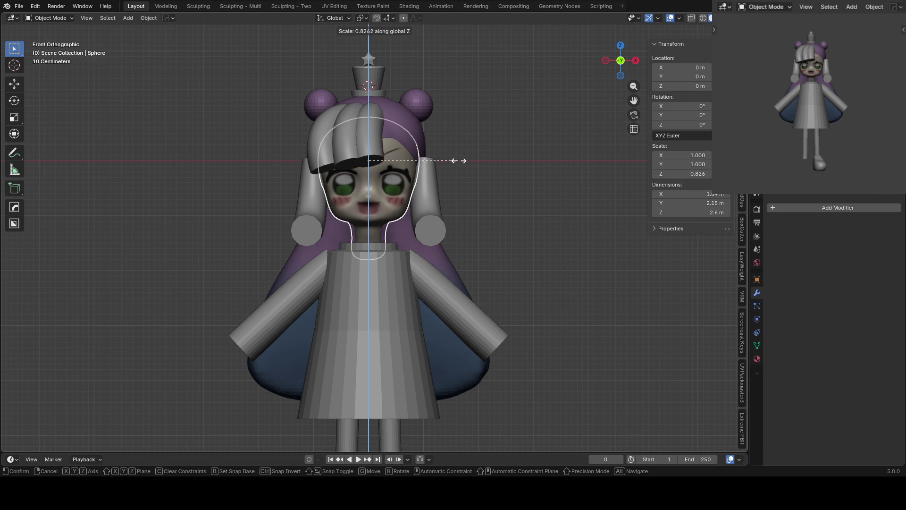
right_click(456, 161)
key(s)
key(z)
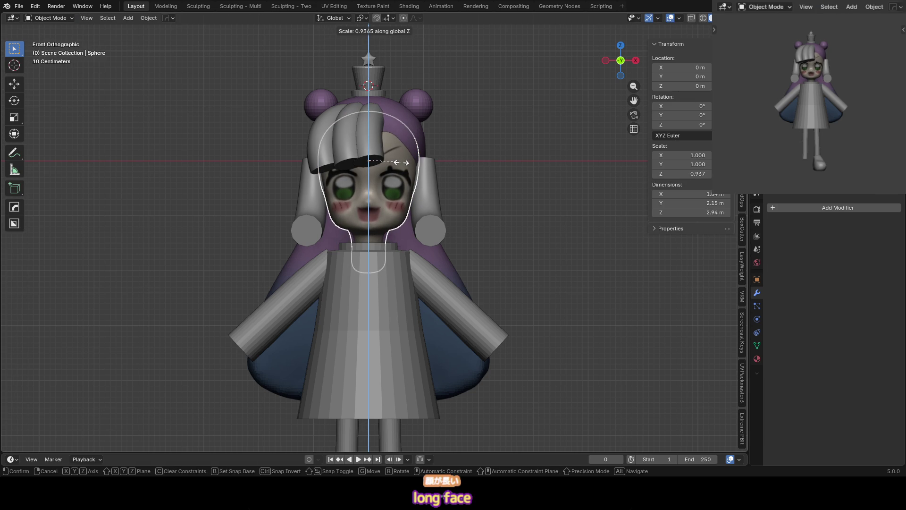
click(401, 162)
shift+scroll(377, 143, up, 3)
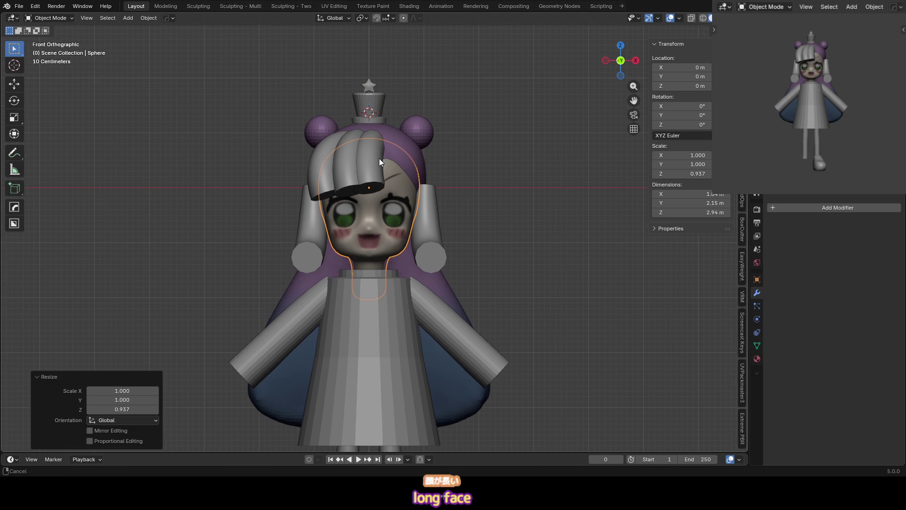
Scale the bangs' control points down on Z and lower them
click(326, 175)
key(Tab)
drag(290, 126, 401, 166)
key(s)
key(z)
click(465, 160)
key(g)
key(z)
click(463, 159)
Adjust the bang tips from the side view, leave curve editing and save
key(KP_3)
drag(253, 196, 348, 242)
click(348, 242)
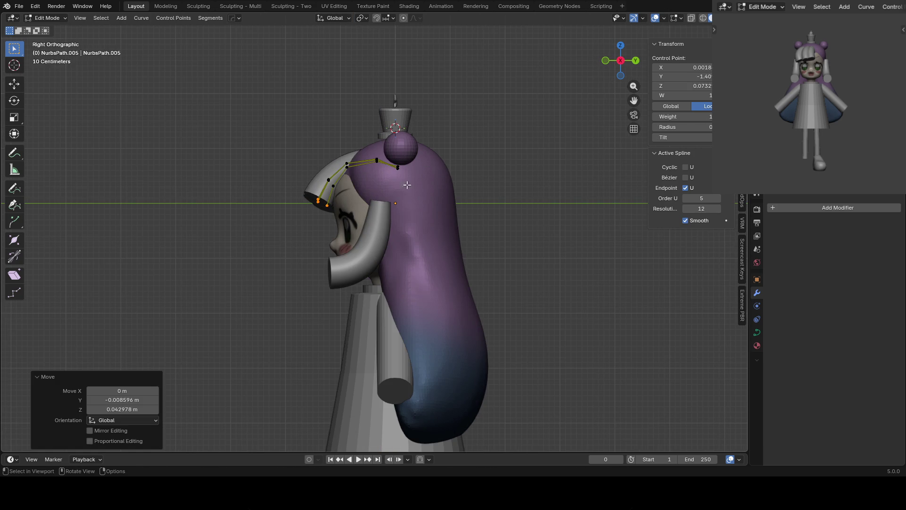
key(KP_1)
key(Tab)
key(ctrl+s)
Enter Sculpt Mode on the long hair and enlarge the brush
click(374, 161)
key(ctrl+Tab)
key(f)
click(353, 143)
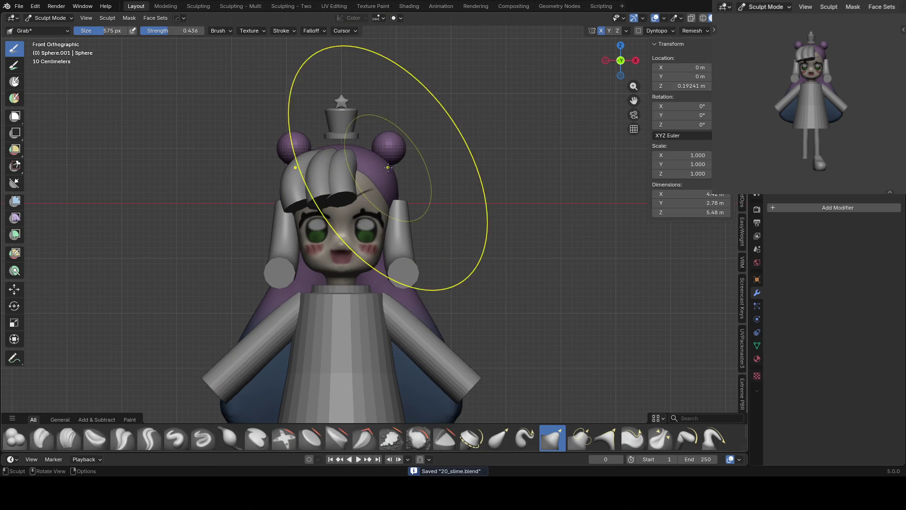
key(ctrl+Tab)
Move the purple hair buns and scale them smaller
click(377, 142)
key(g)
click(423, 157)
key(s)
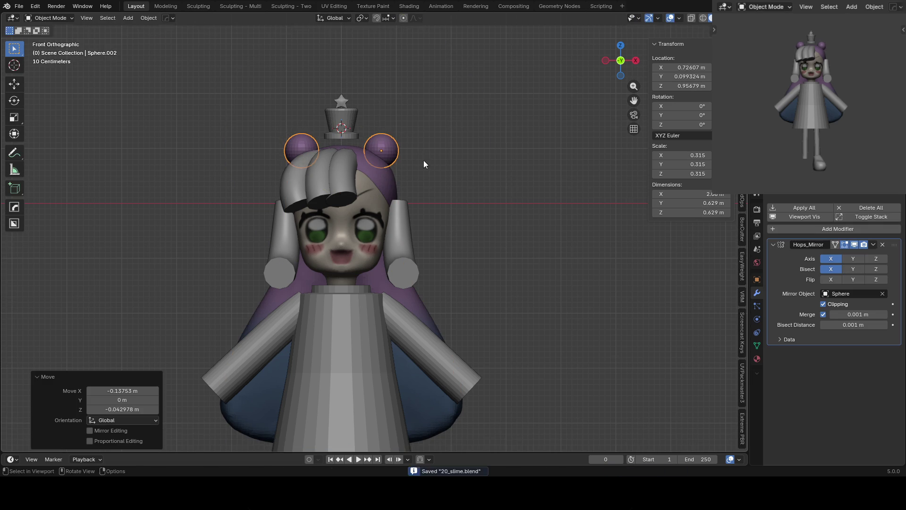
click(433, 157)
Scale the top hat down along Z and save the project
click(352, 127)
key(s)
key(z)
click(356, 132)
click(363, 131)
key(ctrl+s)
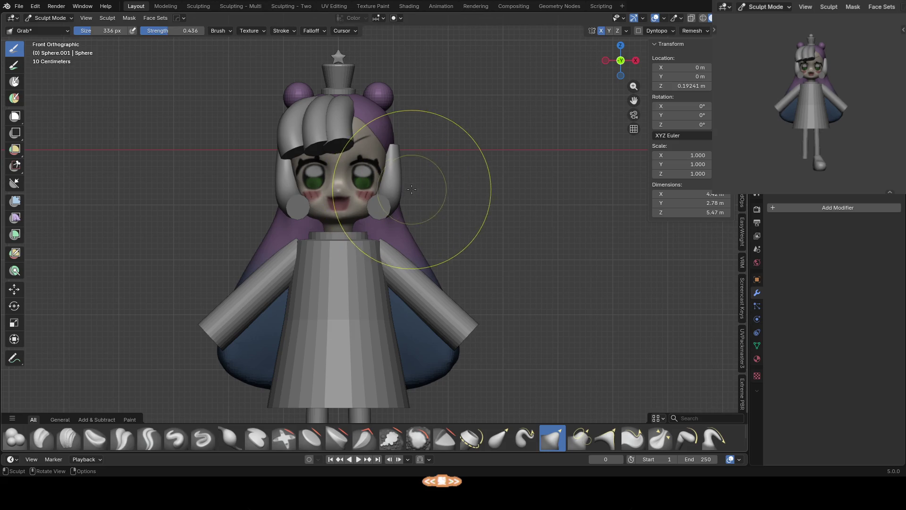
Pull both sides of the long hair outward with the Grab brush, then exit sculpting
drag(401, 192, 416, 253)
shift+middle_drag(416, 252, 495, 173)
scroll(334, 273, down, 2)
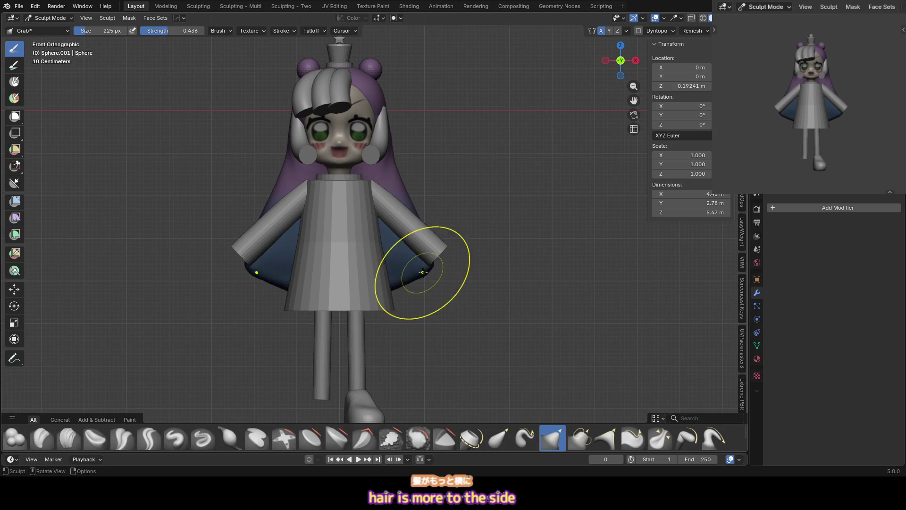
scroll(425, 269, up, 2)
key(ctrl+Tab)
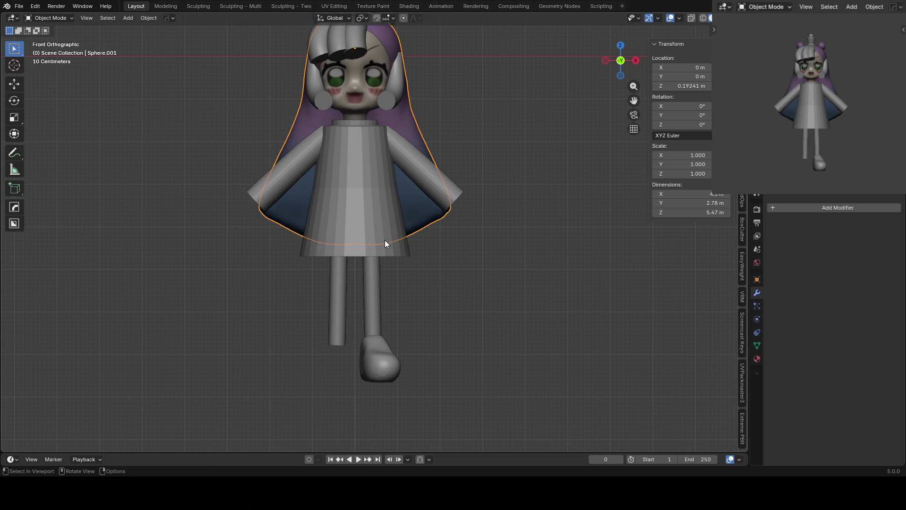
Add loop cuts to the dress: one mid-skirt, two more, and three on the upper dress
click(384, 240)
key(Tab)
scroll(589, 209, up, 1)
key(ctrl+r)
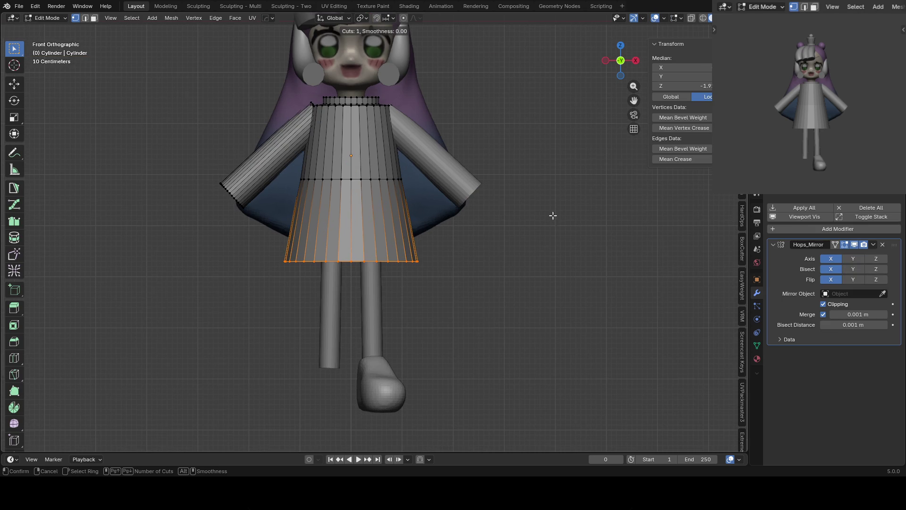
click(384, 241)
click(385, 238)
key(ctrl+r)
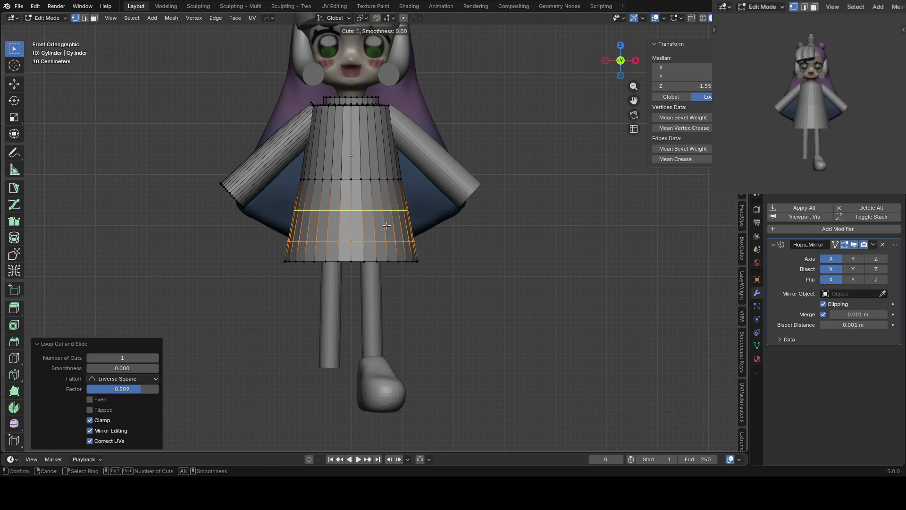
click(387, 222)
click(387, 223)
key(ctrl+r)
click(358, 140)
click(359, 140)
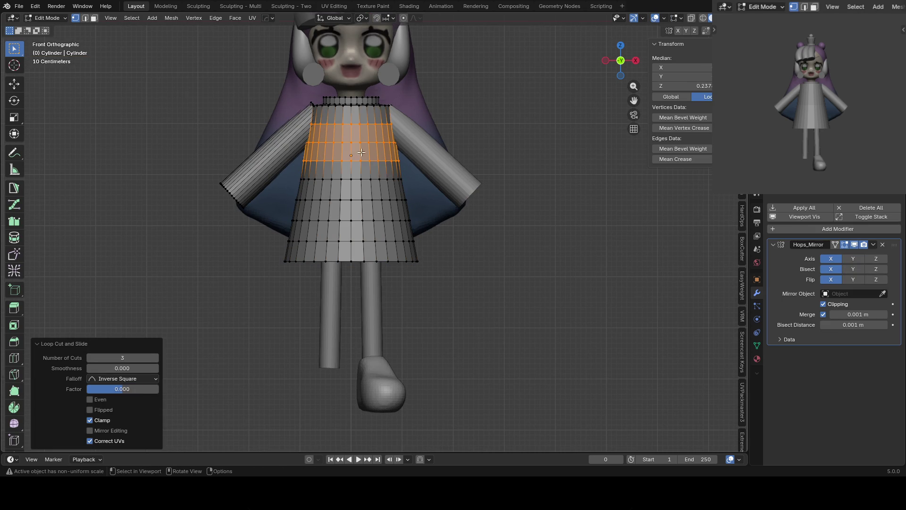
Add an edge loop slid toward the skirt hem, leave Edit Mode and save
scroll(384, 246, up, 1)
key(ctrl+r)
click(386, 249)
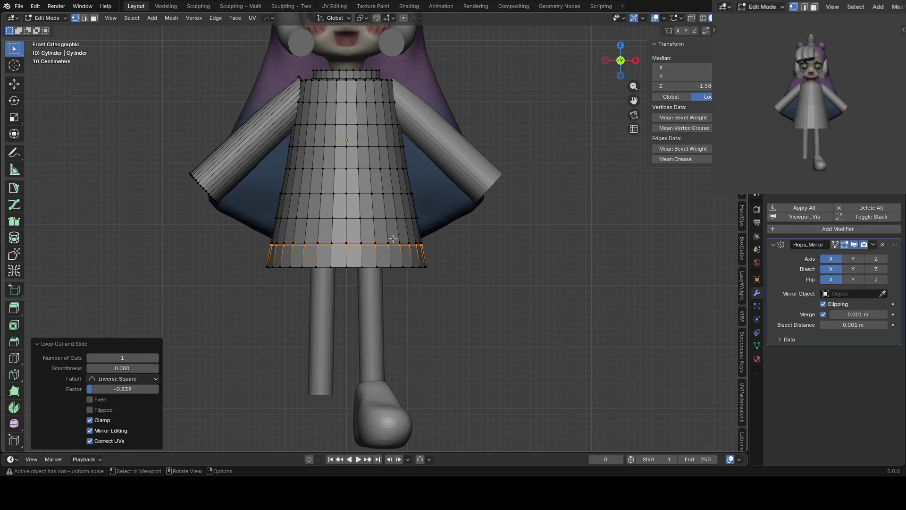
scroll(378, 252, up, 4)
click(373, 254)
key(ctrl+r)
right_click(374, 254)
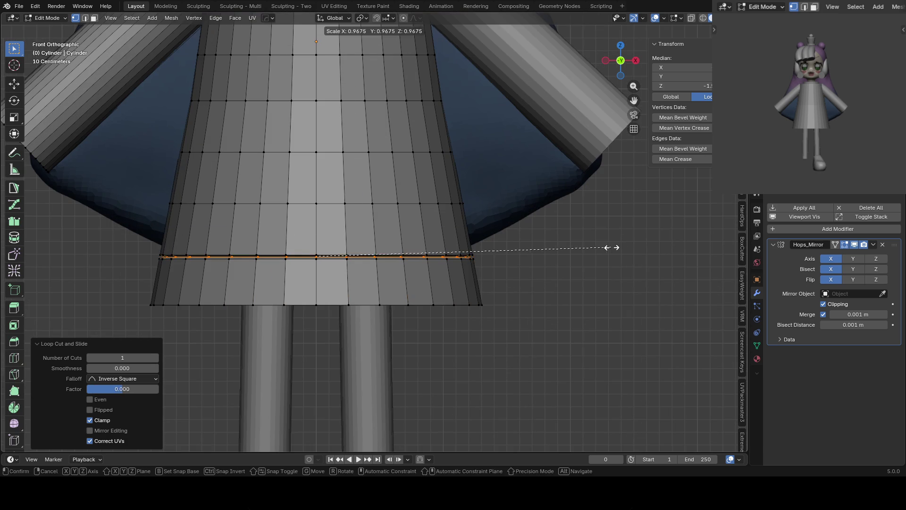
key(Tab)
key(ctrl+s)
scroll(443, 223, down, 7)
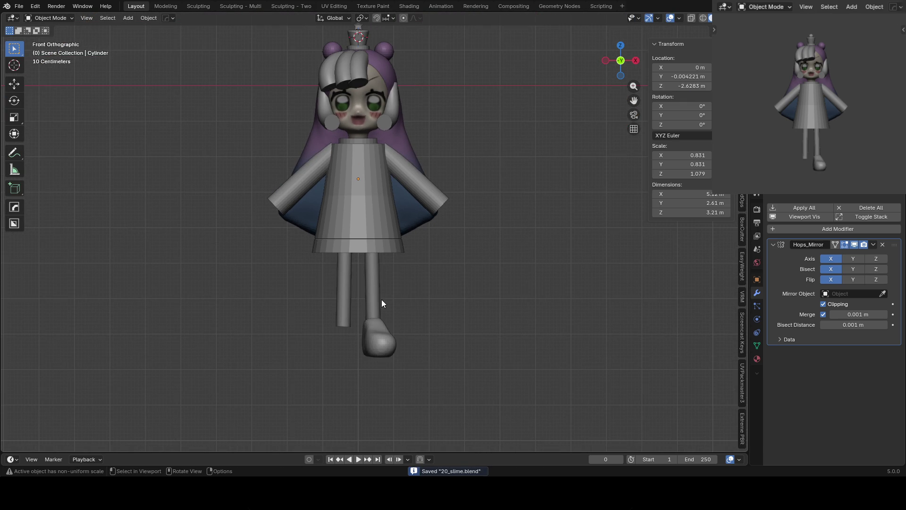
shift+scroll(382, 297, down, 4)
Lengthen the leg along Z and mirror the foot with HardOps to the other side
click(377, 284)
key(s)
key(z)
click(346, 317)
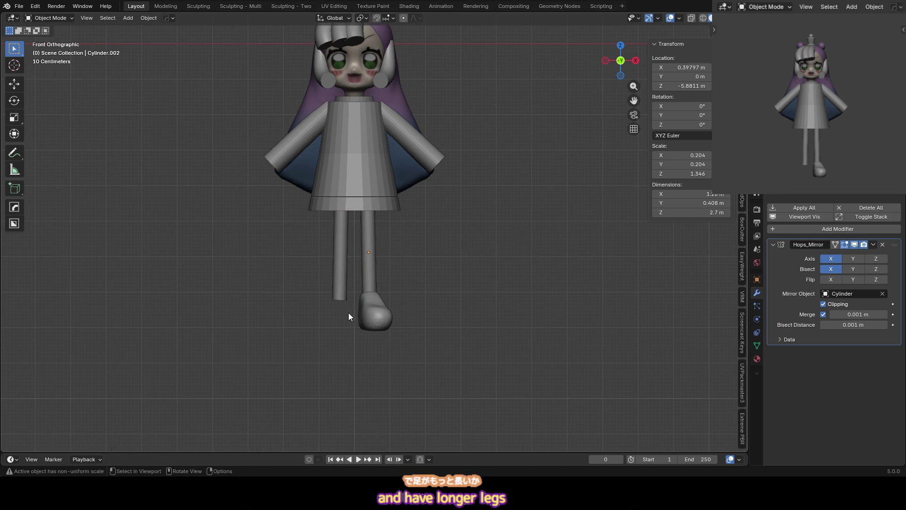
key(alt+x)
shift+click(352, 156)
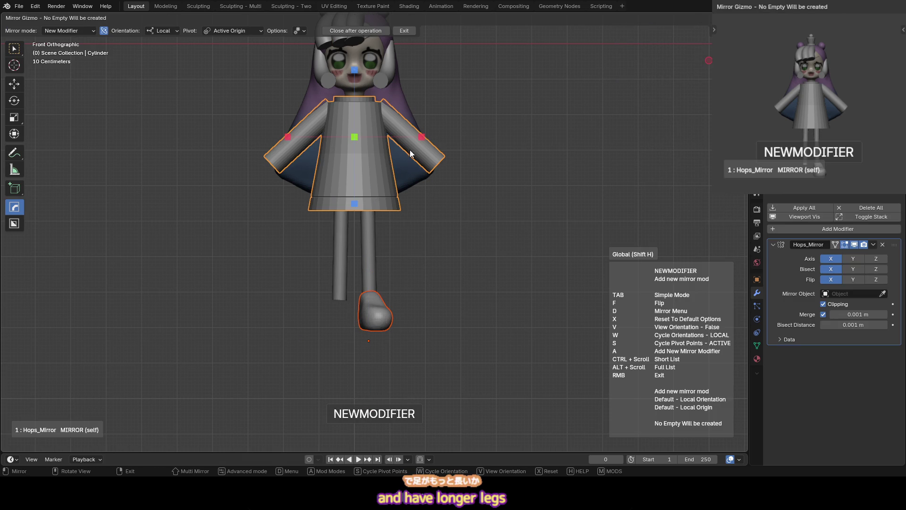
Deselect everything and select the purple hair bun
key(alt+a)
shift+scroll(372, 203, up, 1)
scroll(361, 211, down, 1)
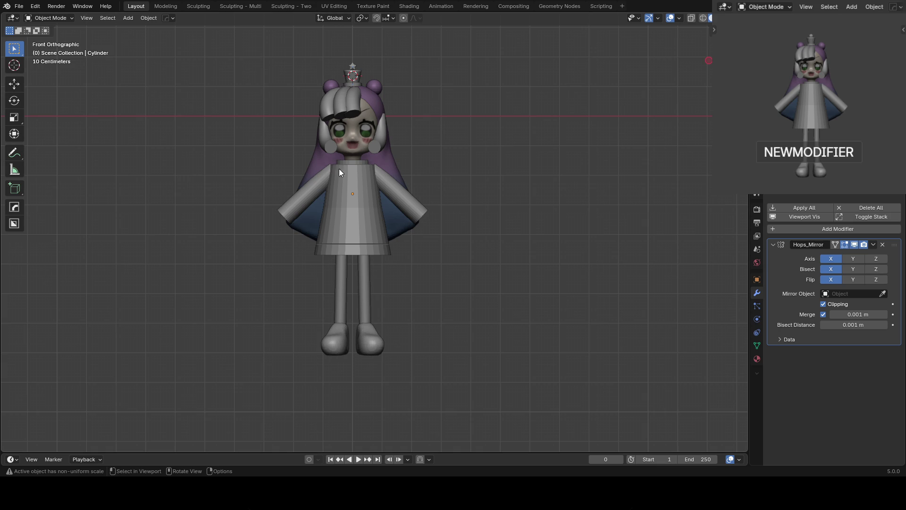
scroll(437, 173, up, 1)
click(377, 59)
Duplicate a purple hair bun onto the arm end as a ball hand and save
key(shift+d)
click(449, 211)
key(KP_3)
key(g)
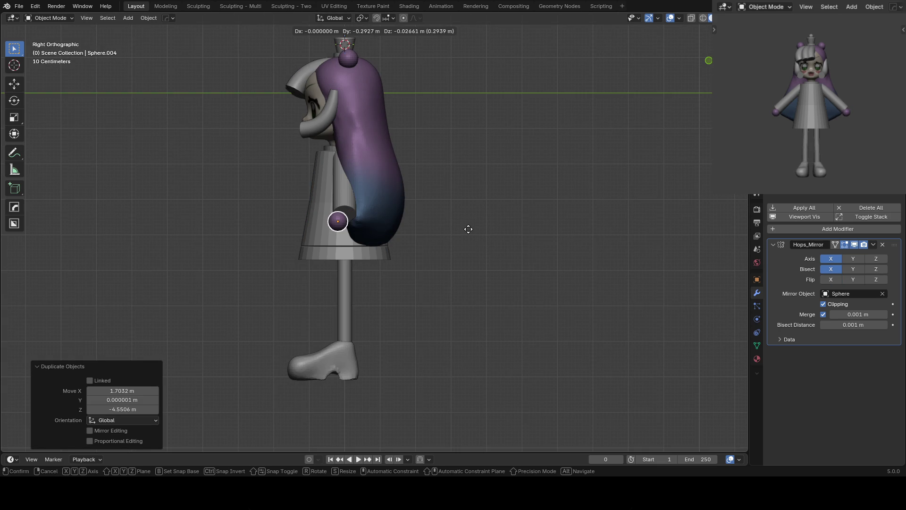
click(472, 229)
key(KP_1)
key(ctrl+s)
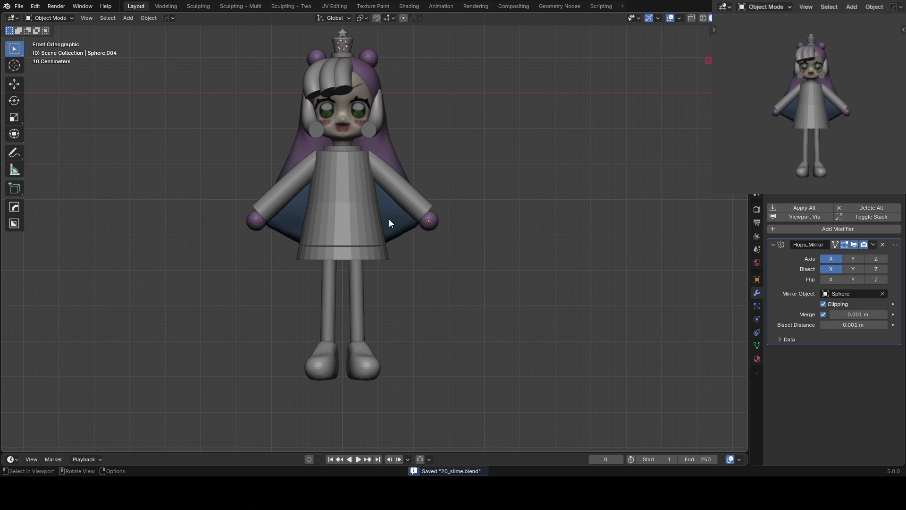
Add a UV sphere from the favourites list, then delete it again
key(q)
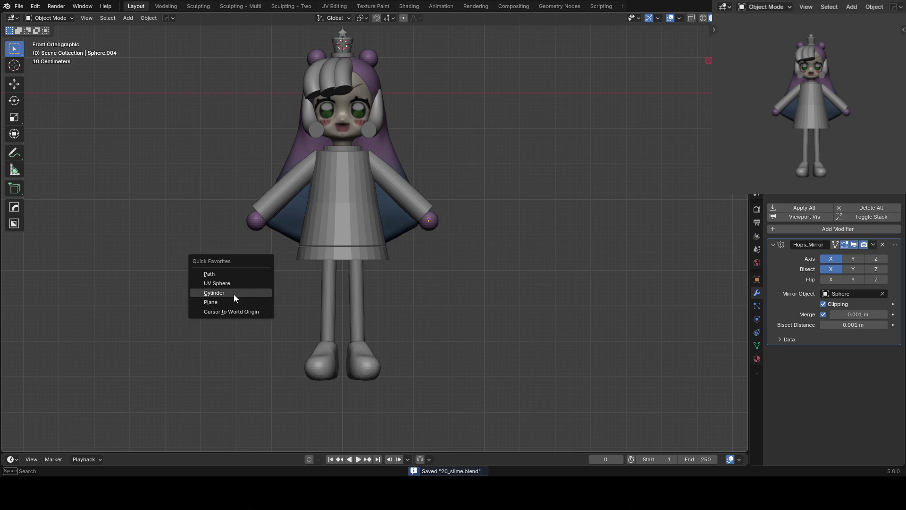
click(228, 285)
key(x)
click(442, 94)
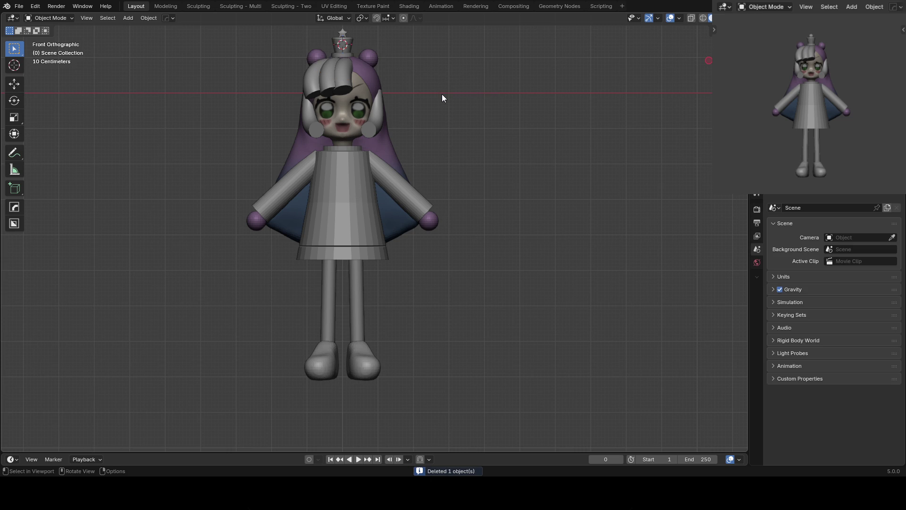
shift+middle_drag(425, 185, 428, 180)
key(q)
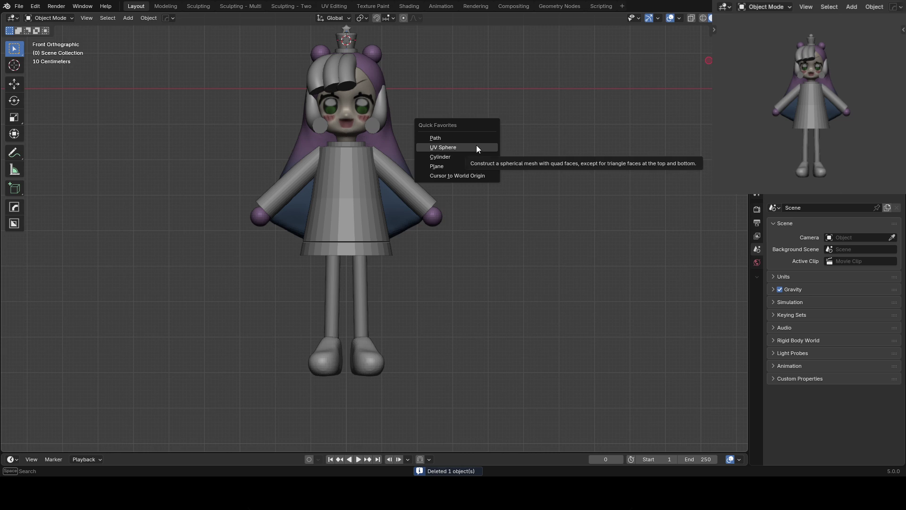
key(q)
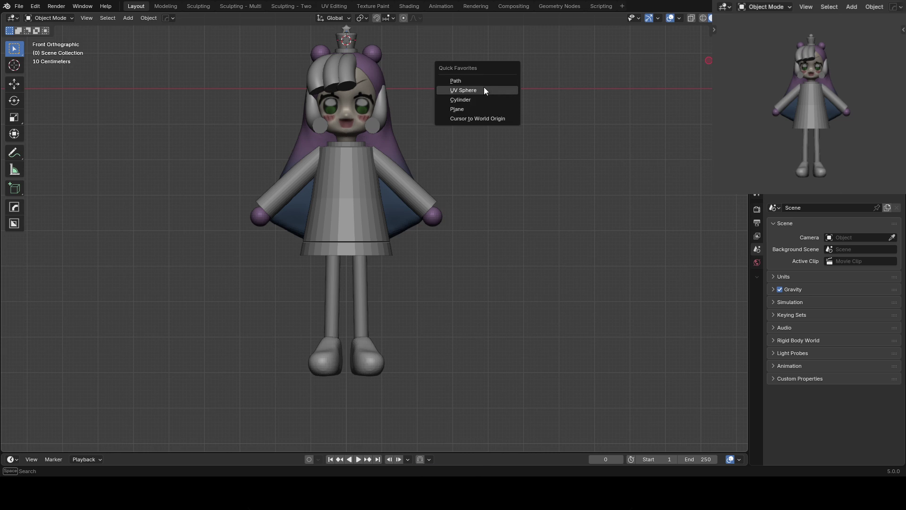
key(shift+a)
Add a small cube and move it to the left waist of the dress
mouse_move(437, 58)
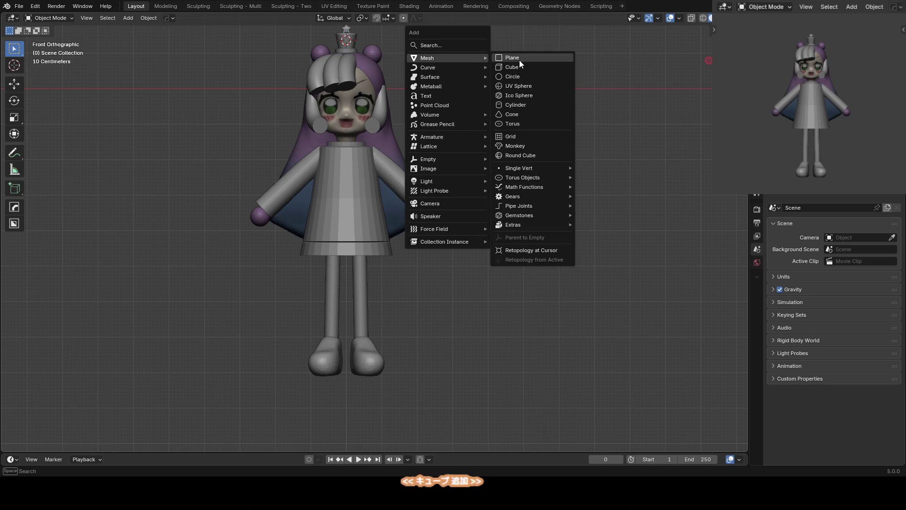
click(517, 67)
key(s)
click(441, 90)
key(g)
click(336, 257)
key(KP_3)
key(g)
click(314, 255)
mouse_move(405, 255)
middle_down()
mouse_move(313, 253)
mouse_move(347, 267)
mouse_move(341, 260)
mouse_move(428, 204)
mouse_move(442, 263)
middle_up()
Flatten the bag to 0.686 on Y, enlarge it slightly, nudge it, and save
key(s)
key(y)
click(341, 260)
key(KP_1)
key(s)
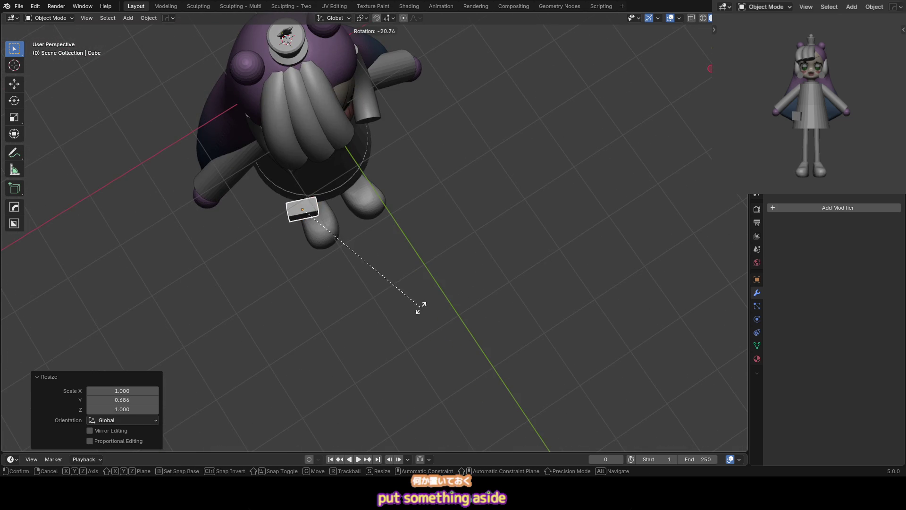
click(417, 302)
key(KP_1)
key(g)
click(417, 289)
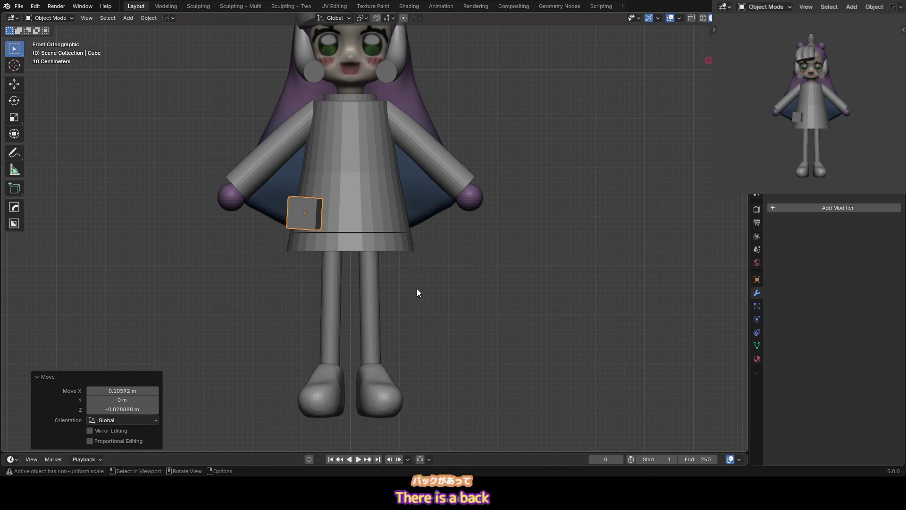
key(ctrl+s)
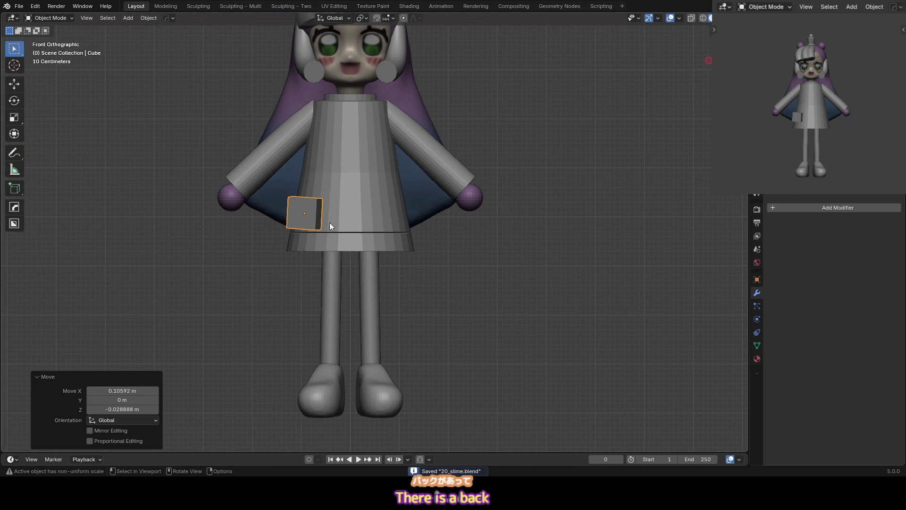
Stretch the bag taller to 1.375 on Z and set it beside the dress hem
key(s)
key(z)
click(423, 222)
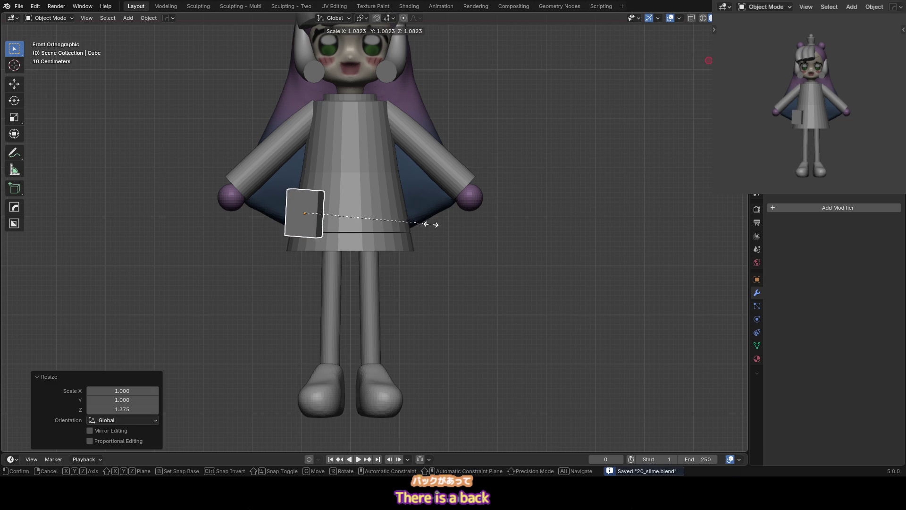
key(g)
click(425, 238)
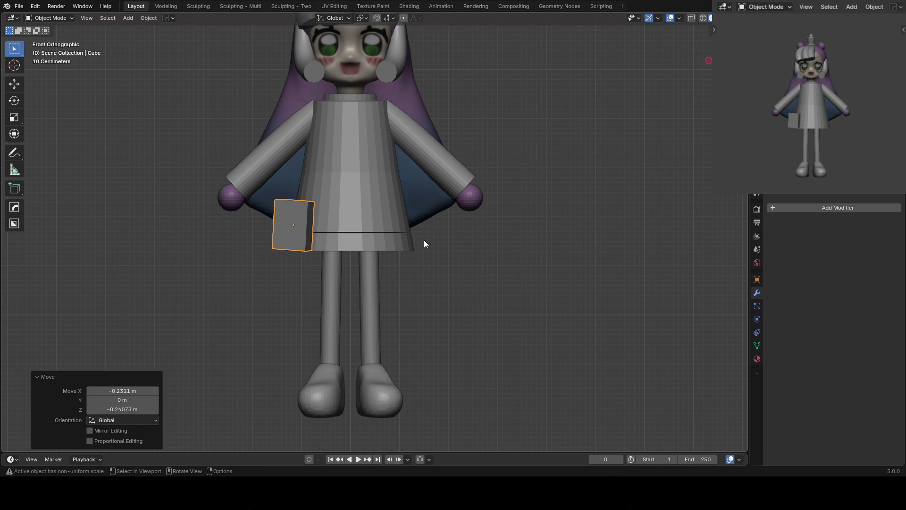
click(418, 223)
scroll(417, 223, down, 3)
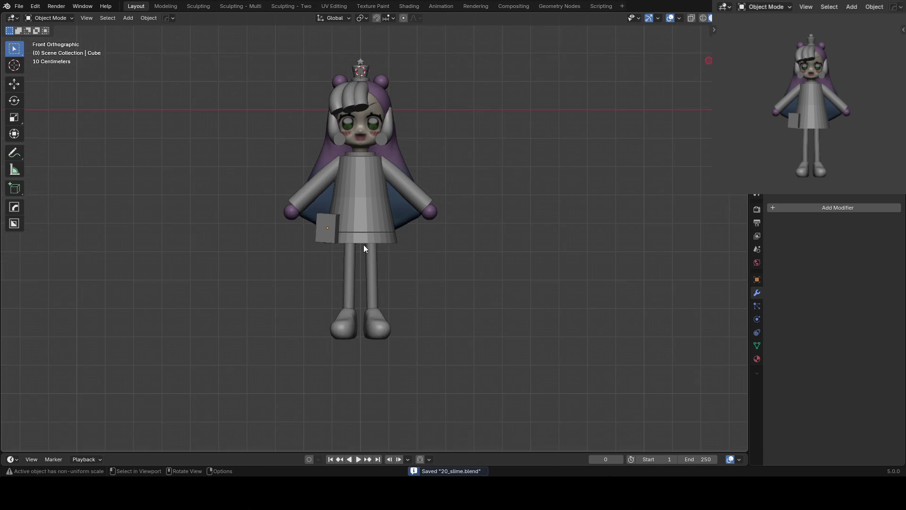
click(376, 322)
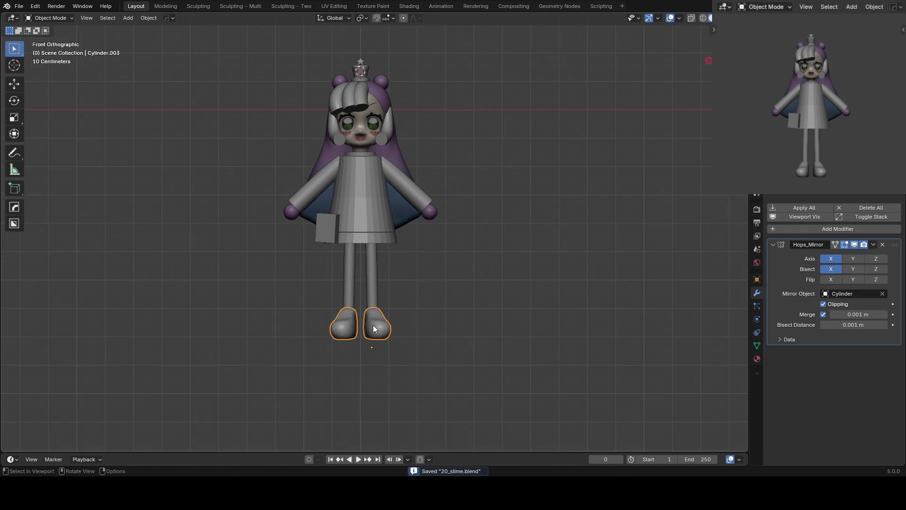
Move the shoes 0.47 m along Z and frame them in side view
scroll(444, 256, up, 3)
key(g)
key(z)
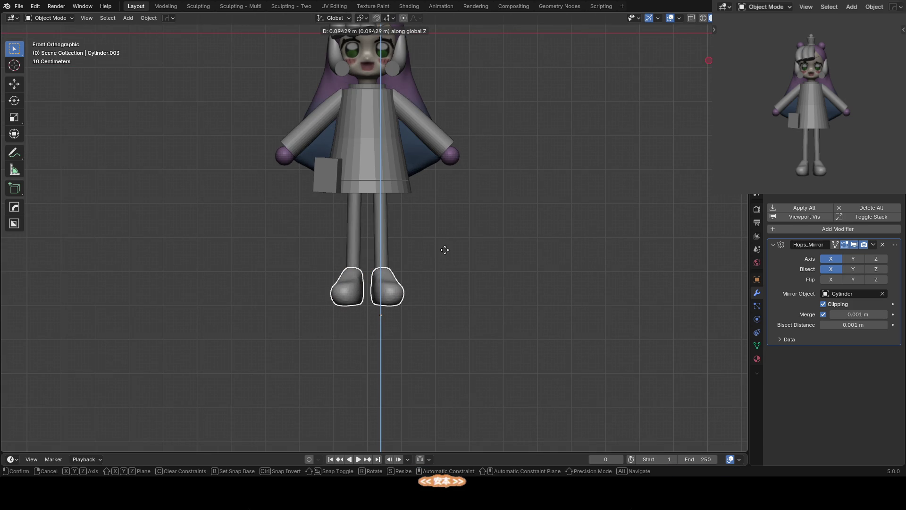
click(409, 265)
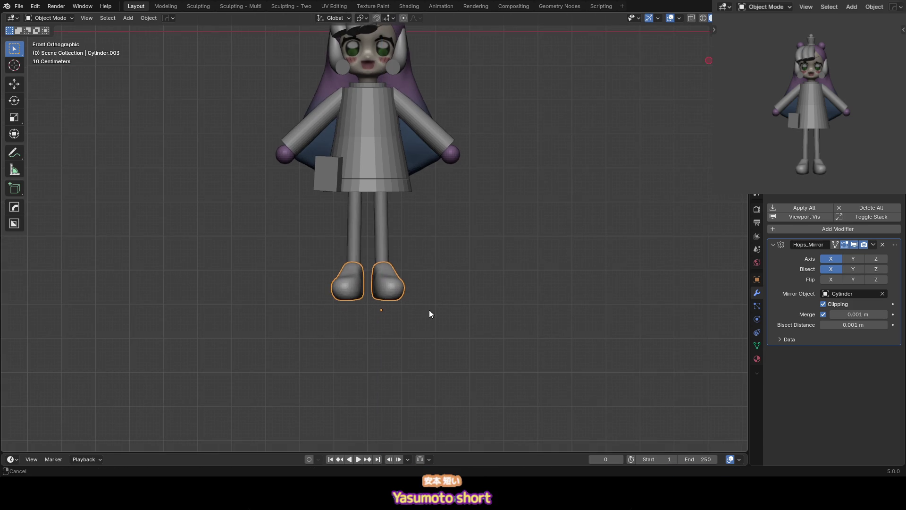
key(KP_Decimal)
key(KP_3)
Sculpt the shoes into blocky platform boots with grab strokes, then save 20_slime.blend
key(ctrl+Tab)
drag(379, 303, 395, 273)
key(ctrl+z)
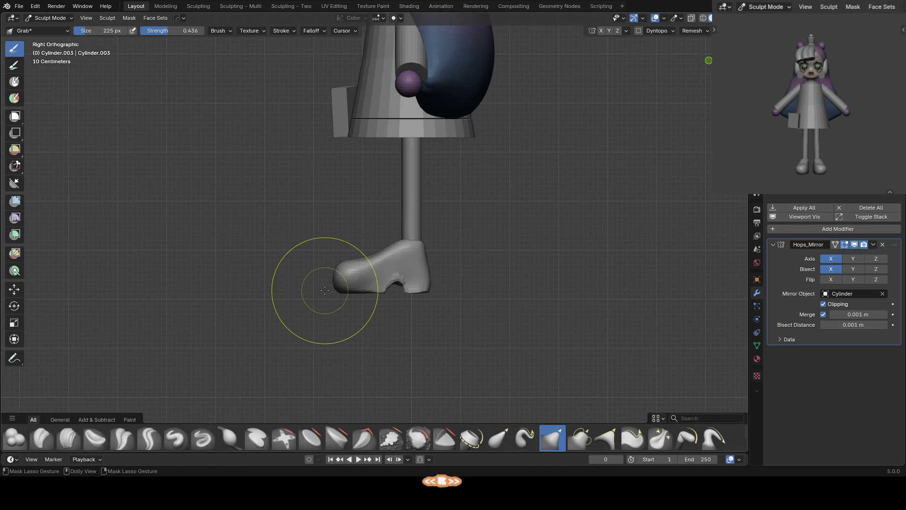
mouse_move(323, 285)
mouse_down()
mouse_move(410, 275)
mouse_move(407, 286)
mouse_move(409, 279)
mouse_up()
key(w)
click(417, 260)
key(ctrl+Tab)
key(KP_1)
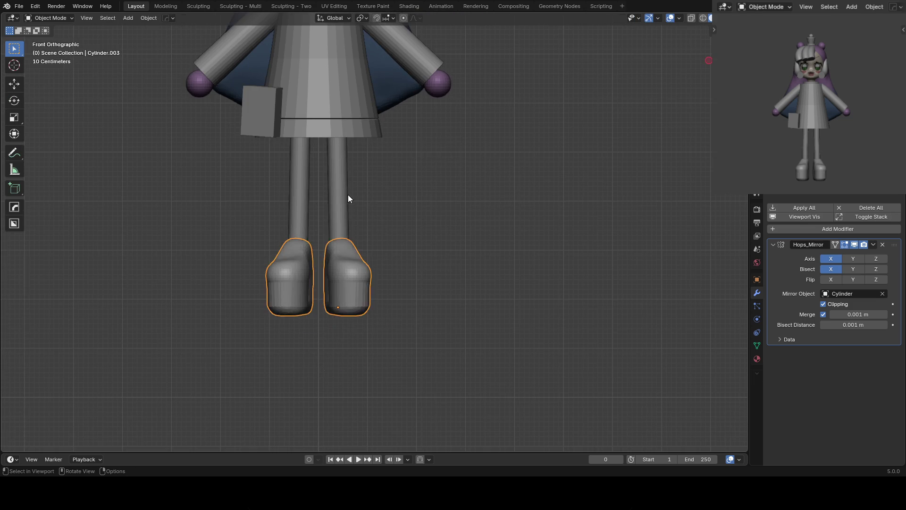
key(ctrl+s)
scroll(378, 259, down, 2)
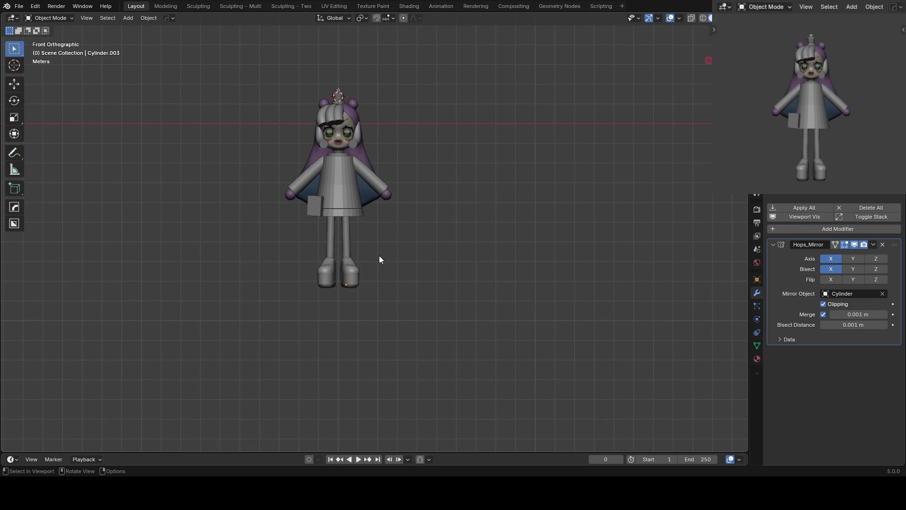
scroll(401, 253, up, 2)
scroll(416, 204, up, 1)
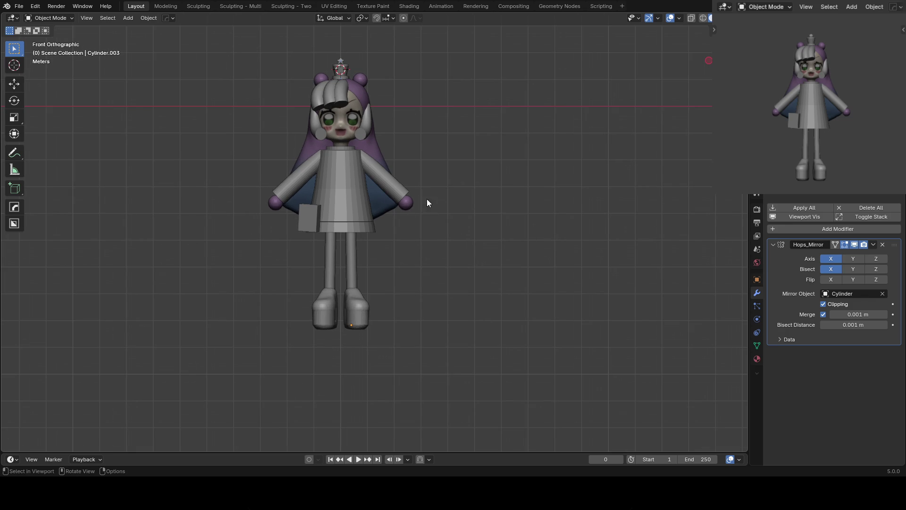
scroll(412, 259, up, 2)
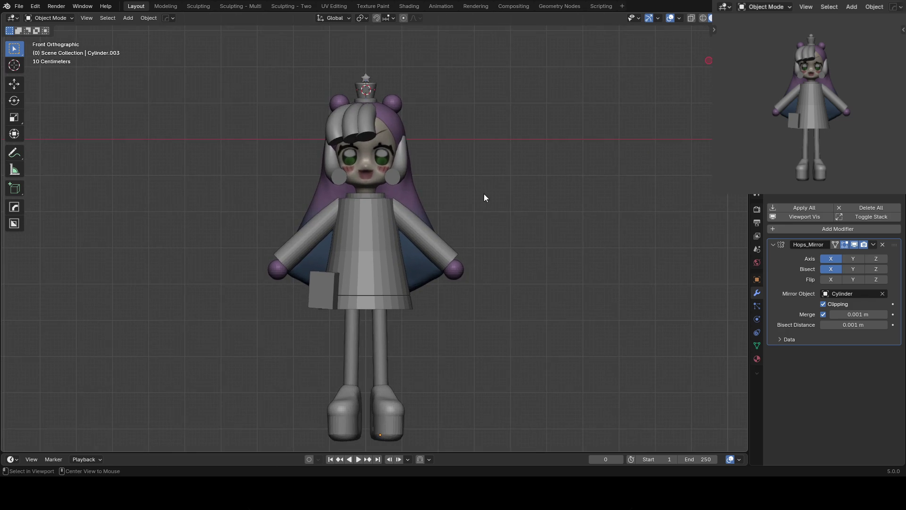
alt+middle_drag(484, 194, 391, 242)
scroll(371, 203, up, 3)
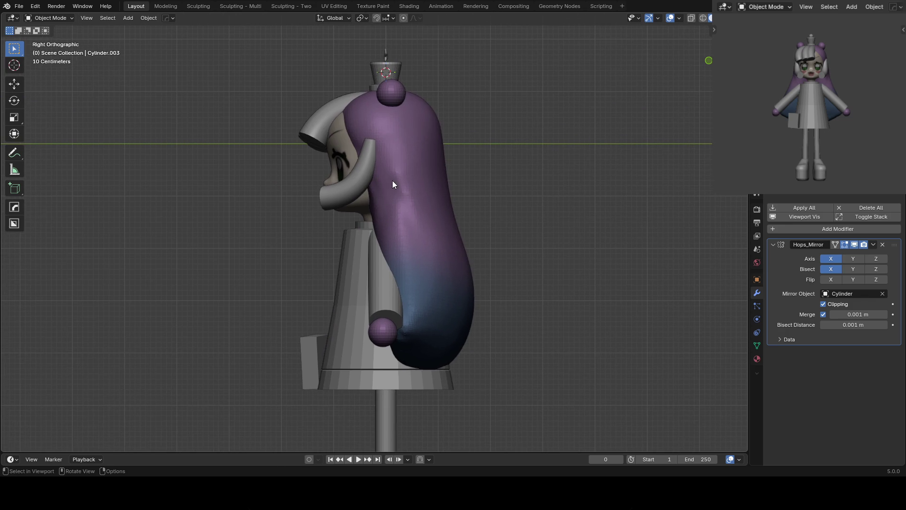
click(391, 180)
key(ctrl+Tab)
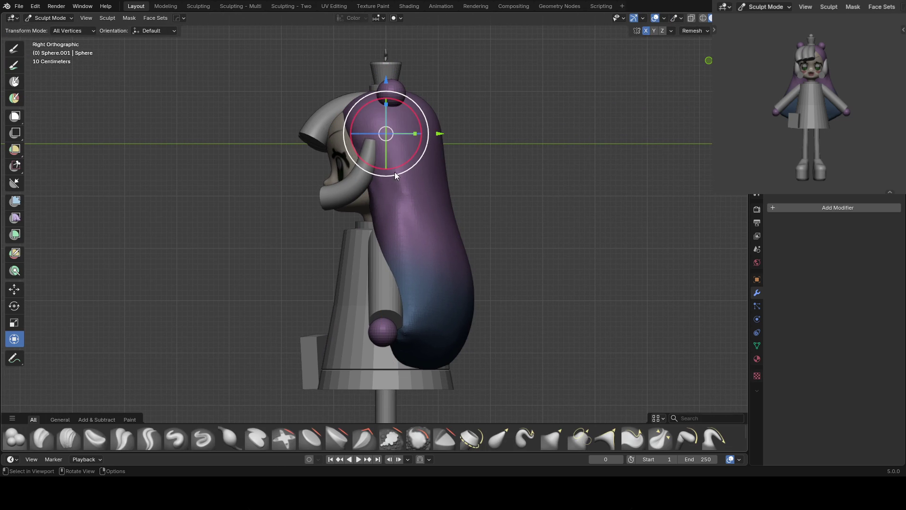
key(c)
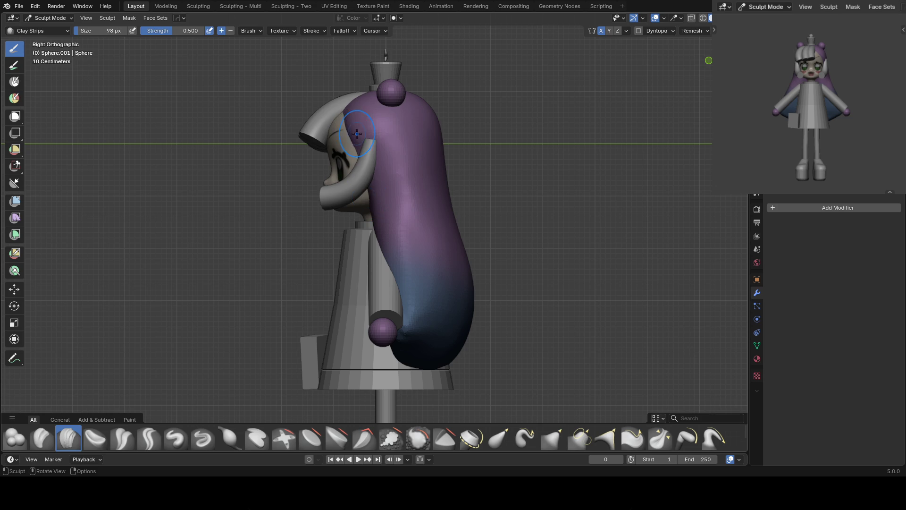
key(KP_1)
key(ctrl+Tab)
key(ctrl+s)
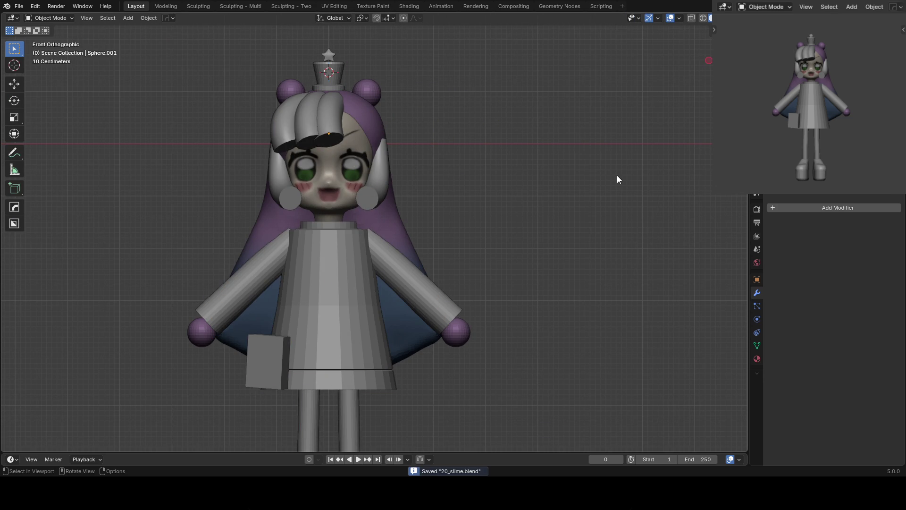
mouse_move(416, 182)
ctrl+middle_down()
mouse_move(375, 154)
mouse_move(111, 149)
mouse_move(427, 177)
mouse_move(496, 139)
ctrl+middle_up()
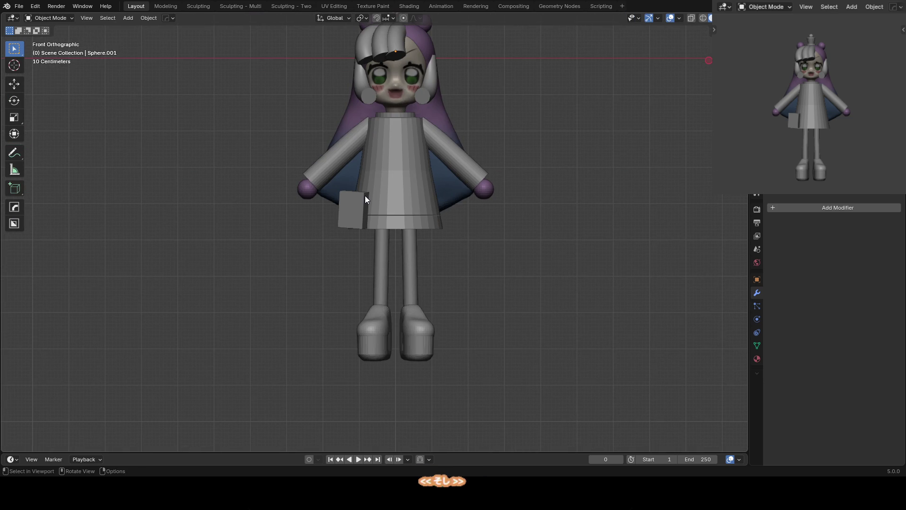
scroll(536, 182, up, 3)
shift+scroll(502, 247, up, 3)
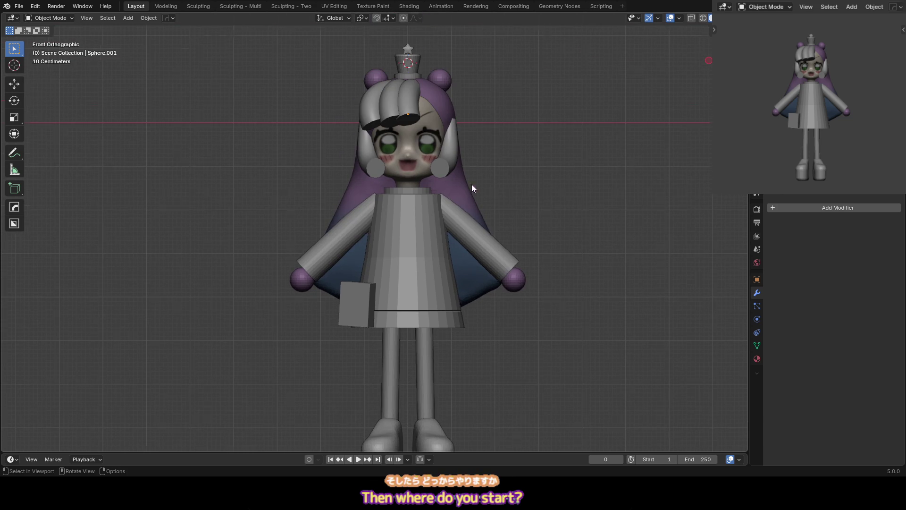
scroll(477, 185, up, 1)
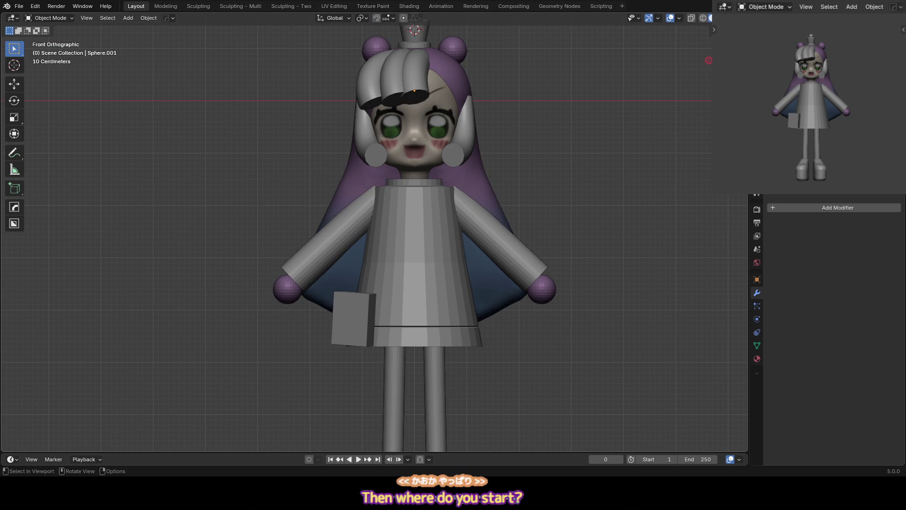
ctrl+middle_drag(181, 170, 181, 137)
shift+middle_drag(387, 127, 354, 183)
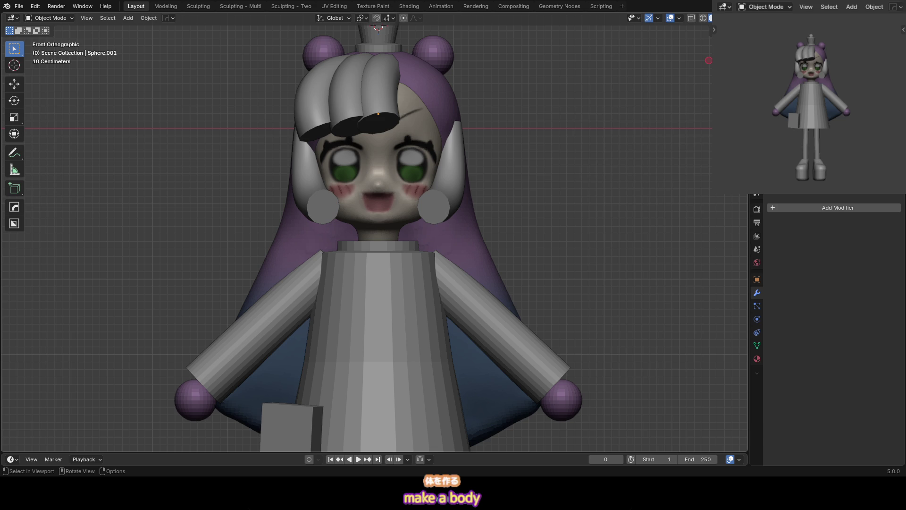
click(411, 147)
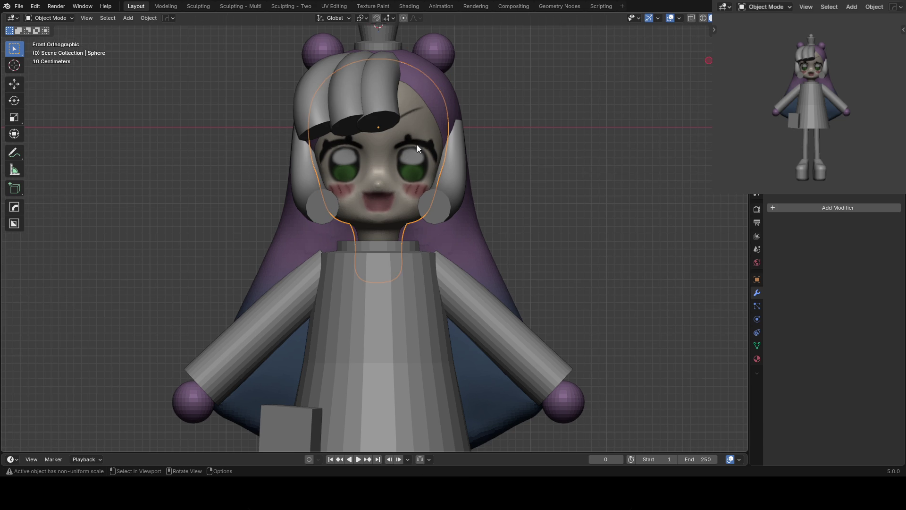
Enter Sculpt Mode on the face and resize the brush from 177 px to 78 px
key(ctrl+Tab)
scroll(424, 203, up, 1)
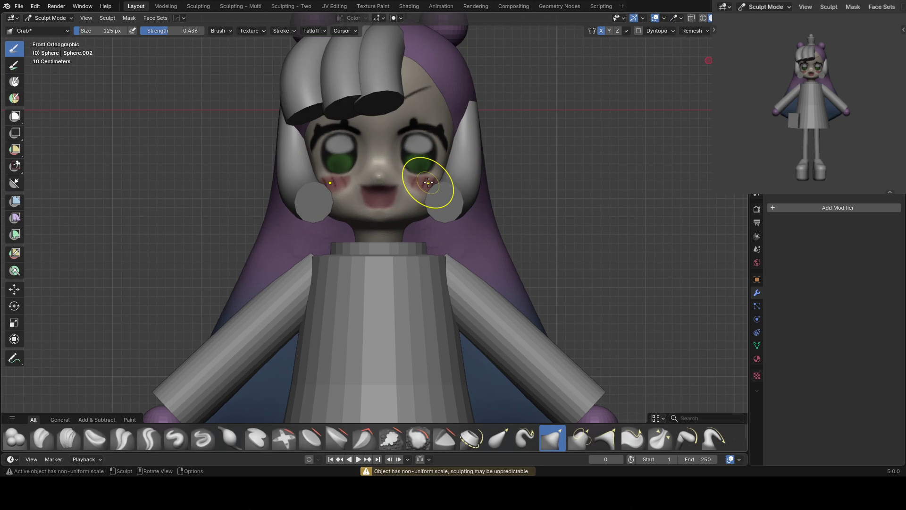
scroll(428, 182, up, 1)
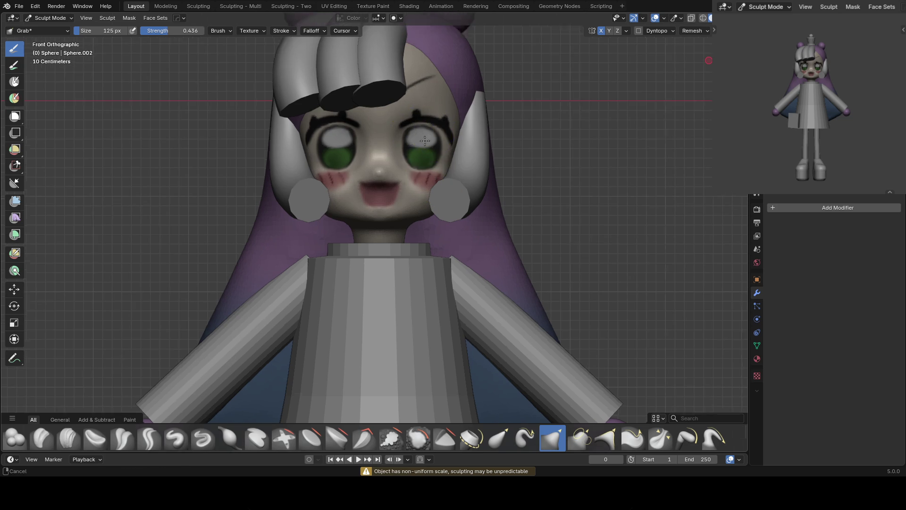
drag(429, 137, 426, 115)
click(426, 115)
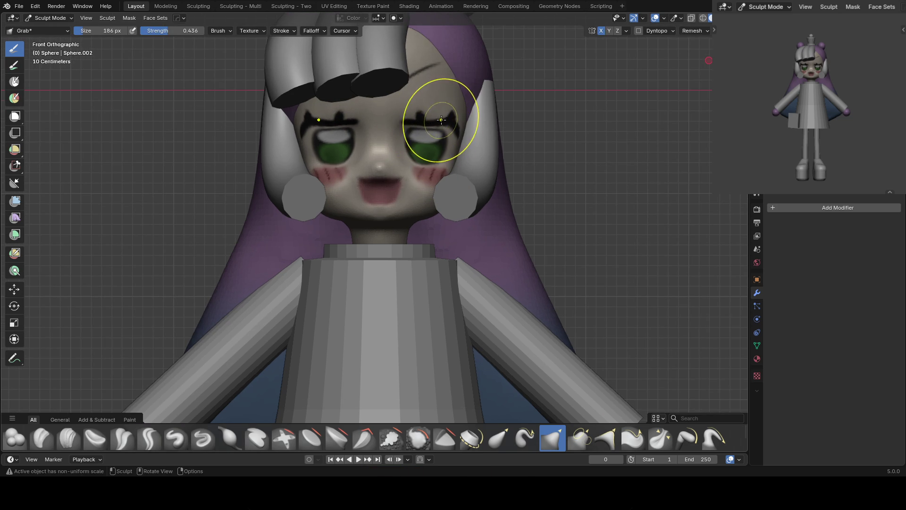
key(f)
click(398, 127)
key(f)
click(431, 152)
key(f)
click(430, 158)
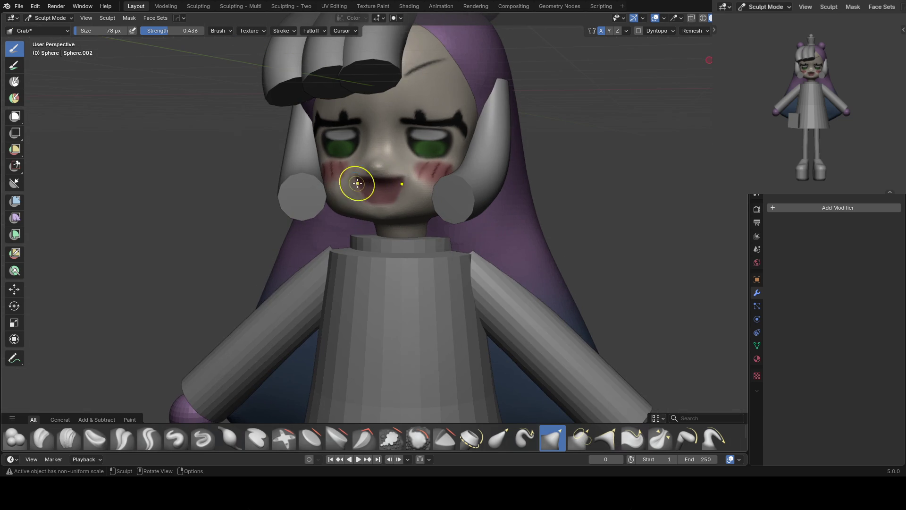
Carve a crease into the mouth with the Draw Sharp brush
click(203, 438)
drag(349, 179, 406, 181)
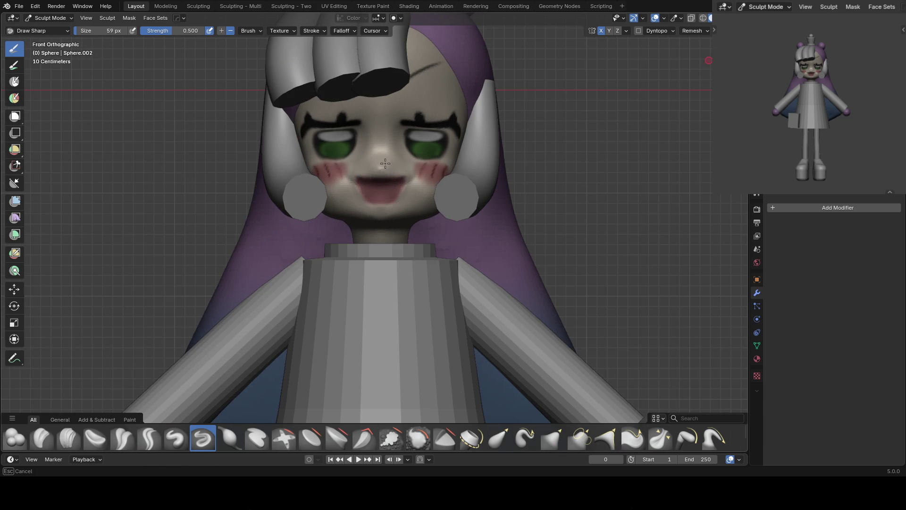
key(x)
middle_drag(384, 170, 379, 162)
key(g)
Isolate the head in Local View from the front and pick the Paint Soft brush
key(KP_Divide)
key(KP_1)
ctrl+scroll(464, 117, right, 5)
key(p)
shift+scroll(425, 163, down, 3)
scroll(421, 162, up, 1)
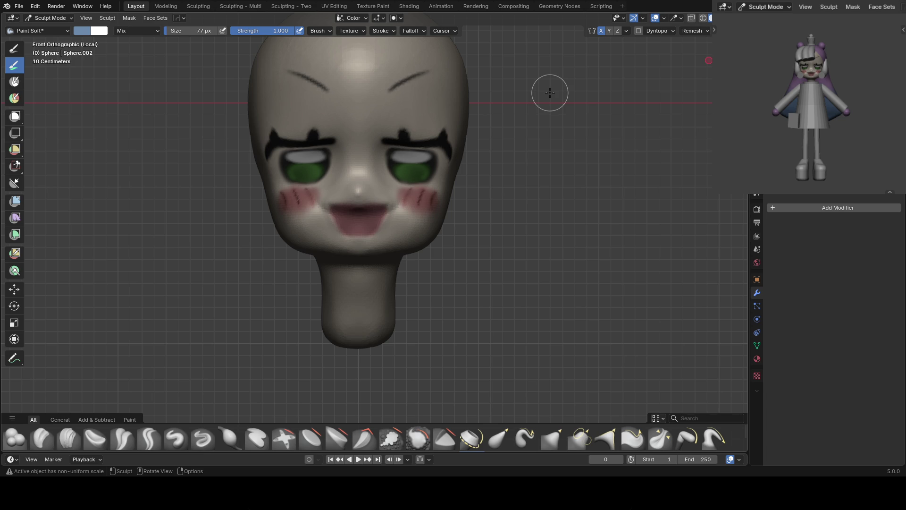
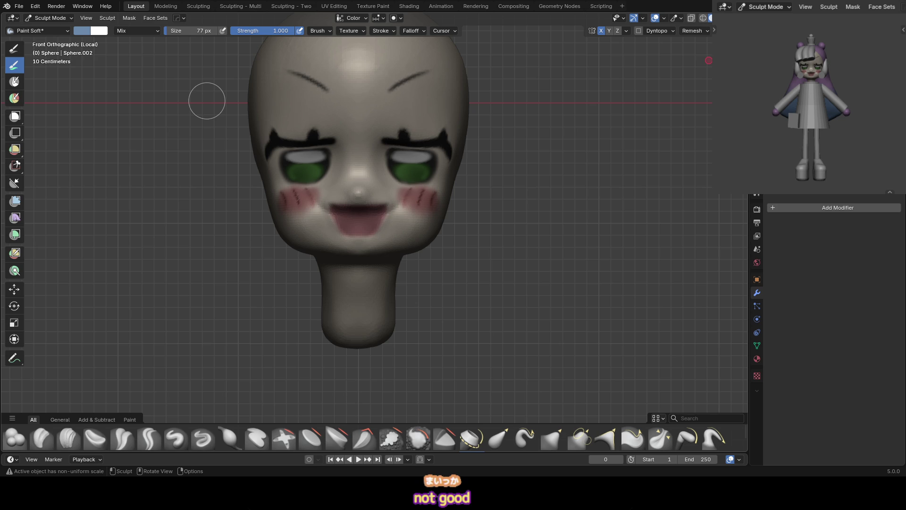
Sample the face's skin colour and paint it over the pink open mouth
mouse_move(363, 207)
middle_down()
mouse_move(401, 176)
mouse_move(387, 208)
mouse_move(390, 192)
mouse_move(378, 197)
middle_up()
key(s)
mouse_move(352, 208)
mouse_down()
mouse_move(373, 213)
mouse_move(372, 189)
mouse_up()
Flatten the open mouth with Clay Strips, then pick Draw Sharp and view from the left
key(x)
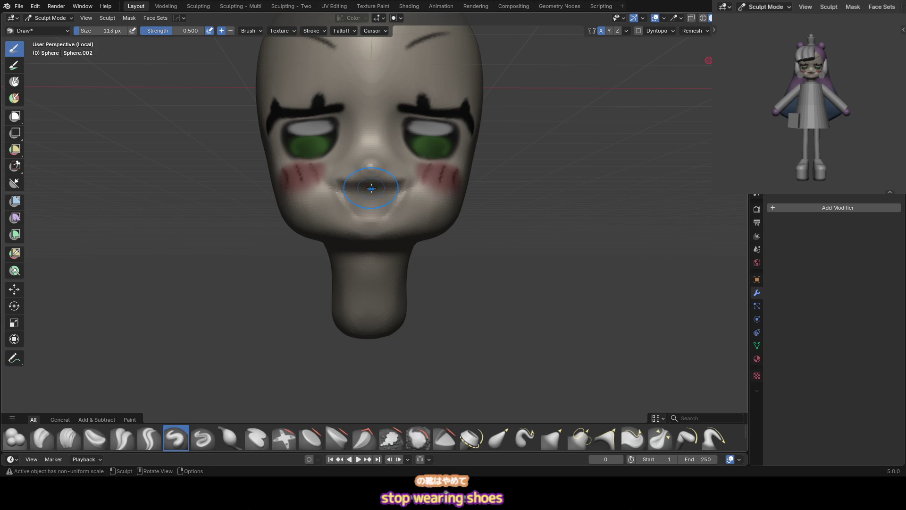
key(c)
mouse_move(370, 220)
mouse_down()
mouse_move(370, 191)
mouse_move(358, 221)
mouse_move(384, 215)
mouse_move(382, 195)
mouse_move(384, 204)
mouse_up()
click(203, 438)
click(176, 438)
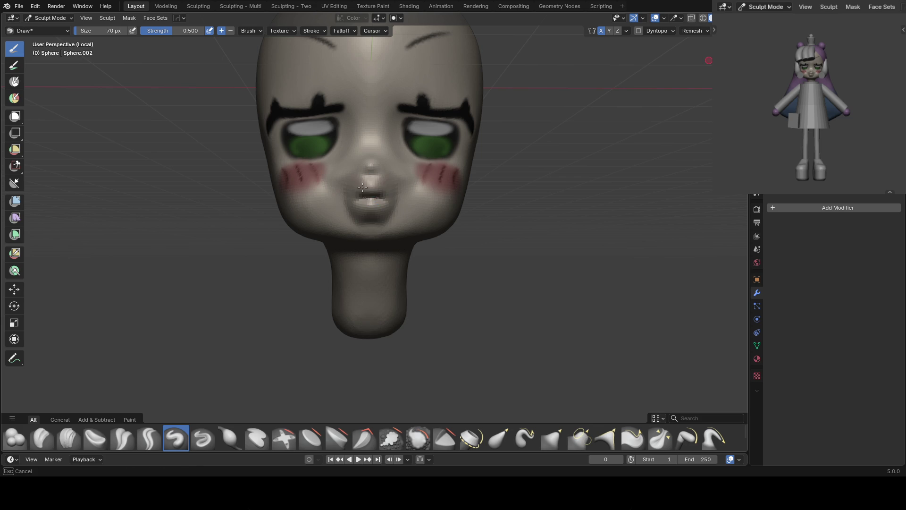
key(ctrl+KP_3)
key(g)
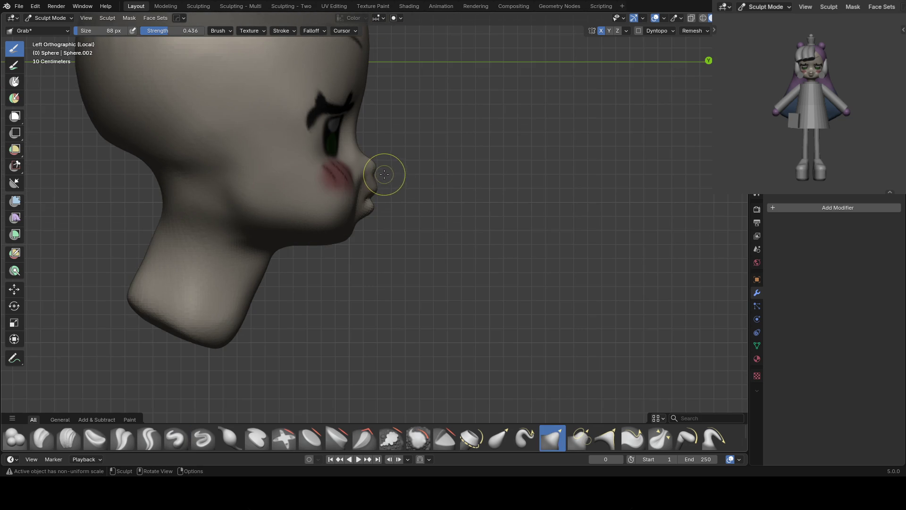
Lasso-mask the cheek and nose area and inflate the lips into a puffed pout
mouse_move(384, 171)
ctrl+shift+mouse_down()
mouse_move(382, 93)
mouse_move(384, 176)
ctrl+shift+mouse_up()
scroll(384, 176, up, 2)
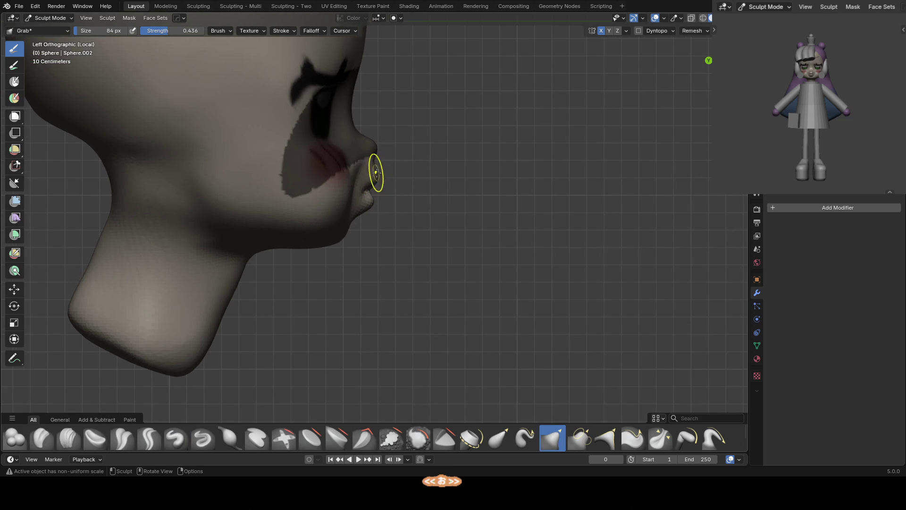
key(i)
middle_drag(413, 194, 366, 204)
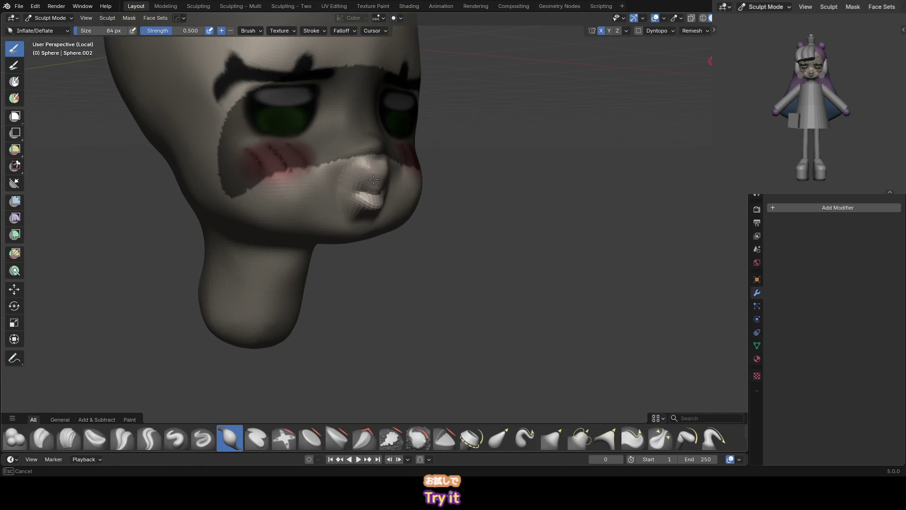
drag(363, 173, 379, 187)
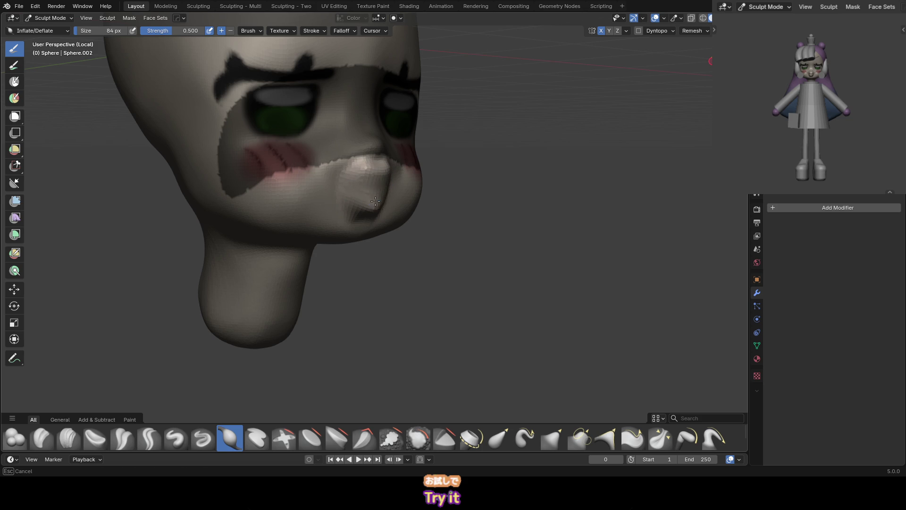
In front view, soften the mask with Decrease Contrast from the mask pie menu
key(x)
middle_drag(379, 187, 376, 209)
key(KP_1)
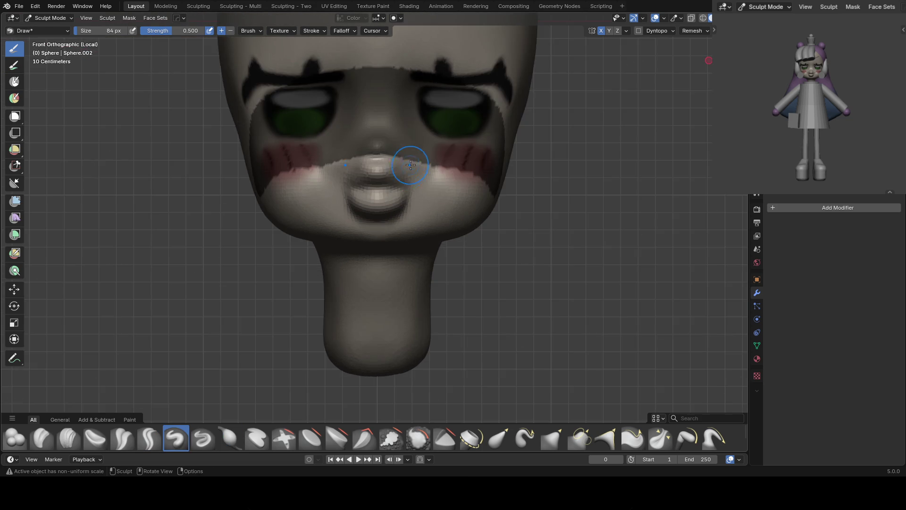
key(a)
click(491, 148)
scroll(387, 198, down, 4)
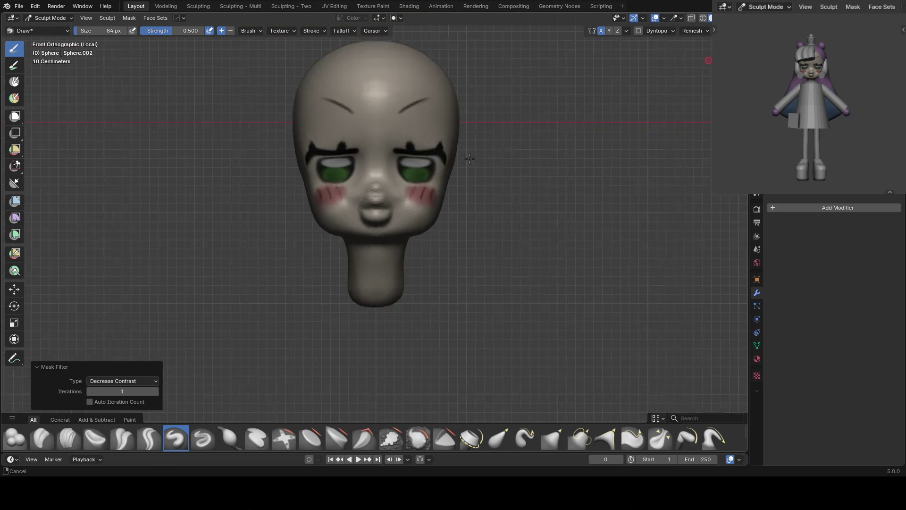
Shrink the brush to 59 px and carve a Crease Sharp line across the lips
scroll(378, 189, up, 3)
mouse_move(373, 185)
middle_down()
mouse_move(353, 185)
mouse_move(374, 180)
middle_up()
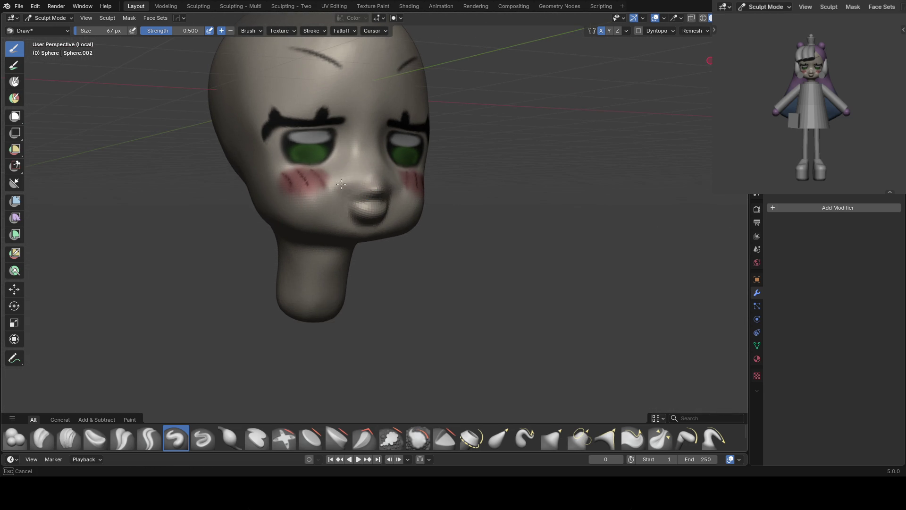
key(f)
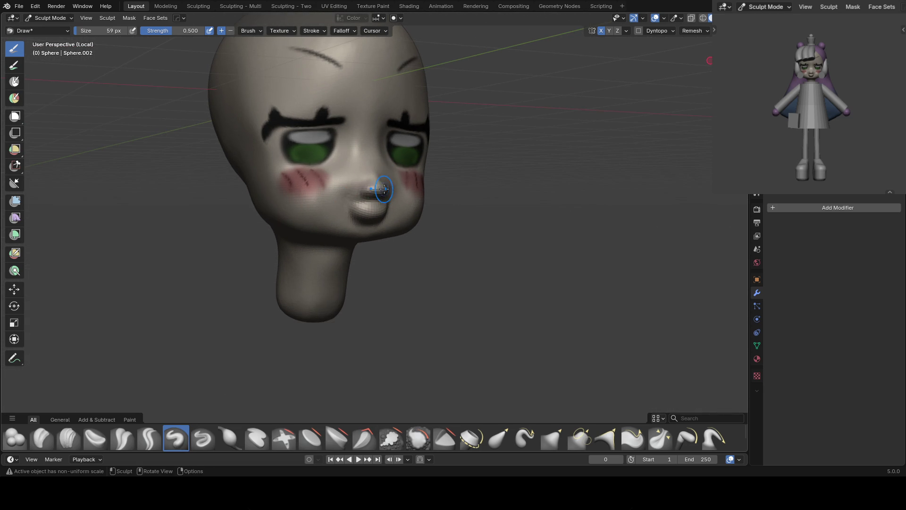
middle_drag(361, 189, 362, 199)
key(shift+c)
scroll(362, 199, up, 2)
mouse_move(392, 193)
mouse_down()
mouse_move(344, 192)
mouse_move(348, 169)
mouse_up()
Build up the mouth with Clay Strips and Draw, then Grab the lips forward in profile
key(c)
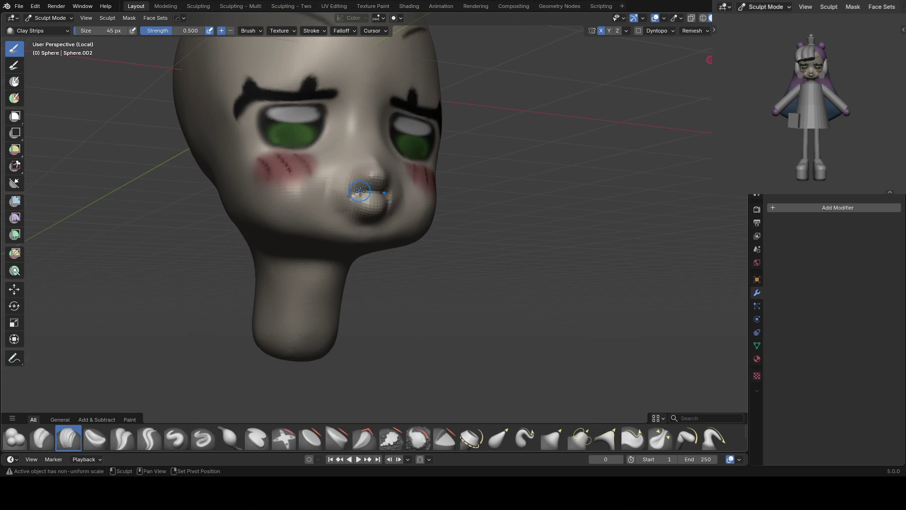
key(x)
mouse_move(371, 187)
middle_down()
mouse_move(376, 176)
mouse_move(413, 202)
middle_up()
scroll(377, 198, up, 4)
key(g)
drag(371, 169, 383, 153)
middle_drag(384, 154, 383, 161)
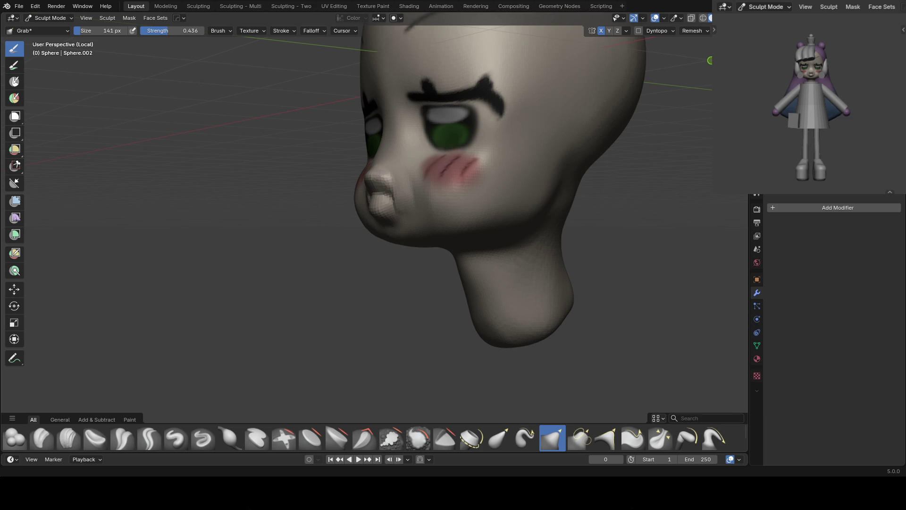
Work the lips with an 89 px Clay Strips brush, then set the Grab brush to 65 px
key(KP_1)
scroll(485, 169, down, 1)
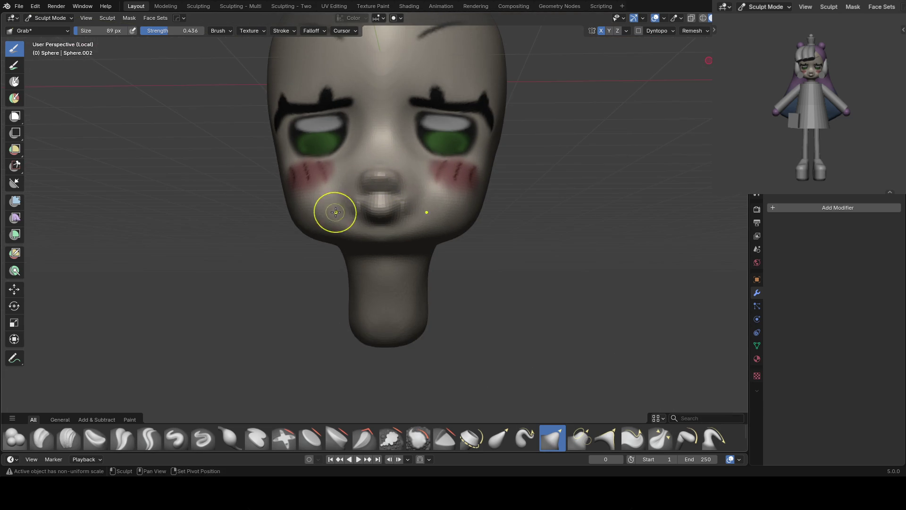
key(KP_5)
middle_drag(353, 199, 385, 216)
key(c)
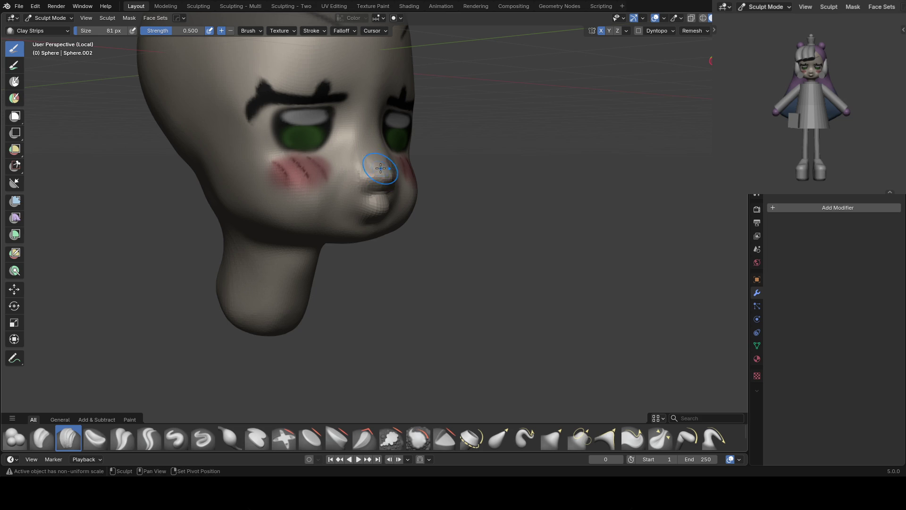
mouse_move(378, 164)
middle_down()
mouse_move(387, 167)
mouse_move(380, 196)
mouse_move(413, 164)
mouse_move(387, 156)
mouse_move(387, 173)
middle_up()
scroll(388, 166, up, 2)
key(x)
key(g)
key(f)
click(387, 172)
Switch to Crease Sharp and frame the lips in straight front view
key(KP_1)
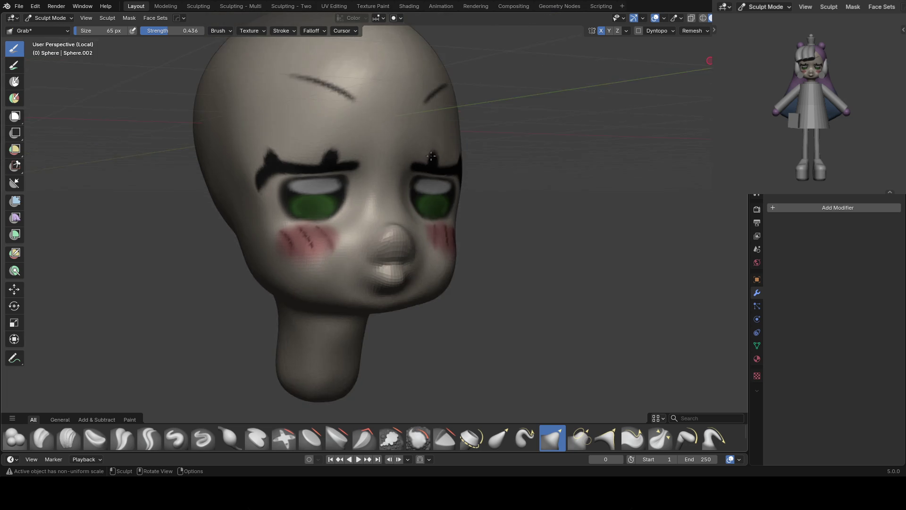
scroll(428, 205, up, 3)
mouse_move(428, 206)
shift+middle_down()
mouse_move(411, 146)
mouse_move(404, 178)
shift+middle_up()
key(shift+c)
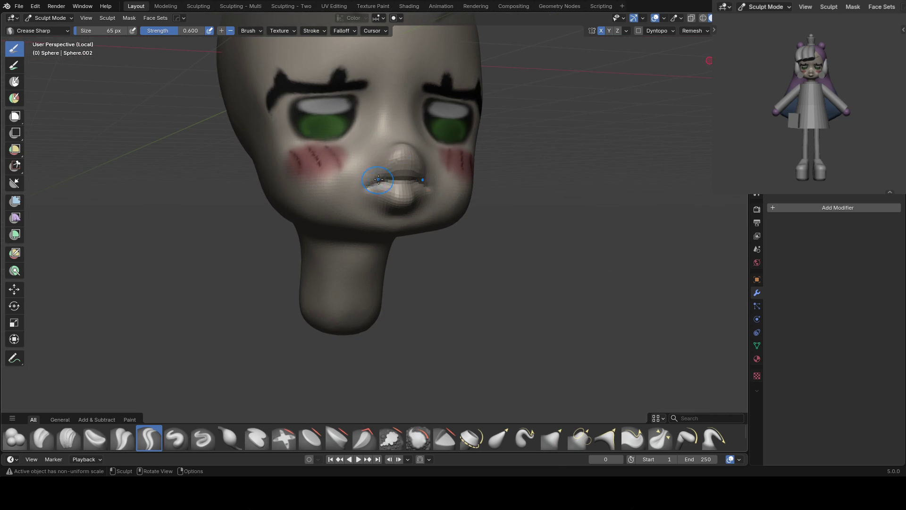
key(KP_1)
scroll(474, 129, down, 2)
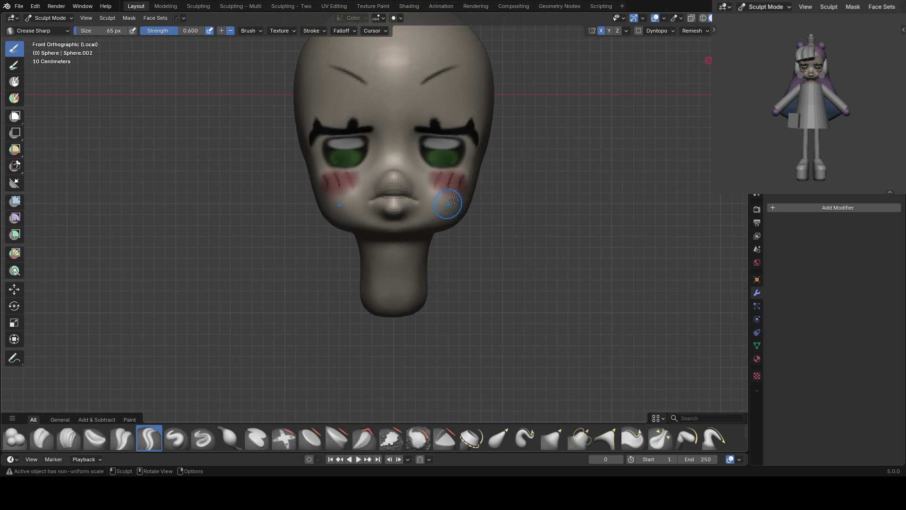
scroll(809, 62, up, 10)
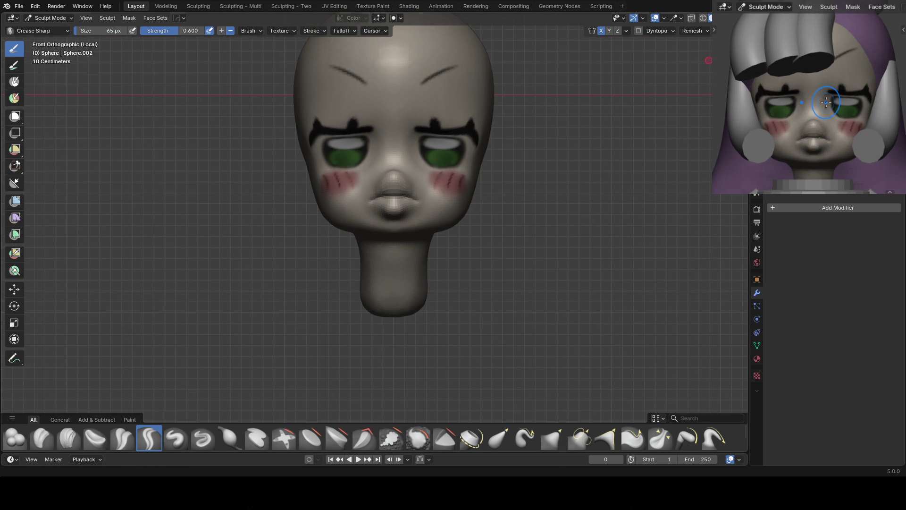
Undo the Grab stroke near the right eye that smeared the lips
key(g)
mouse_move(435, 168)
mouse_down()
mouse_move(451, 163)
mouse_move(456, 142)
mouse_up()
scroll(456, 141, up, 1)
key(ctrl+z)
Resize the brush to 57 px and deepen the lip crease with Crease Sharp and Clay Strips
key(f)
click(408, 198)
middle_drag(408, 199, 384, 163)
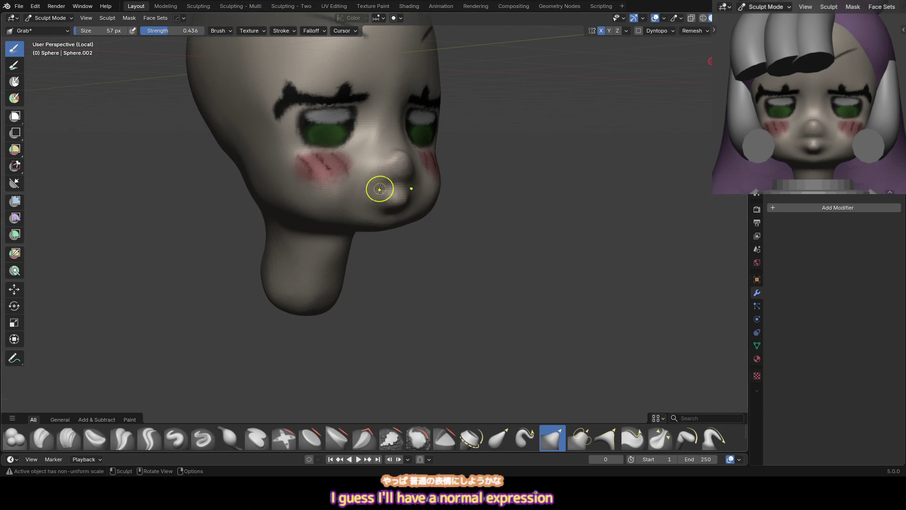
key(shift+c)
mouse_move(385, 176)
middle_down()
mouse_move(391, 164)
mouse_move(401, 186)
mouse_move(395, 204)
mouse_move(393, 182)
mouse_move(378, 195)
middle_up()
key(c)
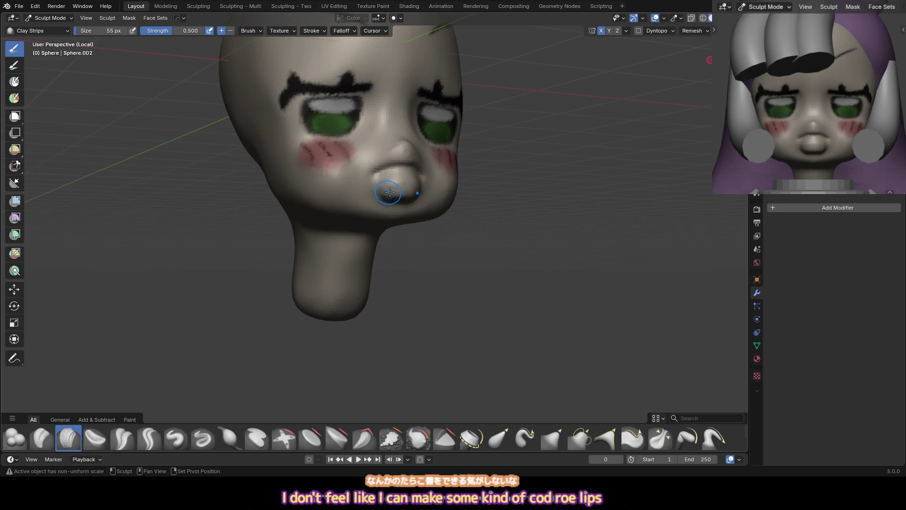
Deepen the crease between the lips with Crease Sharp
key(x)
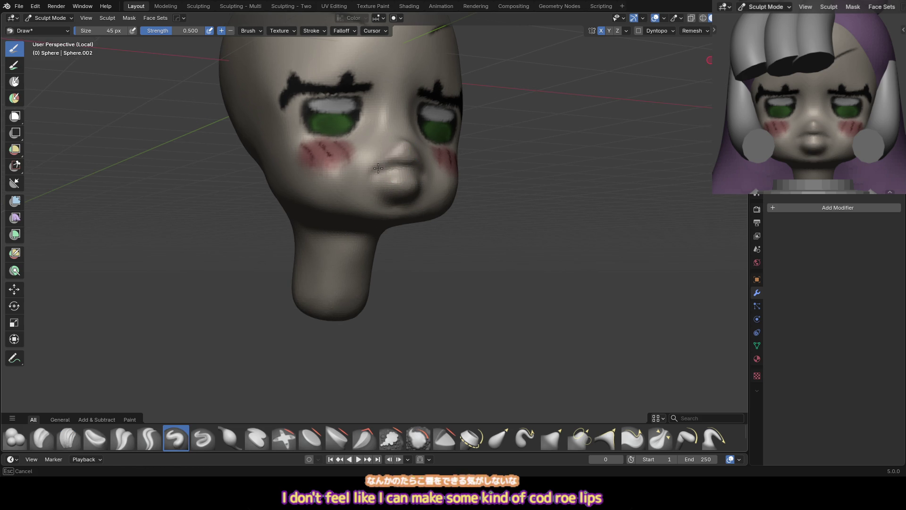
key(i)
middle_drag(404, 146, 409, 140)
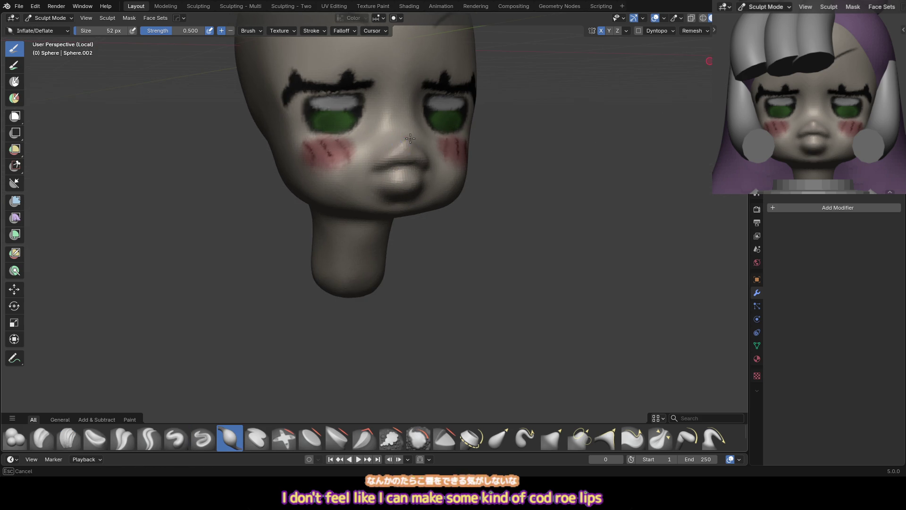
key(shift+c)
mouse_move(422, 163)
mouse_down()
mouse_move(383, 171)
mouse_move(400, 152)
mouse_up()
Pull the mouth into a smaller shape with a 107 px Grab brush
key(c)
key(i)
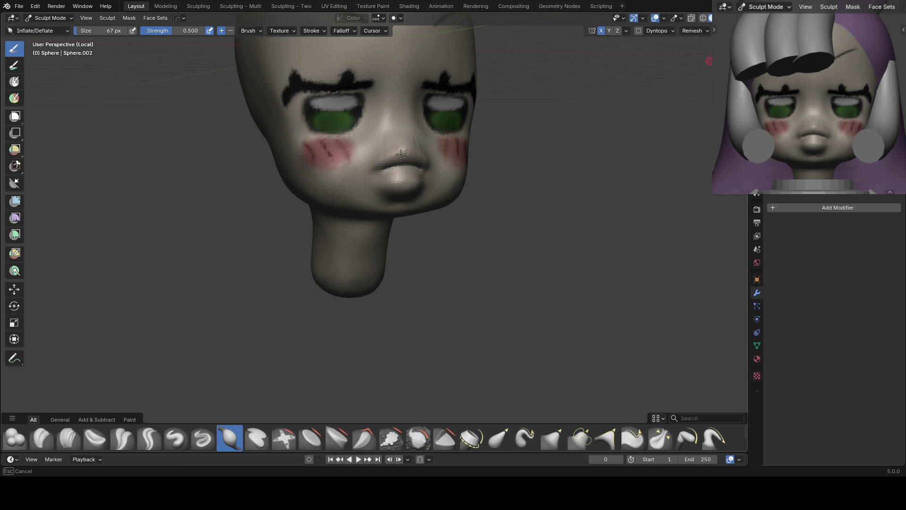
alt+middle_drag(410, 152, 434, 146)
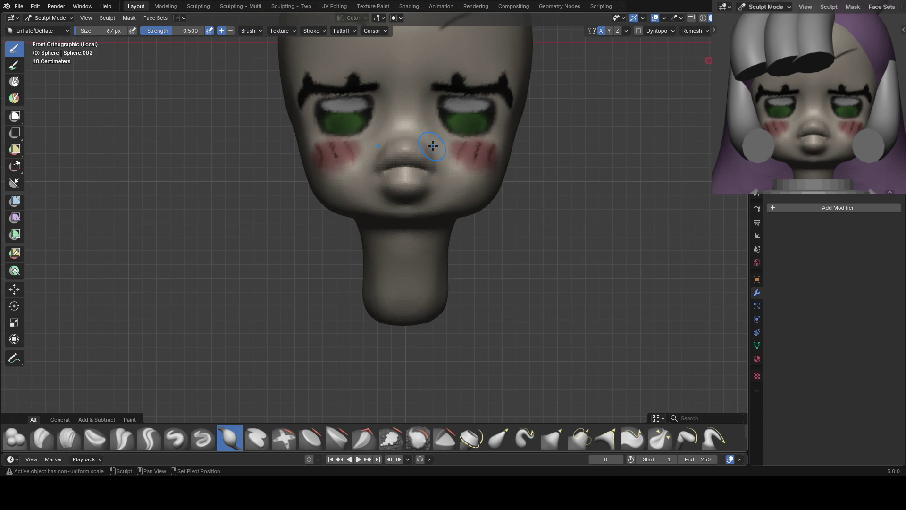
key(g)
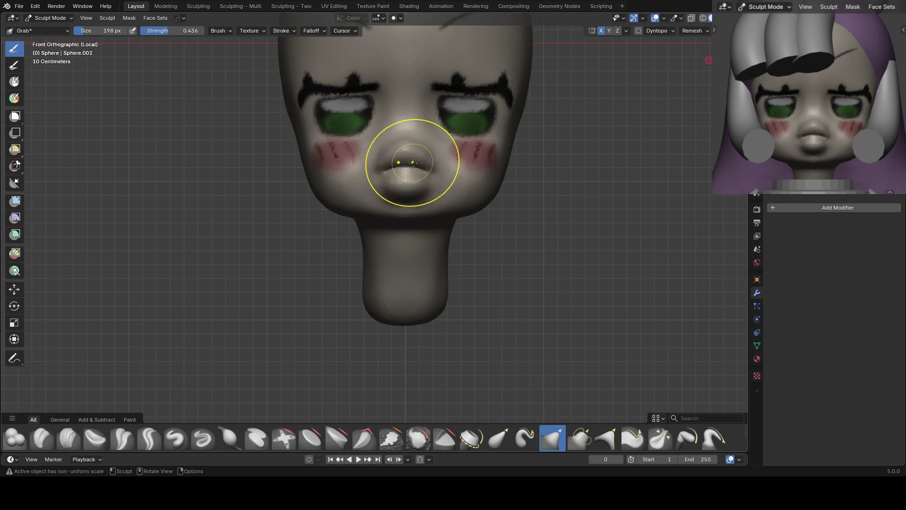
click(390, 168)
mouse_move(391, 168)
mouse_down()
mouse_move(385, 178)
mouse_move(404, 172)
mouse_move(409, 146)
mouse_move(385, 168)
mouse_up()
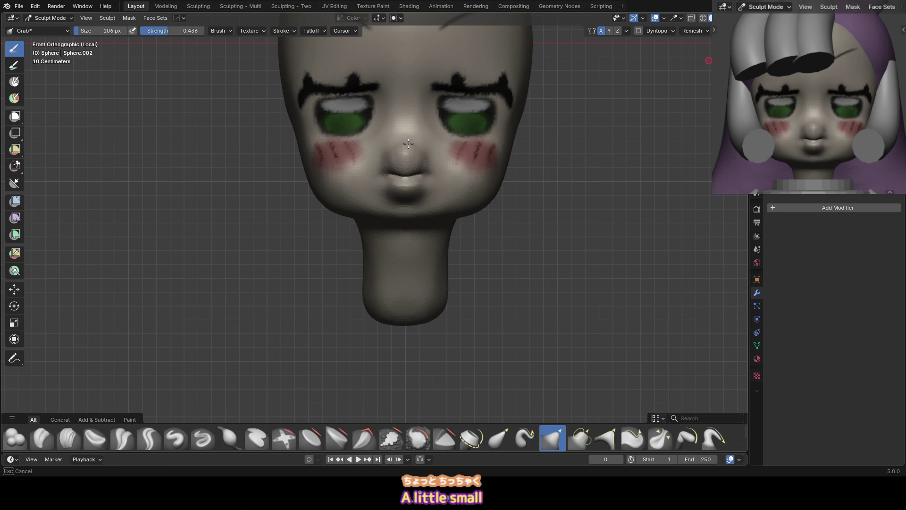
Frame the whole head, switch to Paint Soft, sample the skin colour and undo the eye paint
middle_drag(427, 161, 431, 148)
key(i)
mouse_move(415, 184)
middle_down()
mouse_move(427, 190)
mouse_move(431, 177)
middle_up()
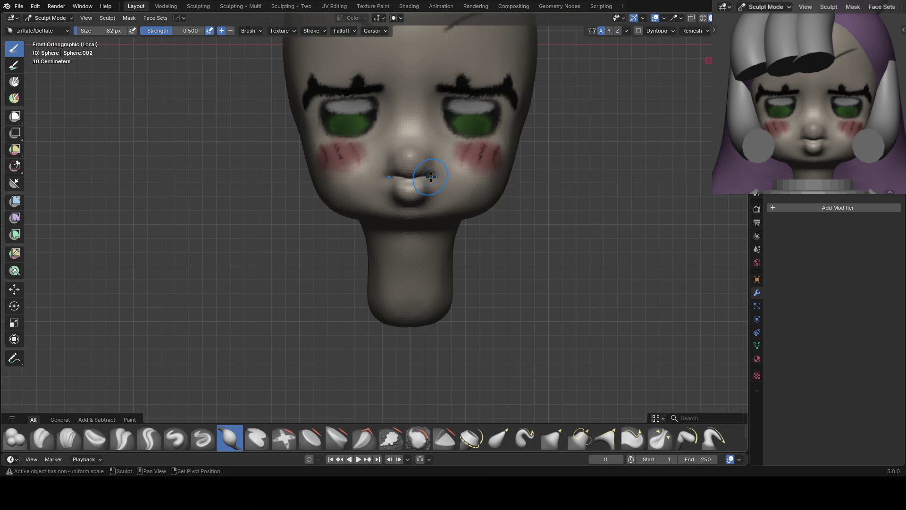
key(g)
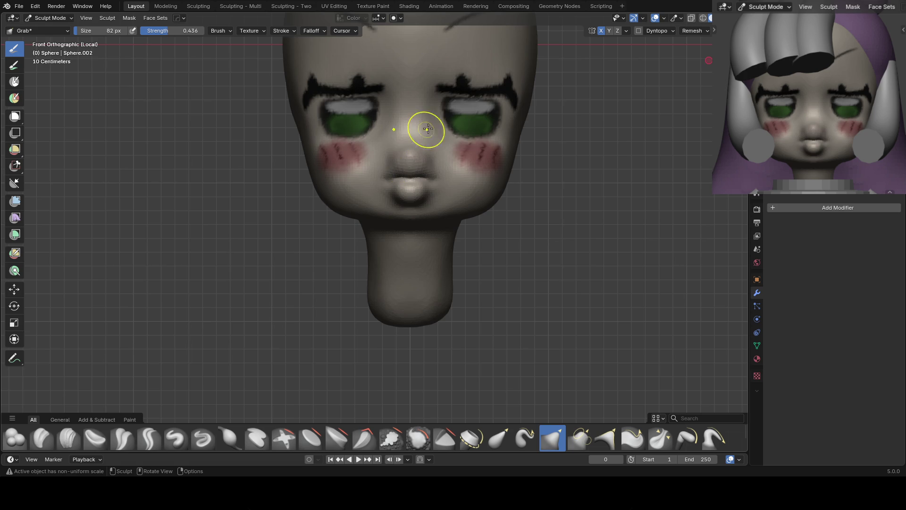
key(Home)
key(v)
key(s)
key(ctrl+z)
key(ctrl+z)
key(ctrl+z)
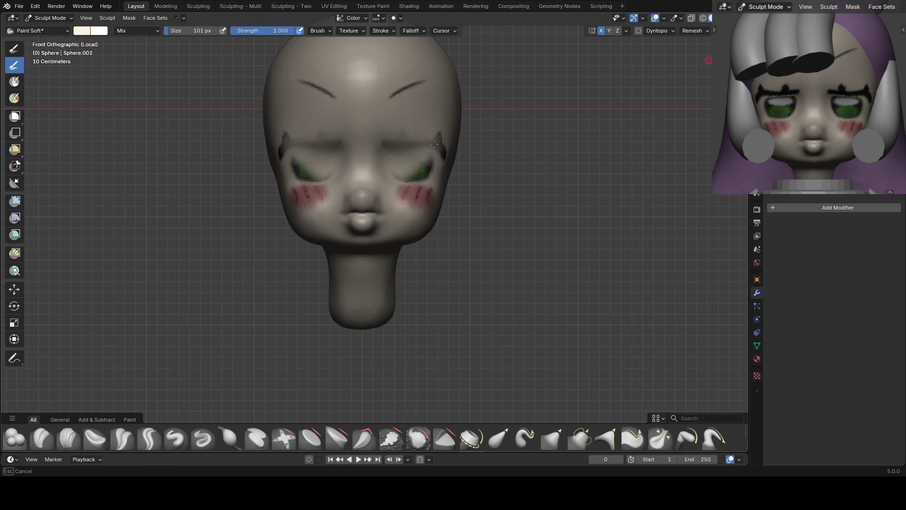
Set the paint brush colour and size from the right-click brush settings
right_click(427, 133)
key(ctrl+shift+z)
key(ctrl+shift+z)
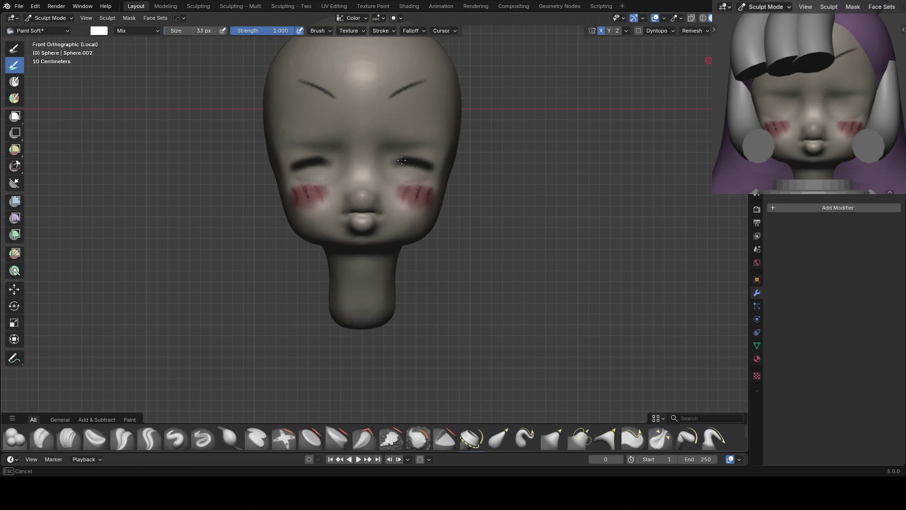
mouse_move(396, 154)
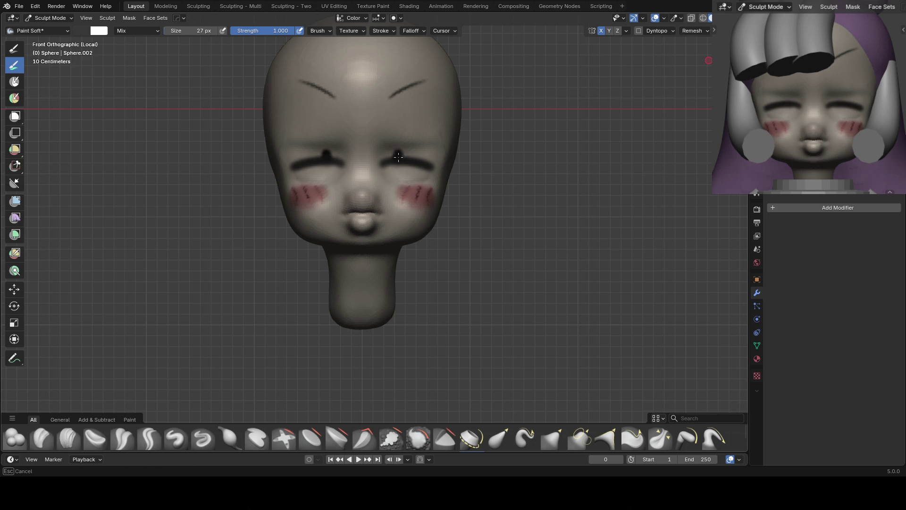
scroll(406, 183, up, 3)
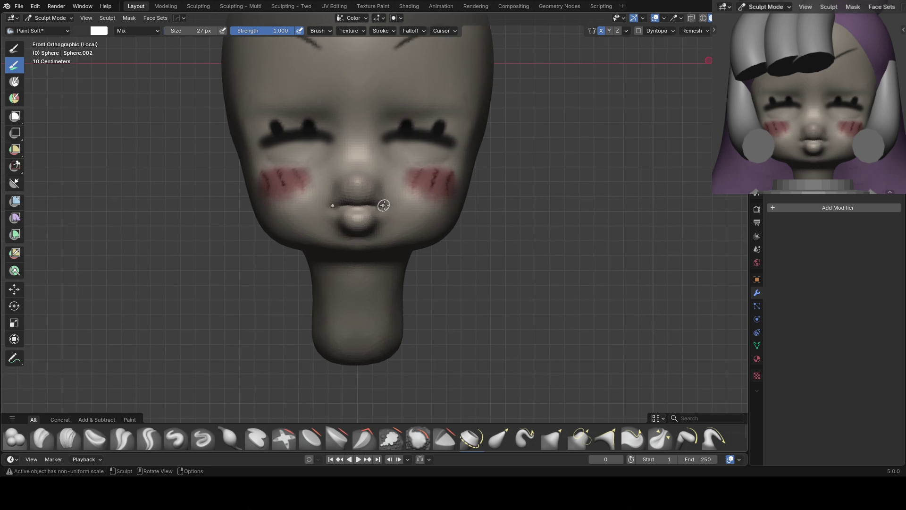
scroll(414, 184, down, 1)
Check the painted closed eyes from side and front, then exit Local View to show the whole doll
middle_drag(382, 181, 475, 177)
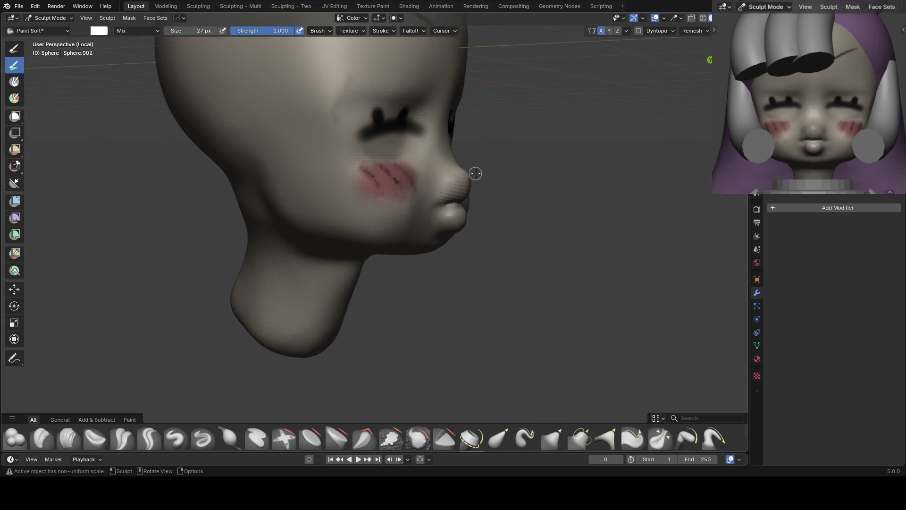
key(g)
middle_drag(407, 146, 354, 142)
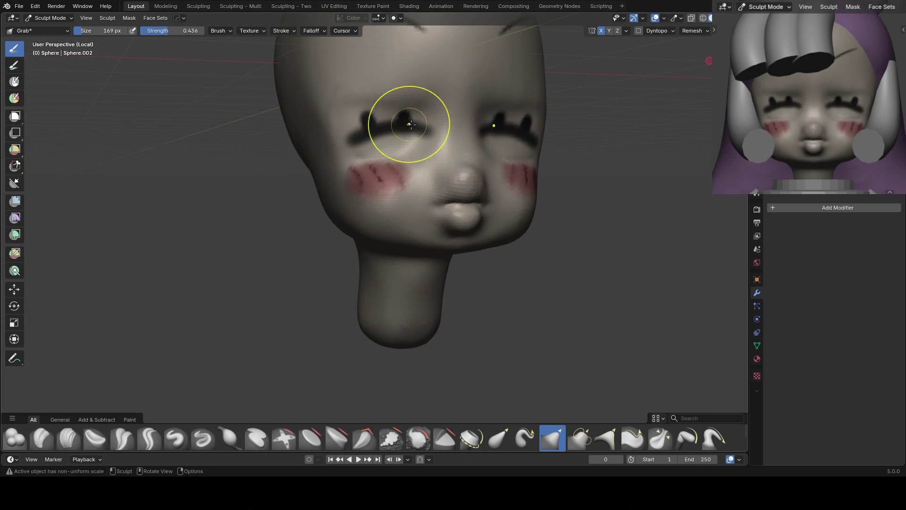
key(KP_1)
scroll(520, 165, down, 2)
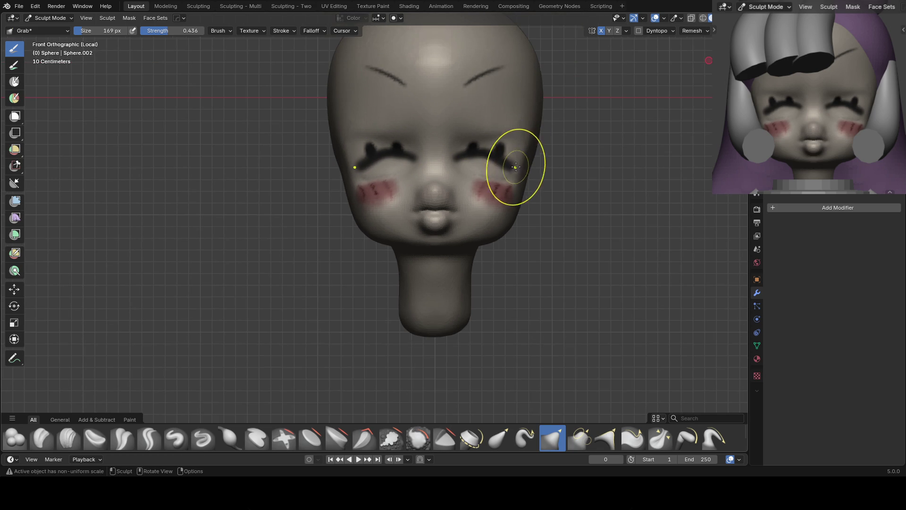
key(KP_Divide)
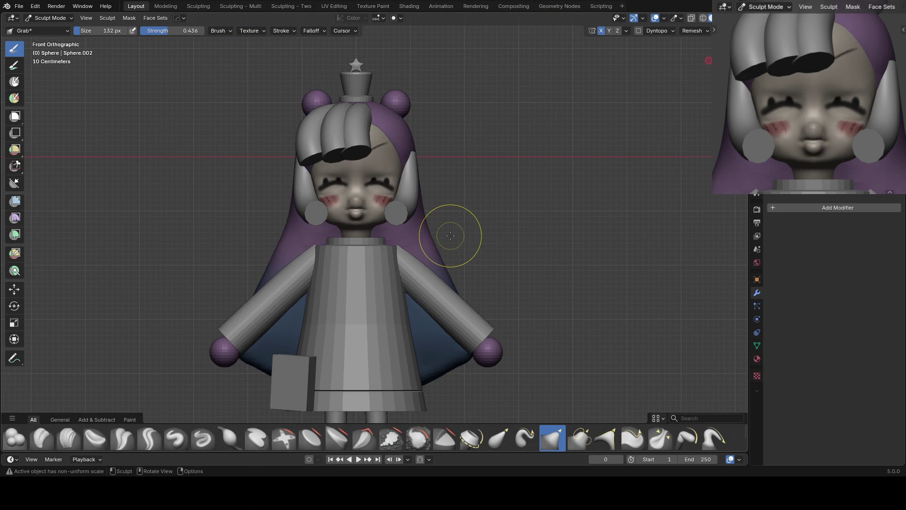
Undo the closed-eye edits until the open green eyes and pink mouth return
ctrl+middle_drag(450, 235, 452, 246)
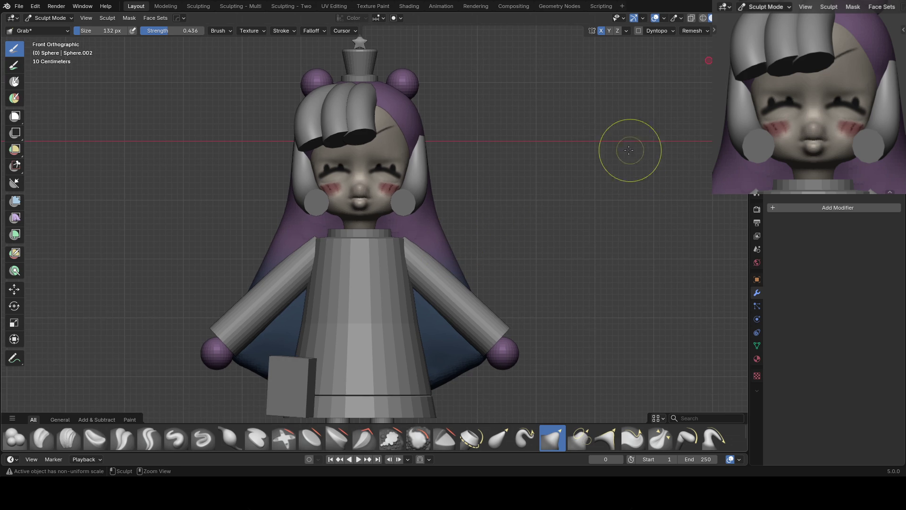
key(ctrl+z)
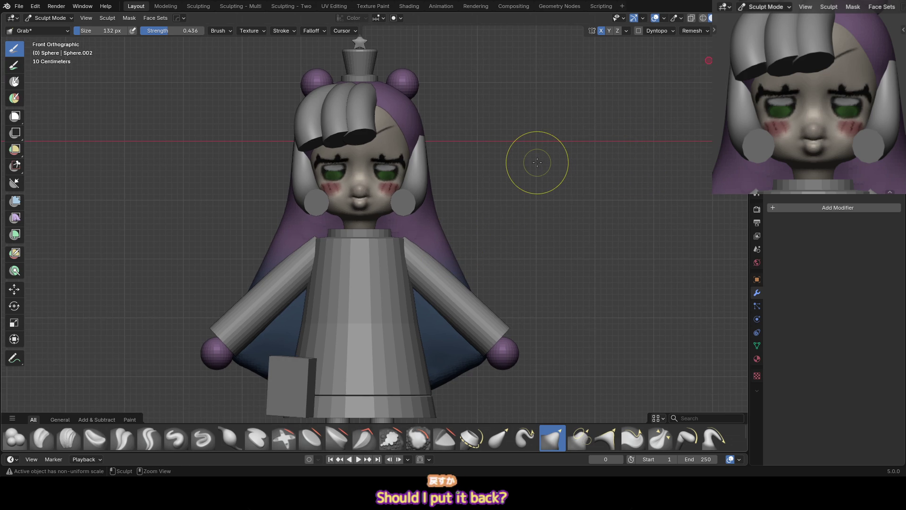
key(ctrl+z)
key(ctrl+z)
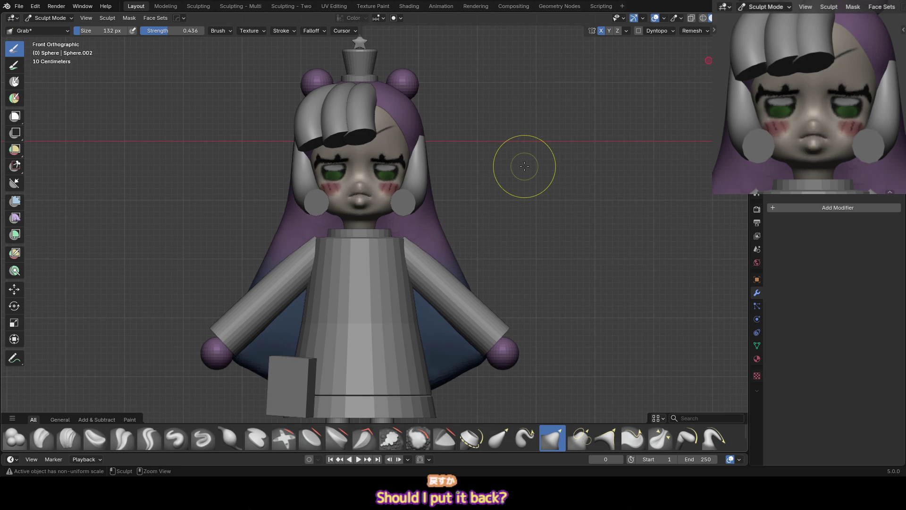
key(ctrl+z)
key(ctrl+z)
key(ctrl+z)
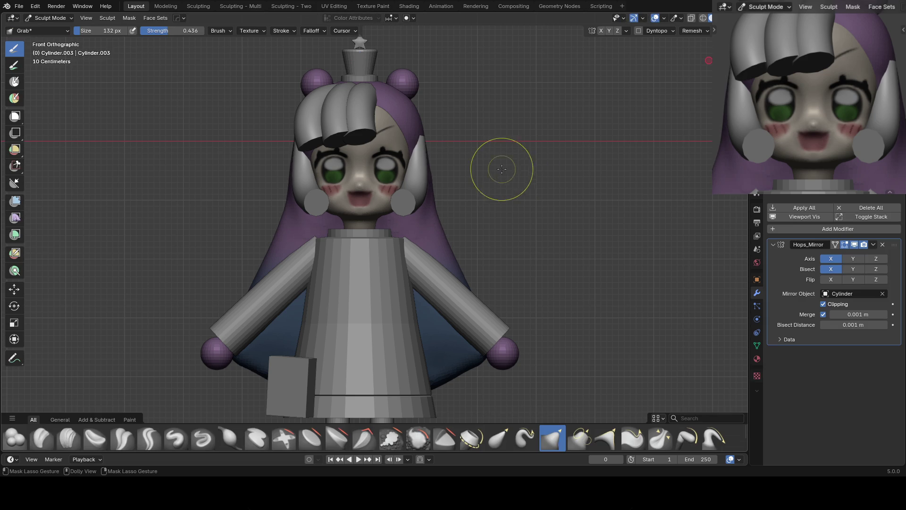
key(ctrl+z)
key(ctrl+z)
key(ctrl+z)
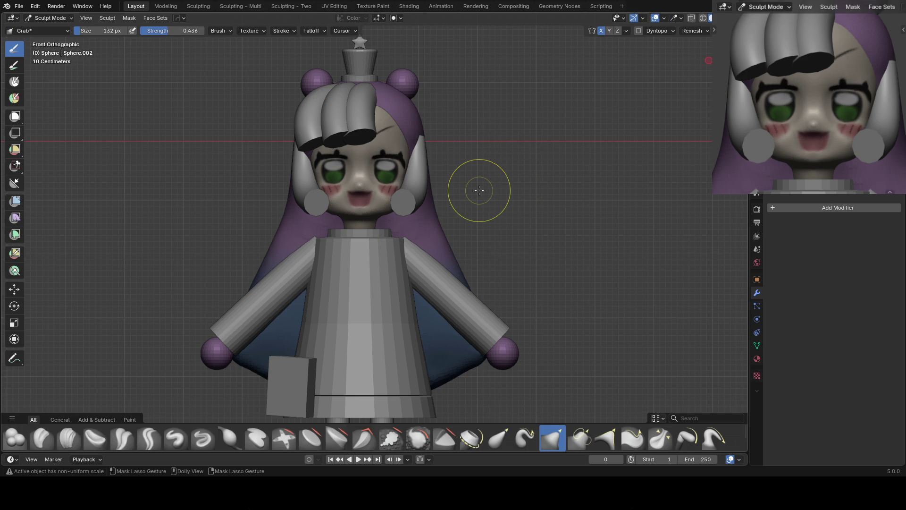
key(ctrl+z)
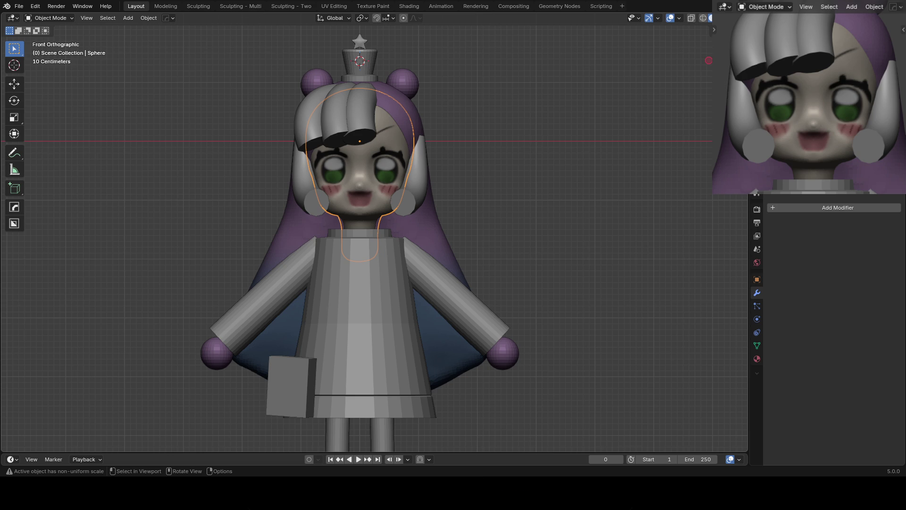
Zoom onto the face, set the brush radius to 196 px, and centre the eyes in view
mouse_move(391, 203)
ctrl+middle_down()
mouse_move(391, 185)
mouse_move(372, 200)
mouse_move(328, 162)
mouse_move(344, 128)
ctrl+middle_up()
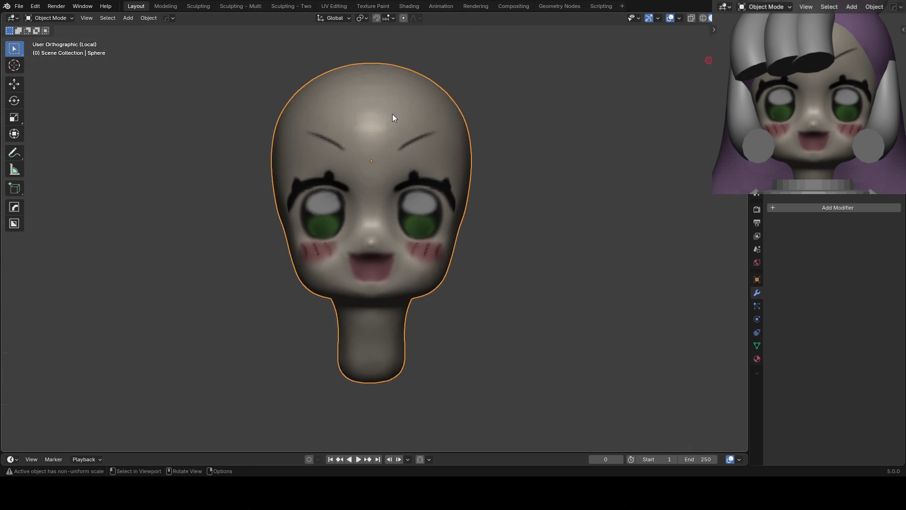
key(f)
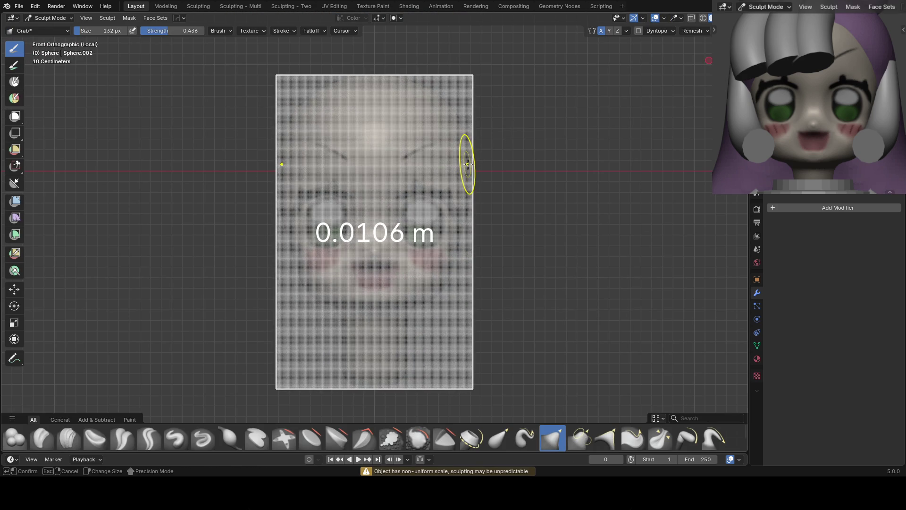
click(467, 163)
mouse_move(467, 163)
ctrl+middle_down()
mouse_move(449, 219)
mouse_move(410, 196)
ctrl+middle_up()
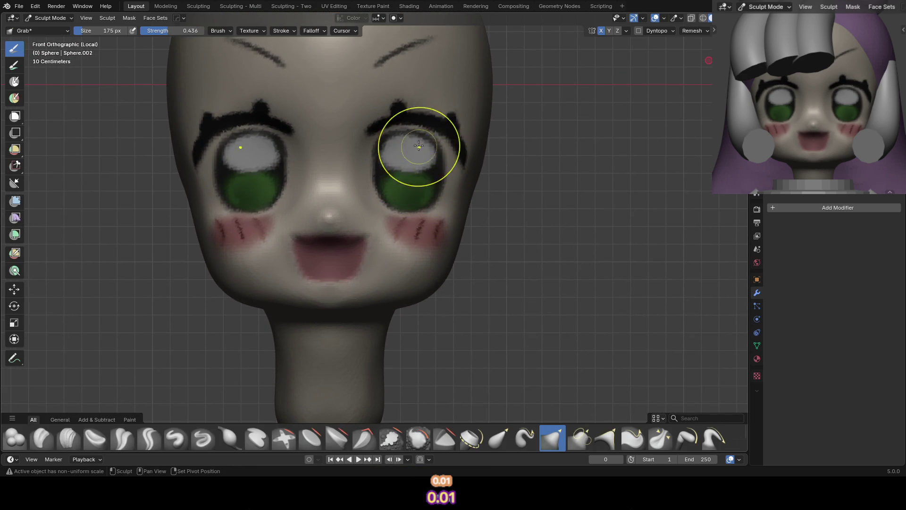
shift+middle_drag(400, 196, 385, 185)
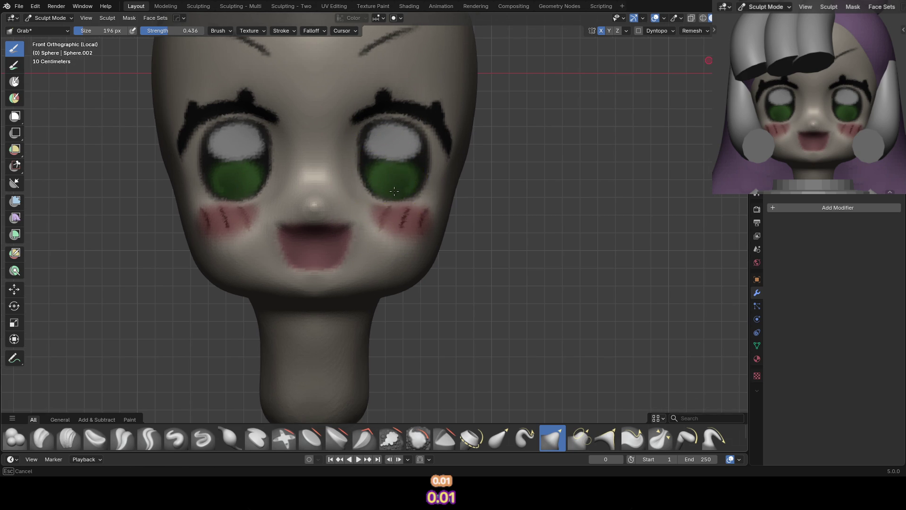
Paint a face set over both eyes with Face Set Paint, then orbit to check it
scroll(392, 172, down, 2)
click(735, 18)
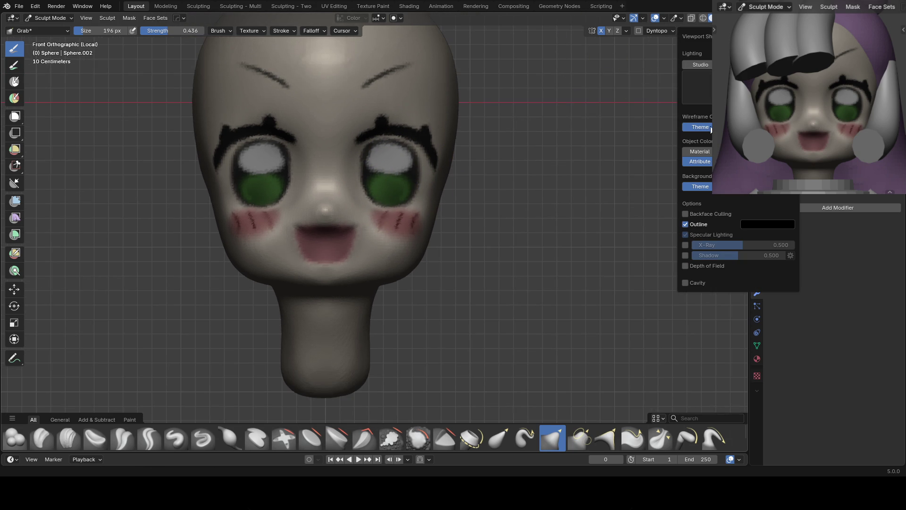
key(shift+p)
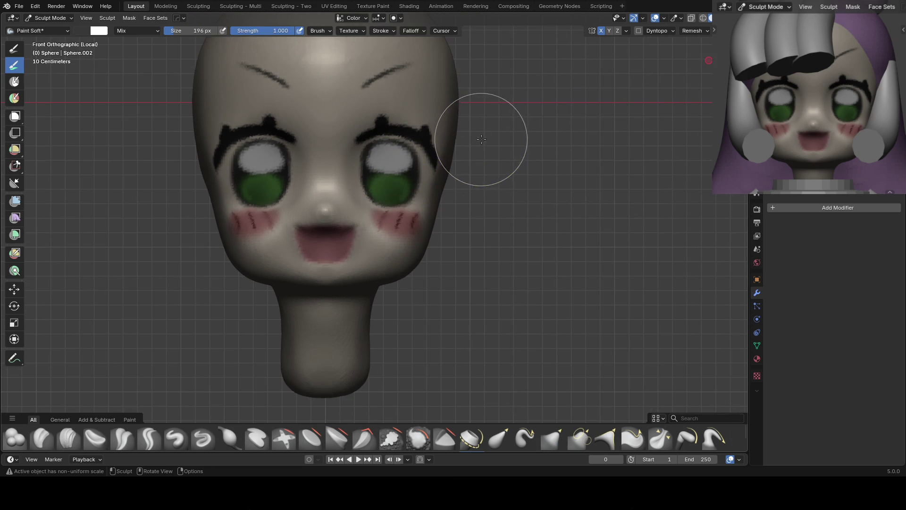
key(shift+f)
mouse_move(391, 142)
mouse_down()
mouse_move(379, 176)
mouse_move(392, 141)
mouse_move(417, 152)
mouse_up()
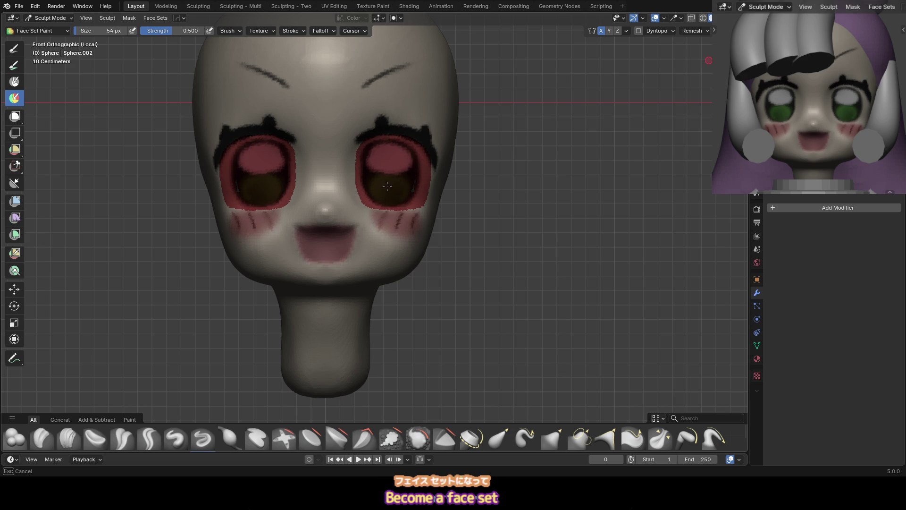
middle_drag(388, 179, 411, 162)
Enlarge the brush and hide everything except the eye face set
key(f)
click(352, 184)
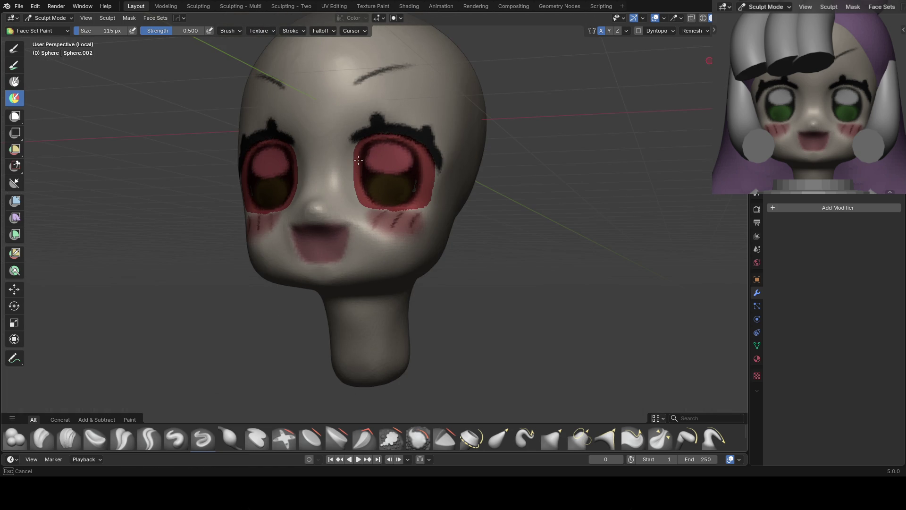
key(KP_1)
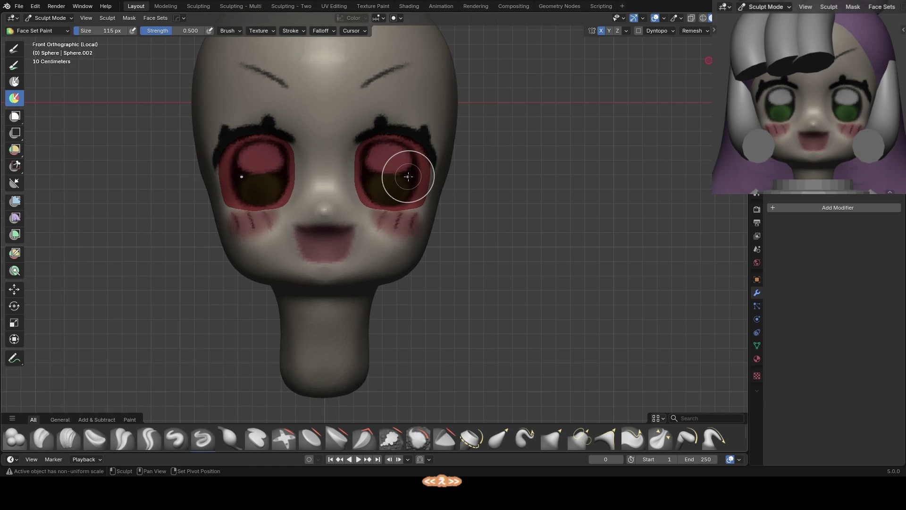
key(shift+h)
key(KP_3)
key(g)
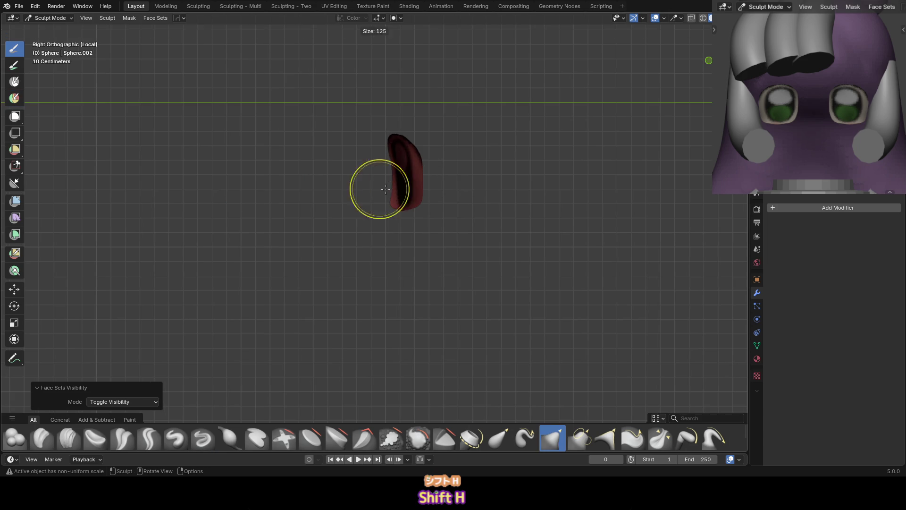
Grab-shape the eyes in top and front views, then unhide the head and check its profile
alt+middle_drag(436, 164, 420, 193)
alt+middle_drag(393, 137, 412, 173)
key(f)
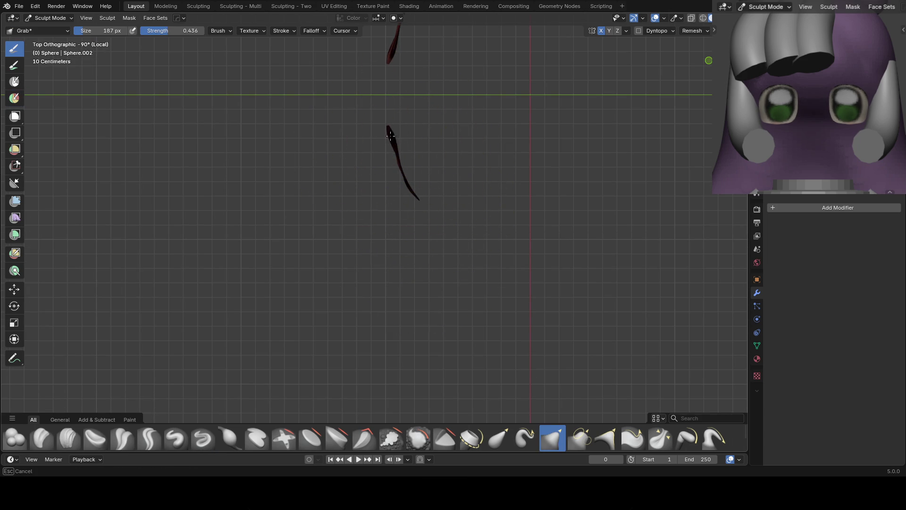
key(KP_1)
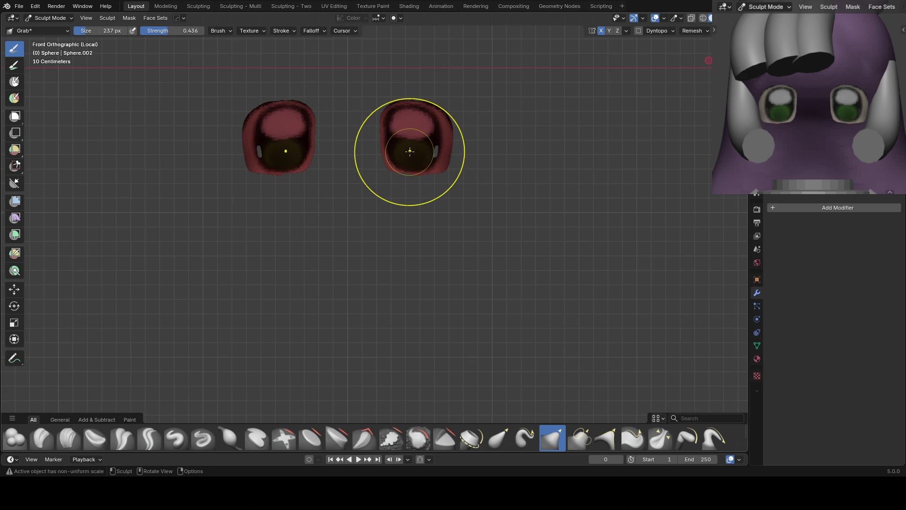
key(alt+h)
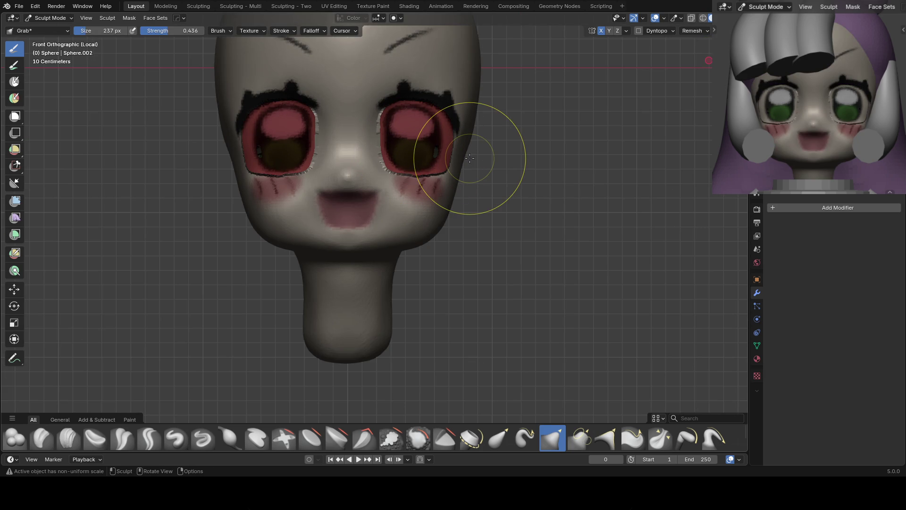
scroll(448, 165, up, 2)
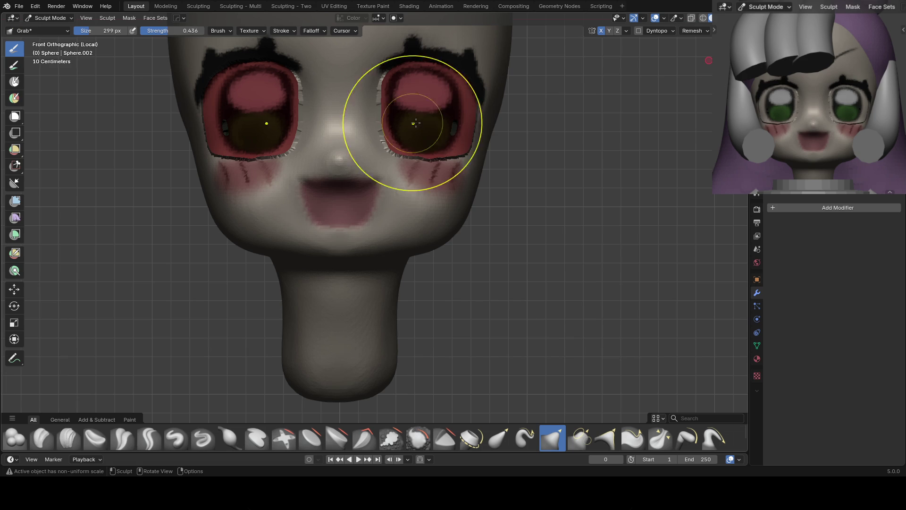
middle_drag(461, 158, 420, 152)
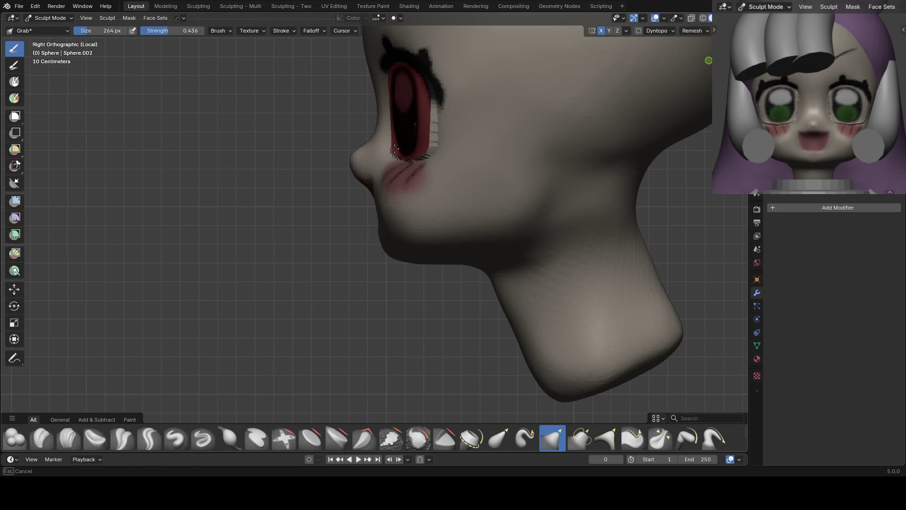
Enable Face Sets auto-masking and test a Grab stroke on the eye
click(394, 18)
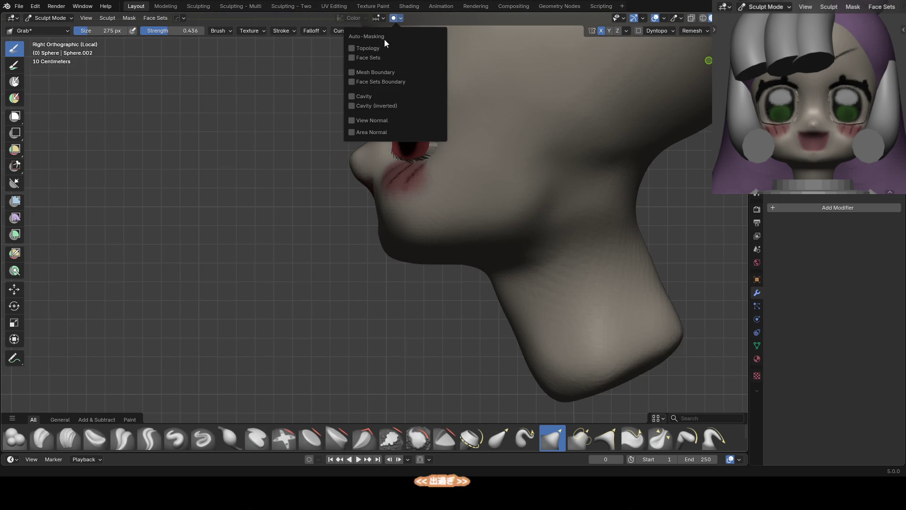
click(352, 81)
mouse_move(405, 142)
mouse_down()
mouse_move(377, 115)
mouse_move(406, 126)
mouse_move(415, 152)
mouse_move(415, 142)
mouse_up()
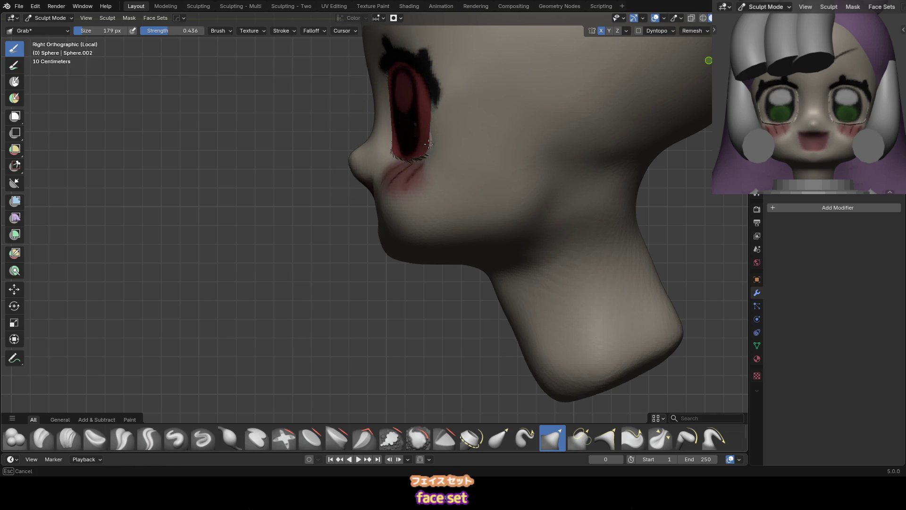
Uncheck Face Sets Boundary, undo the trial eye stretch, and return to front view
click(393, 18)
click(352, 82)
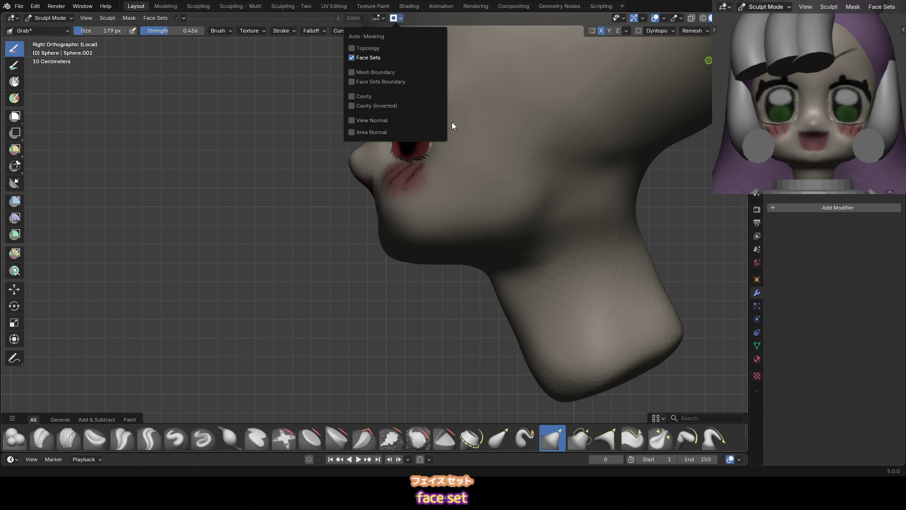
mouse_move(431, 136)
mouse_down()
mouse_move(429, 143)
mouse_move(400, 132)
mouse_move(398, 145)
mouse_move(489, 105)
mouse_move(443, 77)
mouse_up()
key(ctrl+z)
key(ctrl+z)
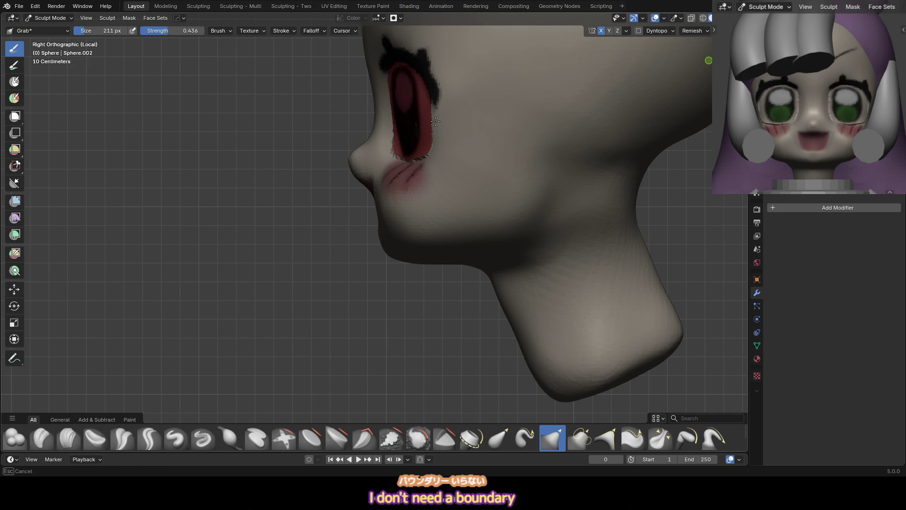
key(ctrl+shift+z)
key(ctrl+z)
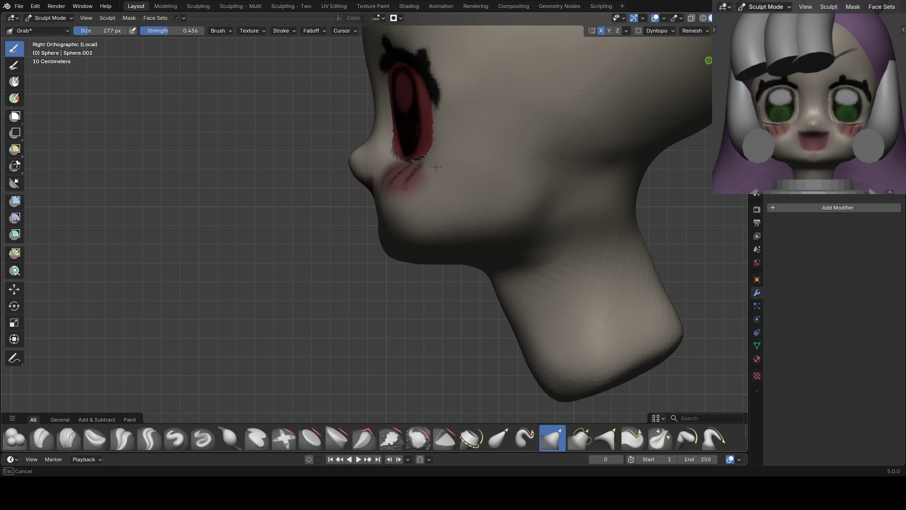
mouse_move(390, 168)
middle_down()
mouse_move(500, 124)
mouse_move(414, 152)
mouse_move(429, 156)
middle_up()
key(KP_1)
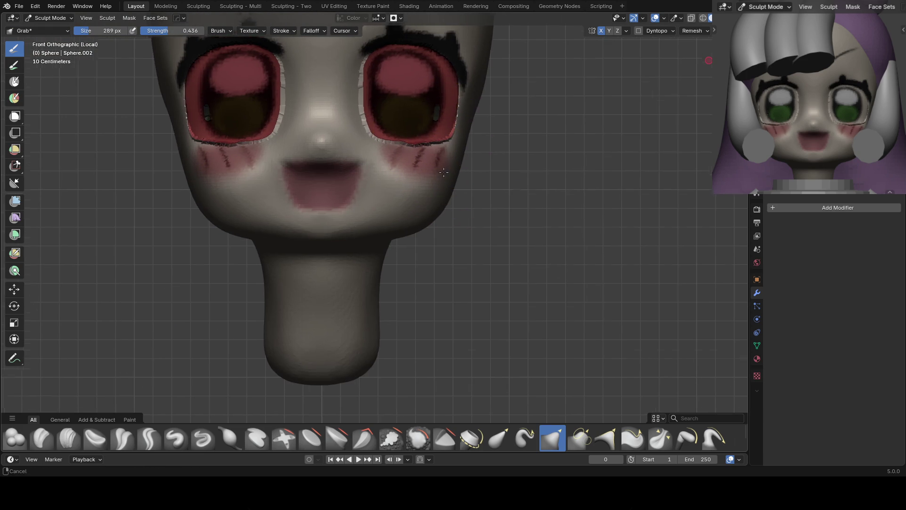
Shrink the Grab brush and reshape the eyes from side and three-quarter angles
click(396, 17)
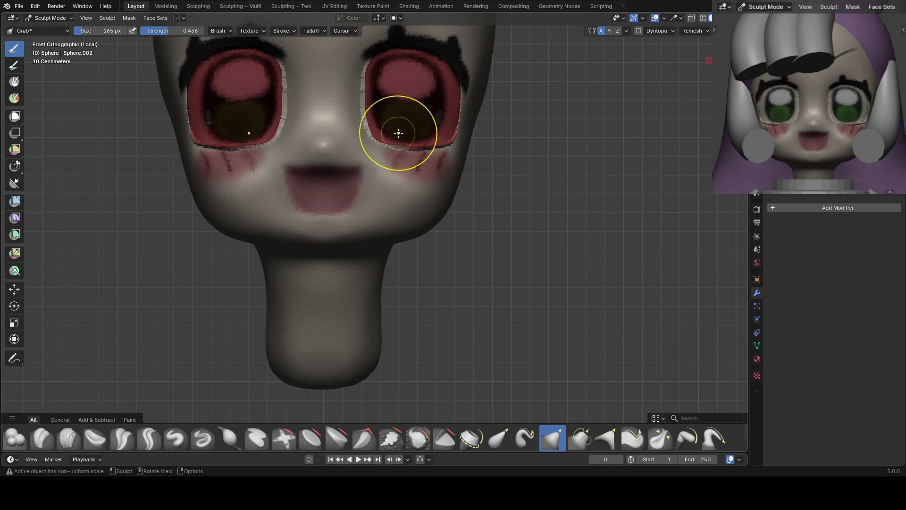
shift+middle_drag(402, 116, 412, 131)
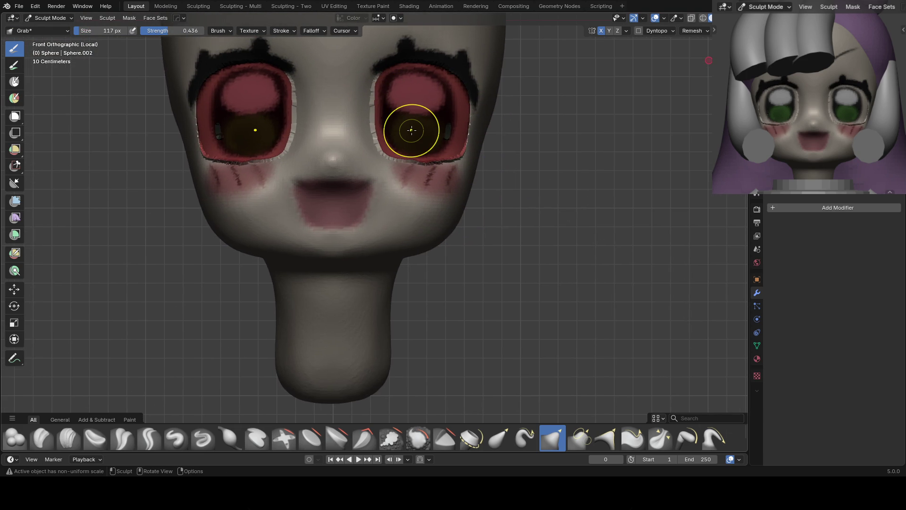
key(bracketleft)
key(bracketleft)
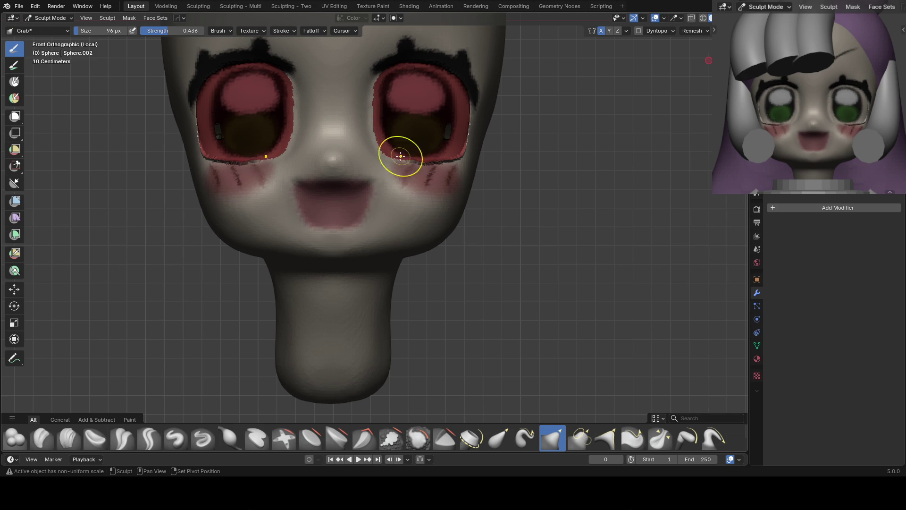
middle_drag(500, 136, 437, 162)
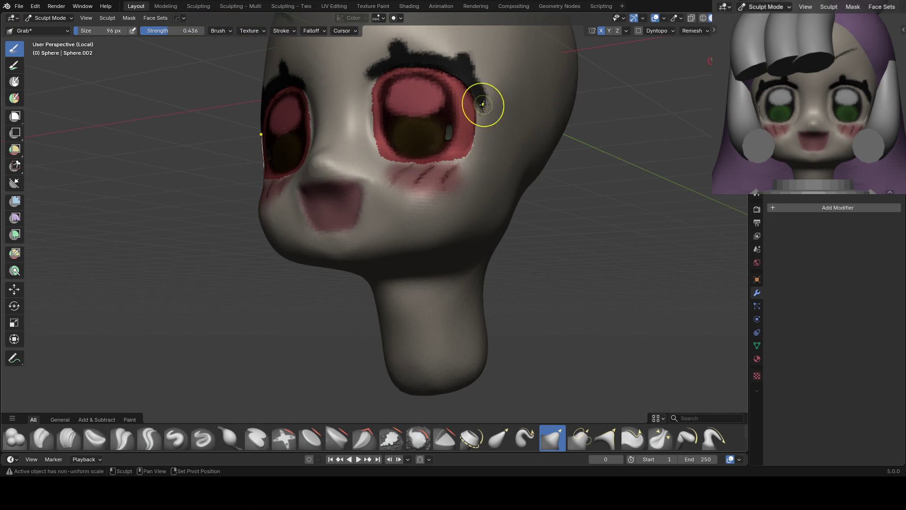
key(i)
mouse_move(502, 169)
middle_down()
mouse_move(445, 182)
mouse_move(506, 103)
middle_up()
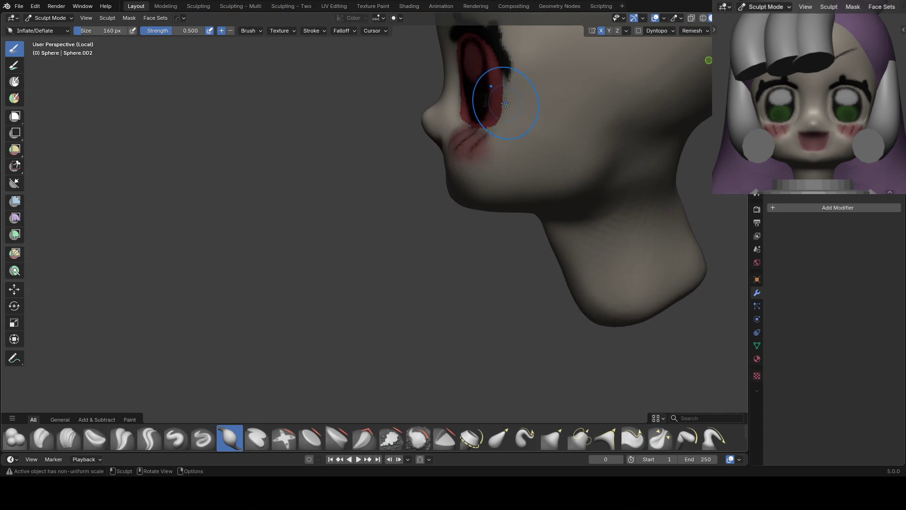
click(396, 18)
mouse_move(416, 95)
middle_down()
mouse_move(506, 132)
mouse_move(448, 179)
mouse_move(425, 184)
mouse_move(546, 162)
middle_up()
key(f)
click(503, 155)
key(g)
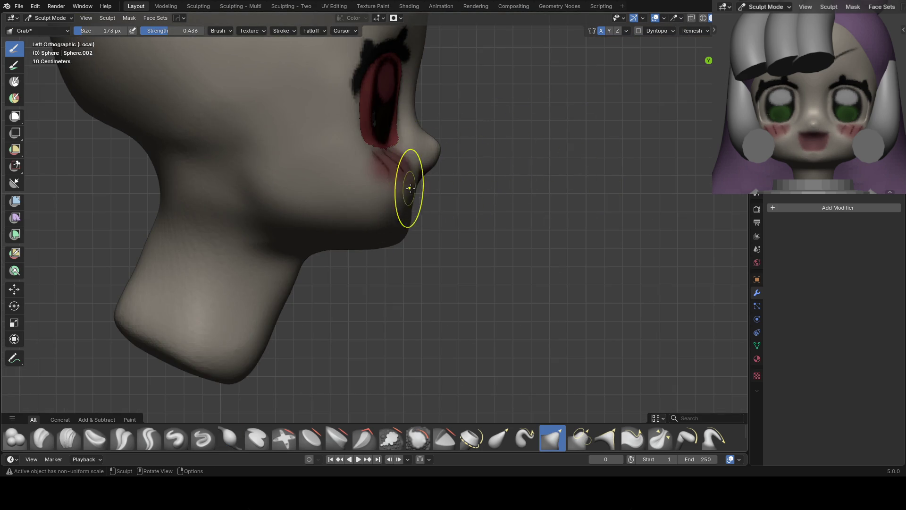
Lasso-mask around the mouth from the side, invert the mask, and return to Front Orthographic
middle_drag(404, 192, 414, 152)
ctrl+shift+drag(425, 98, 399, 276)
mouse_move(399, 276)
middle_down()
mouse_move(496, 166)
mouse_move(486, 182)
mouse_move(567, 172)
middle_up()
mouse_move(458, 105)
ctrl+shift+mouse_down()
mouse_move(404, 156)
mouse_move(465, 146)
ctrl+shift+mouse_up()
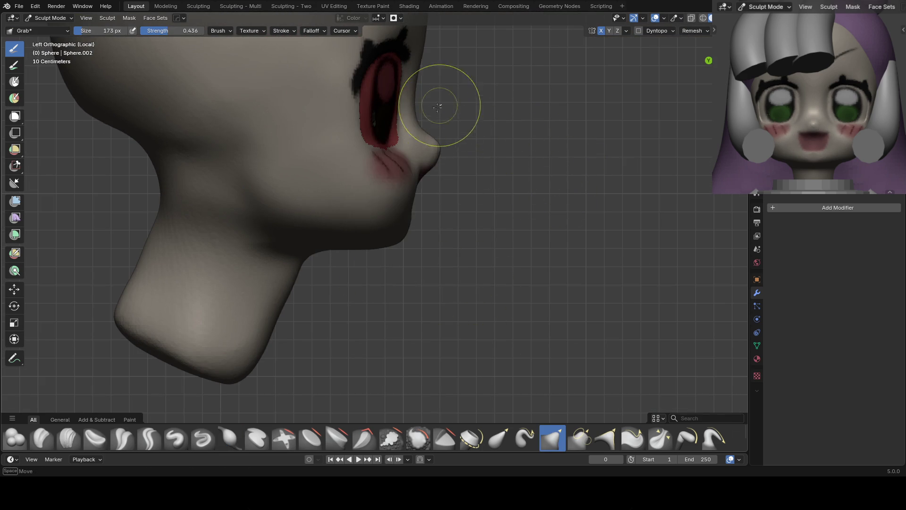
key(ctrl+i)
mouse_move(392, 181)
middle_down()
mouse_move(411, 170)
mouse_move(372, 153)
middle_up()
key(f)
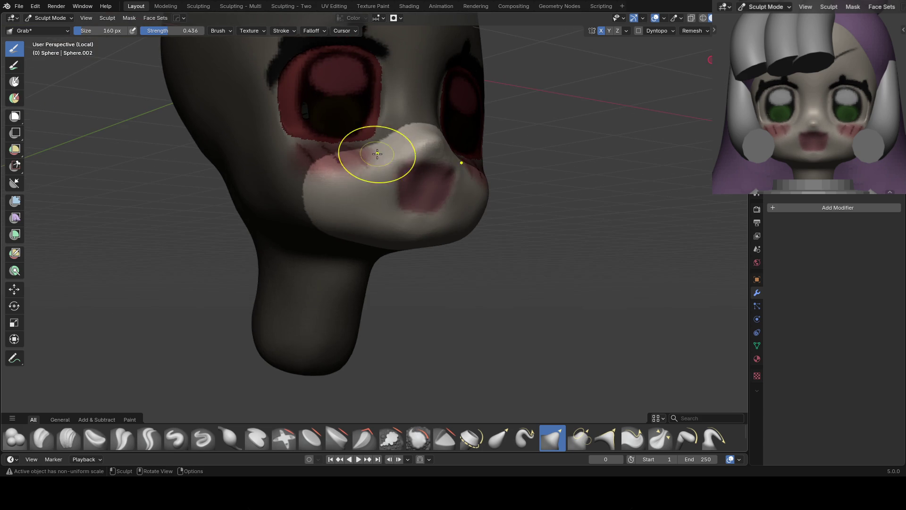
mouse_move(438, 185)
middle_down()
mouse_move(409, 213)
mouse_move(368, 206)
middle_up()
key(f)
click(405, 163)
key(f)
key(KP_1)
click(401, 198)
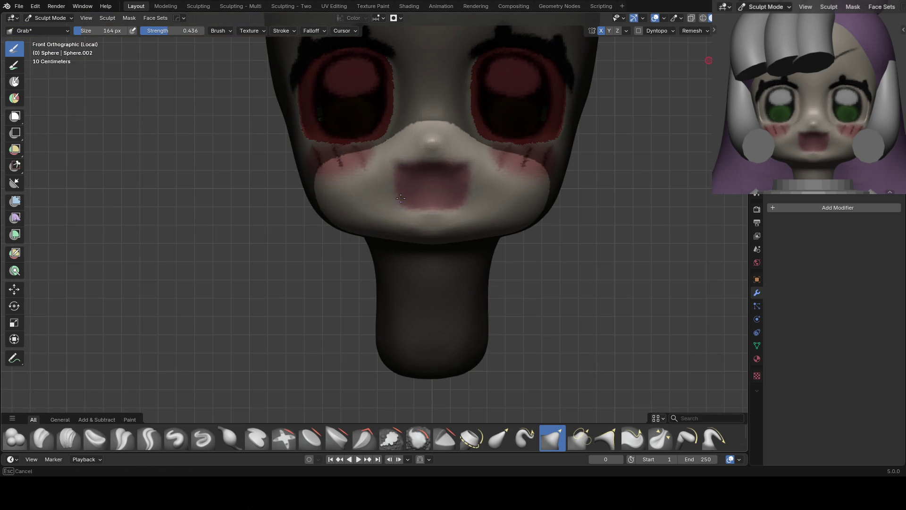
Grab the mouth wider and round out its opening with an enlarged brush
key(f)
click(466, 201)
scroll(418, 203, down, 1)
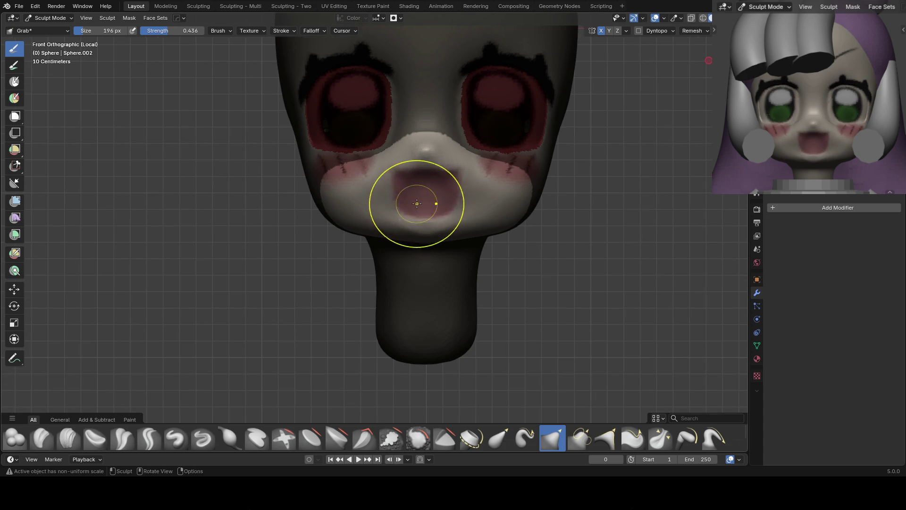
drag(415, 201, 422, 214)
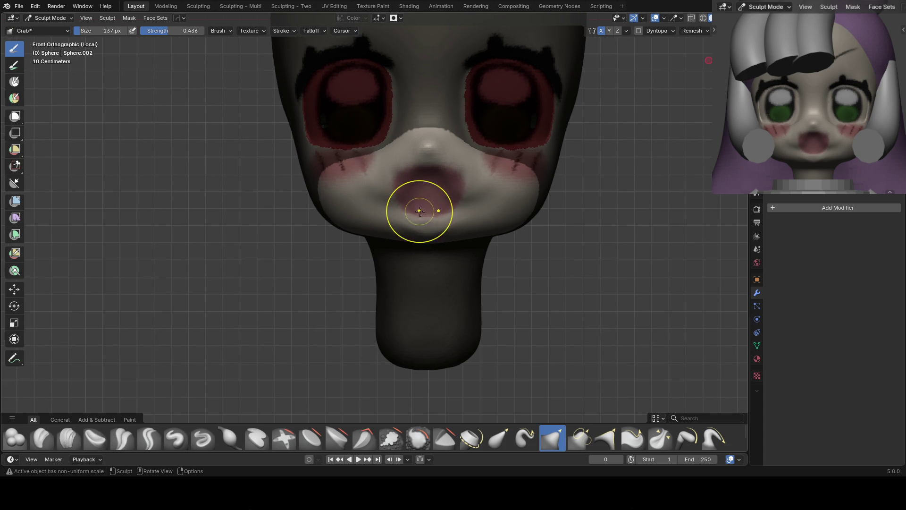
scroll(396, 211, up, 2)
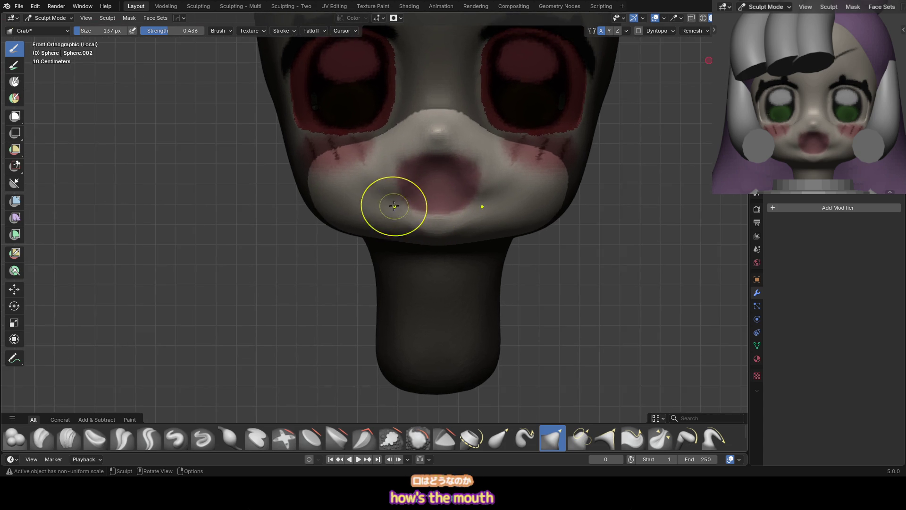
drag(386, 186, 380, 198)
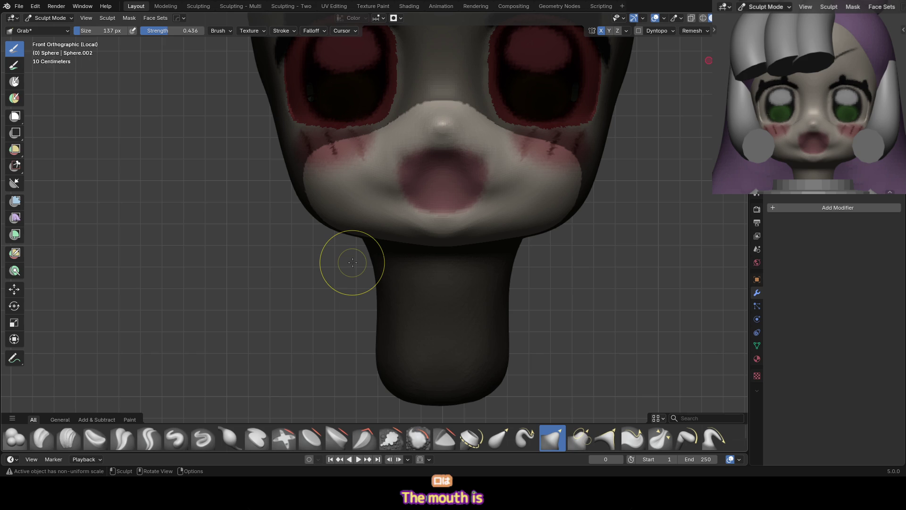
Deepen the mouth cavity with Draw Sharp, switch to Clay Strips, and remesh with Ctrl+R
key(x)
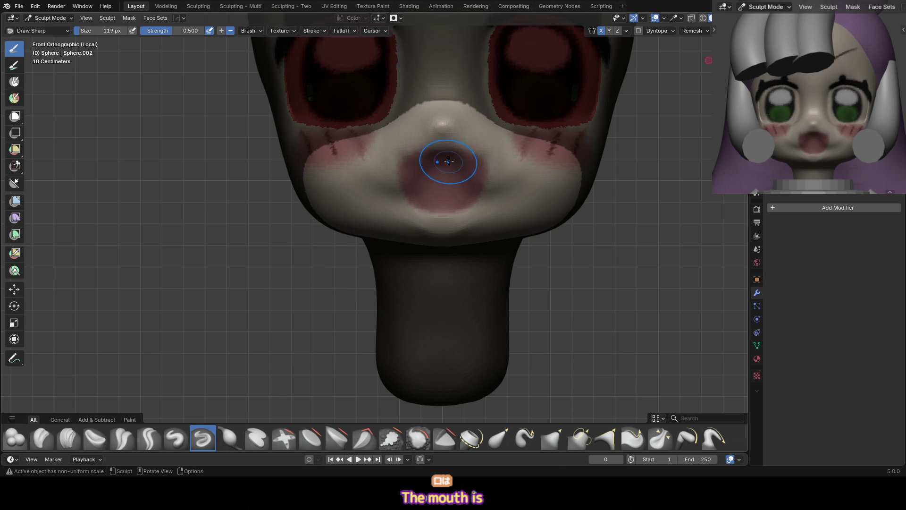
mouse_move(416, 179)
mouse_down()
mouse_move(419, 161)
mouse_move(424, 189)
mouse_up()
middle_drag(424, 189, 432, 165)
key(c)
key(KP_1)
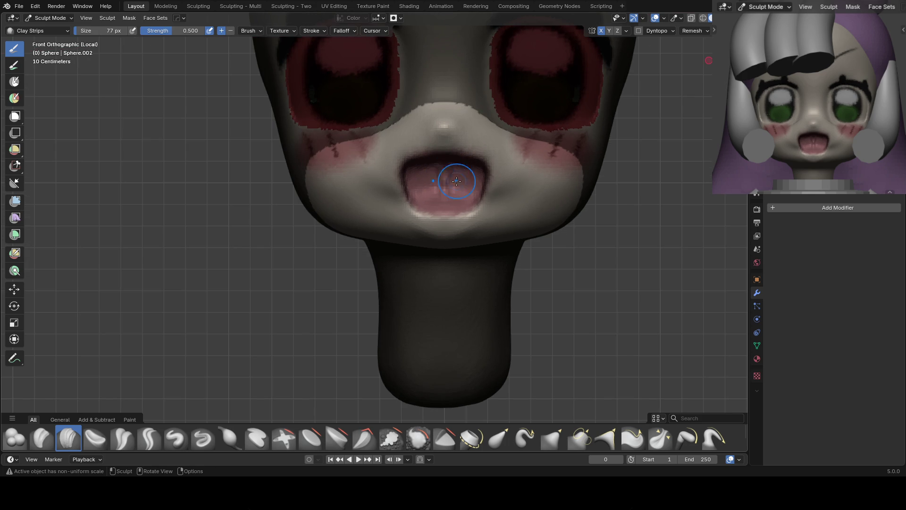
key(ctrl+r)
middle_drag(460, 180, 411, 165)
key(p)
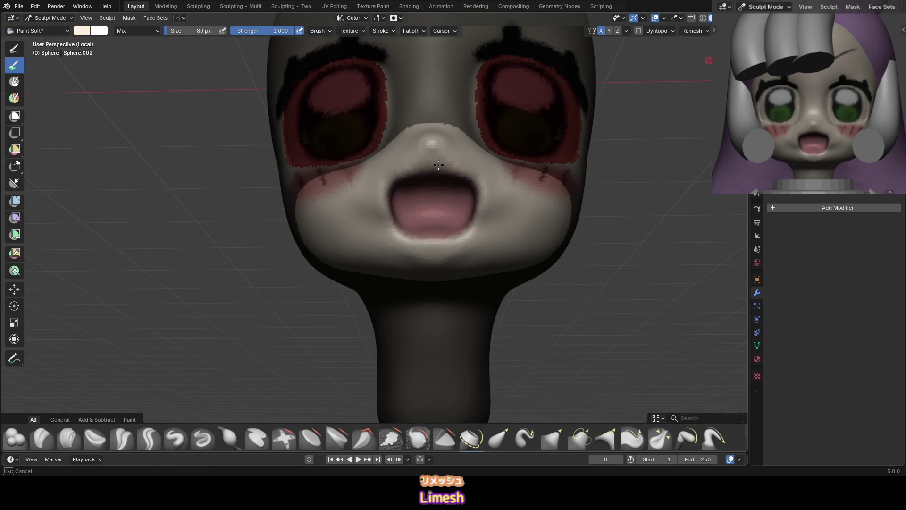
key(KP_1)
Undo an Inflate stroke and switch between the Grab and Face Sets brushes, enlarging the brush
key(i)
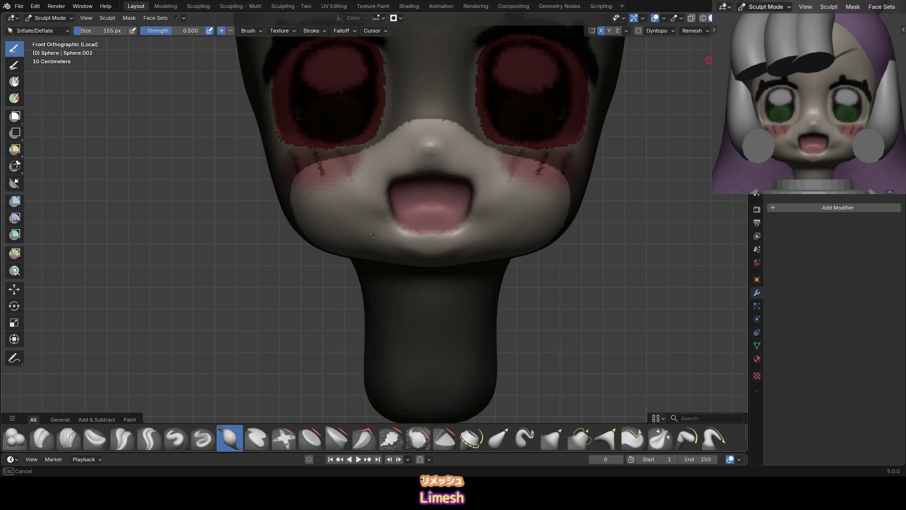
key(ctrl+z)
scroll(477, 217, down, 2)
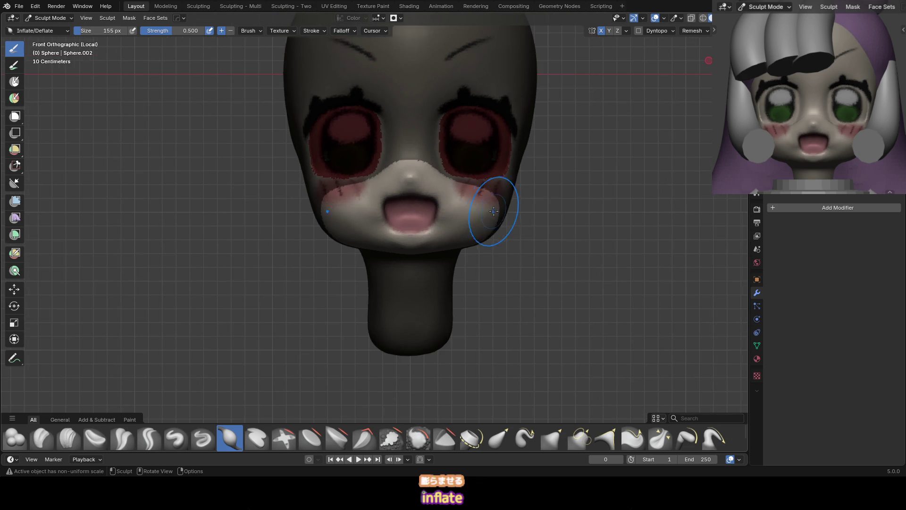
middle_drag(478, 178, 457, 189)
key(g)
key(KP_1)
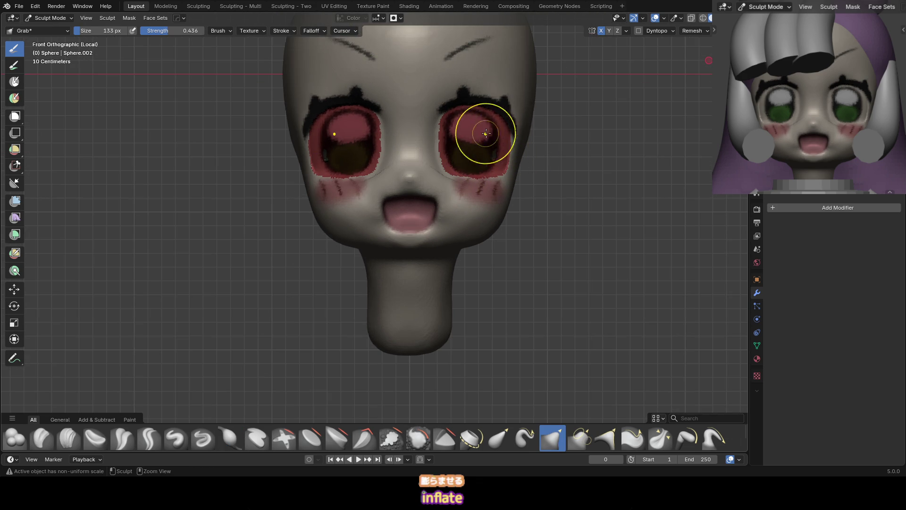
key(ctrl+w)
mouse_move(499, 162)
middle_down()
mouse_move(498, 111)
mouse_move(485, 115)
mouse_move(475, 93)
mouse_move(453, 170)
middle_up()
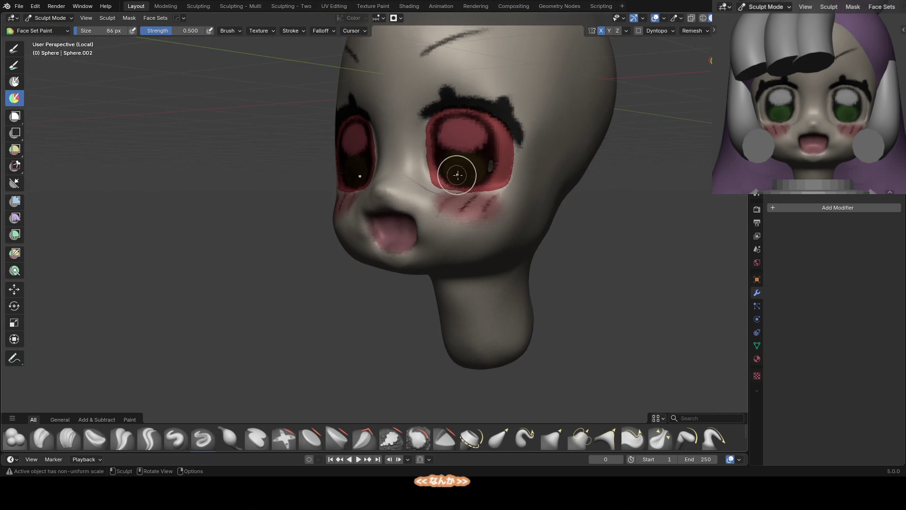
scroll(540, 107, up, 3)
key(f)
click(507, 161)
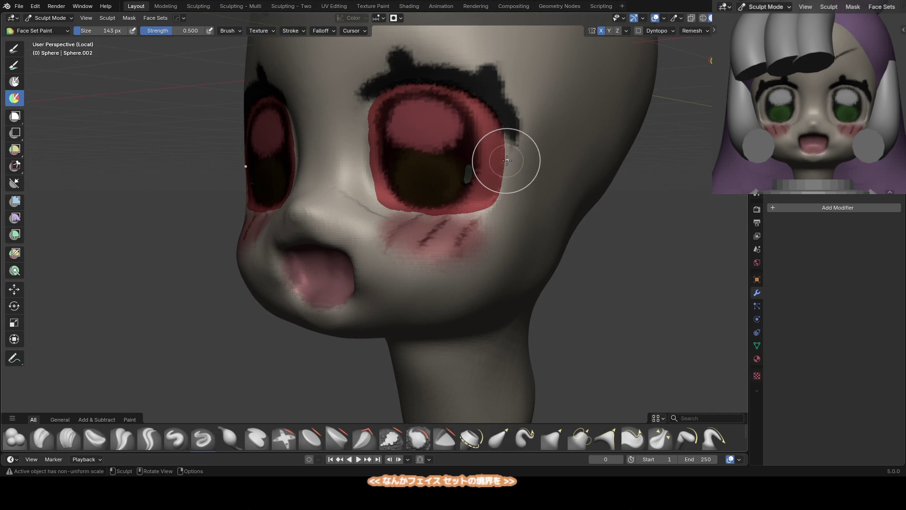
Try the Crease and Face Sets brushes, then return to Grab viewing the face from below
key(shift+c)
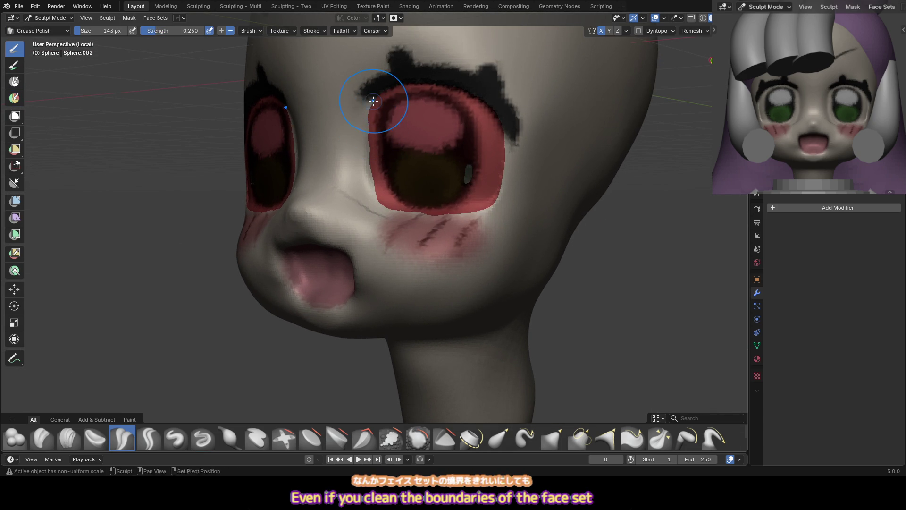
key(shift+ctrl+w)
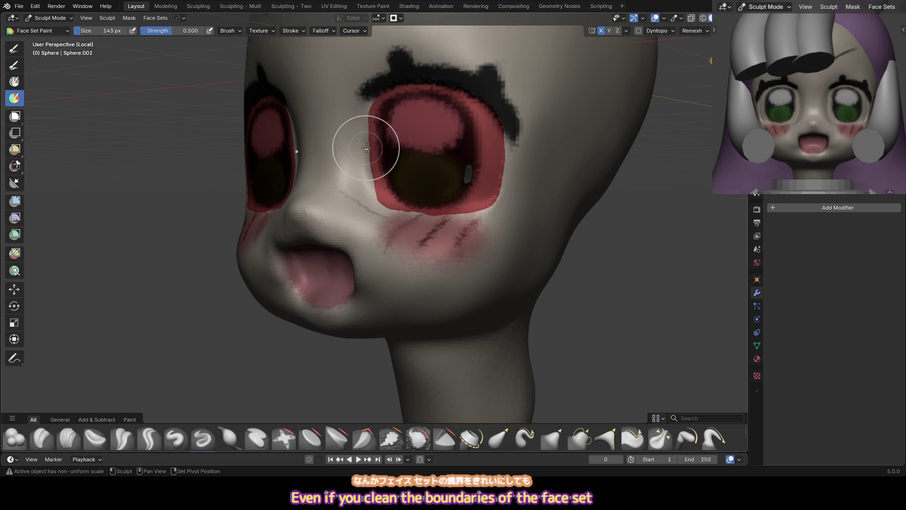
key(g)
middle_drag(501, 196, 384, 218)
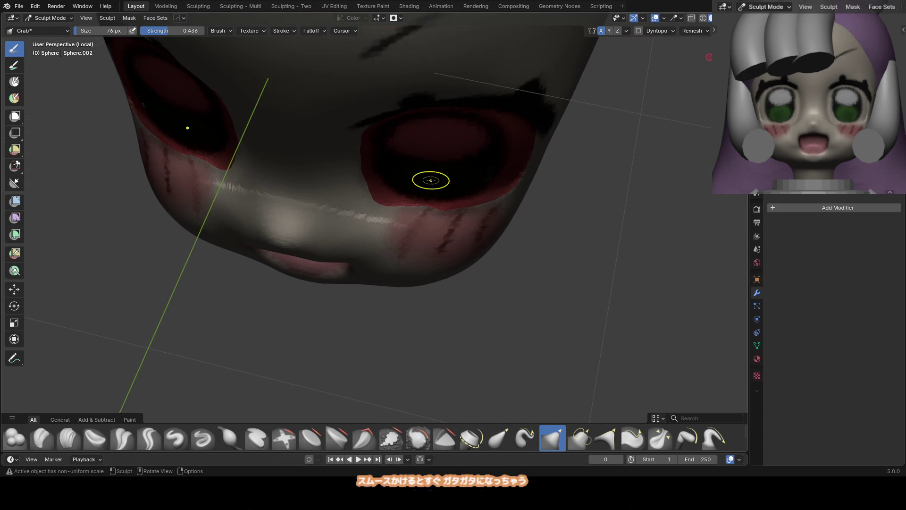
scroll(428, 178, up, 1)
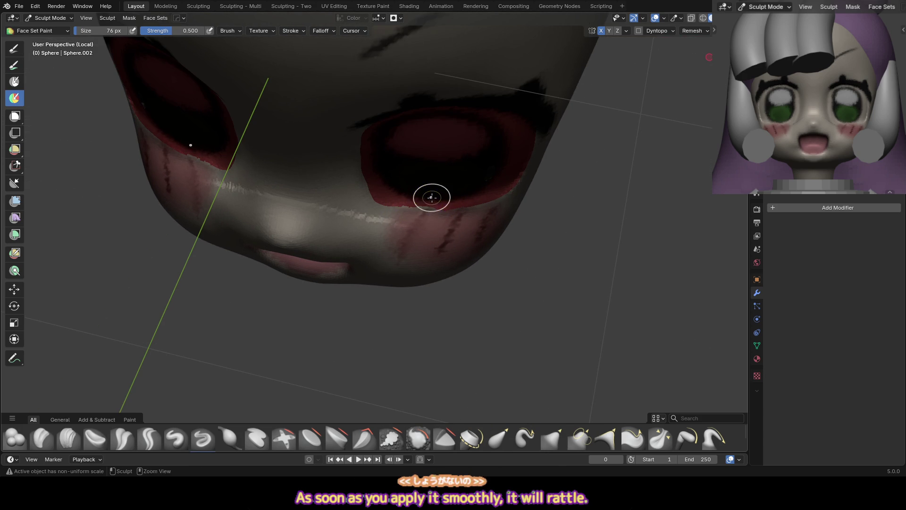
key(shift+ctrl+w)
key(g)
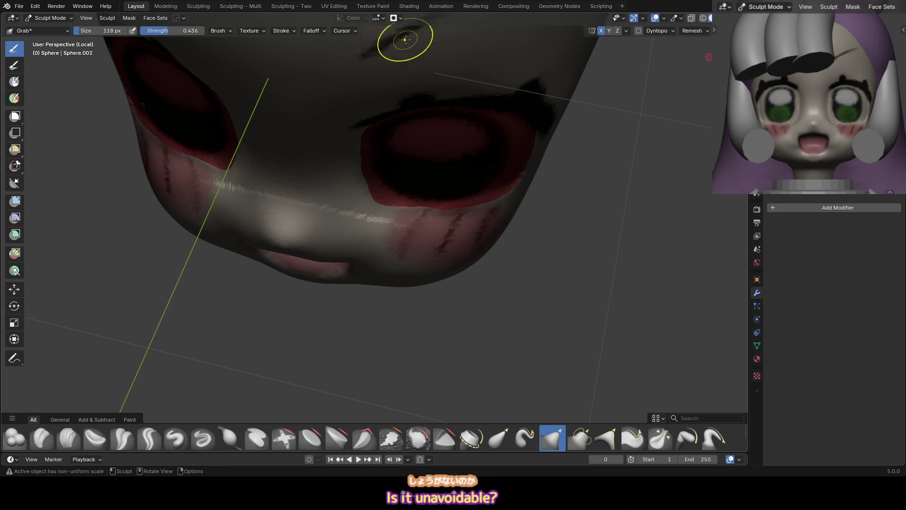
Untick Mesh Boundary and tick Face Sets Boundary in Grab auto-masking, checking the eye in profile
click(397, 18)
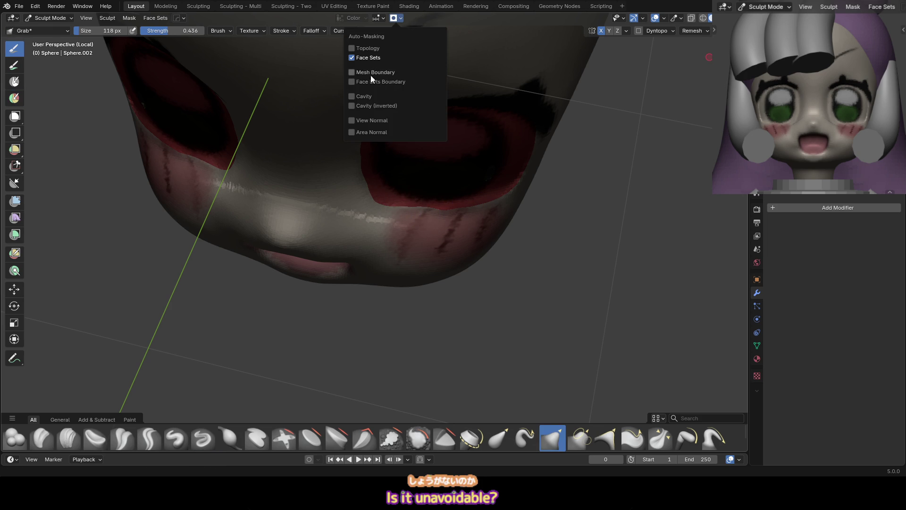
click(386, 71)
mouse_move(424, 208)
middle_down()
mouse_move(378, 200)
mouse_move(430, 202)
mouse_move(390, 65)
middle_up()
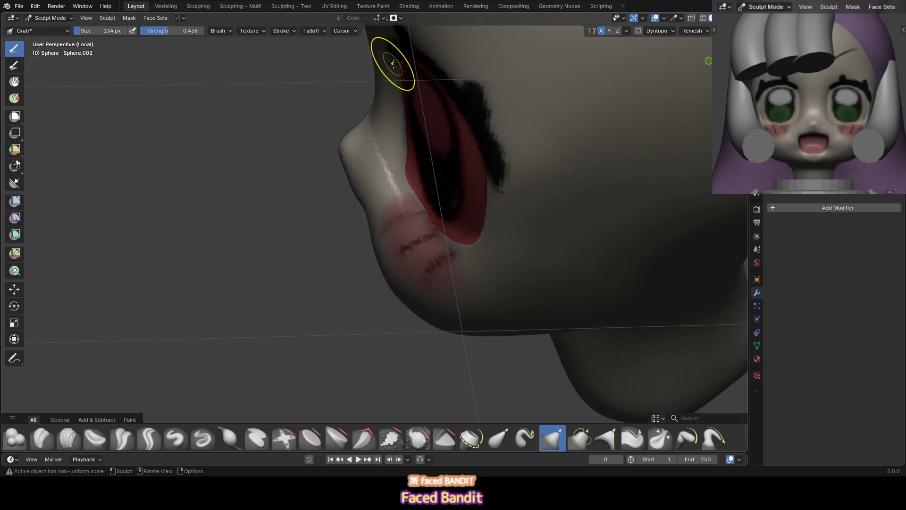
click(396, 18)
click(351, 81)
key(f)
mouse_move(415, 210)
middle_down()
mouse_move(414, 178)
mouse_move(415, 202)
middle_up()
click(396, 19)
Hide the face set colours by unchecking Face Sets in the Sculpt Mode Overlays
key(f)
click(415, 203)
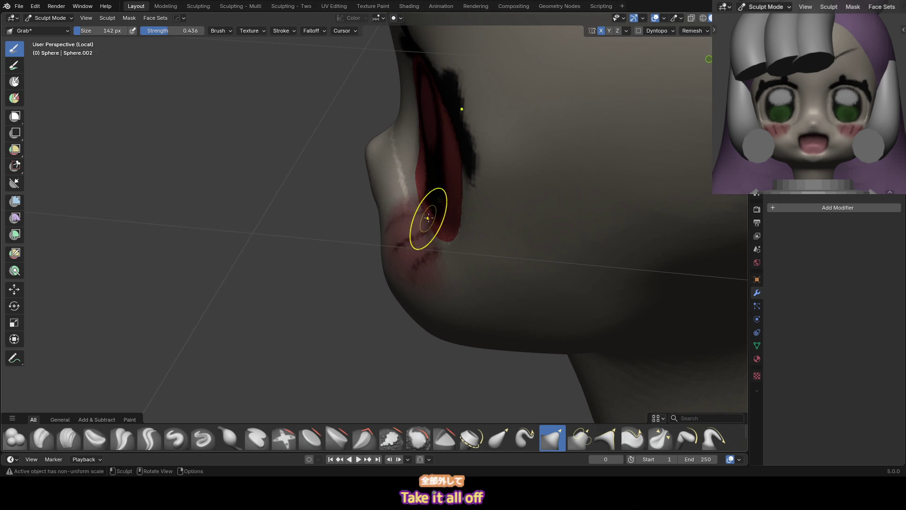
key(KP_1)
key(f)
click(496, 174)
scroll(496, 174, down, 2)
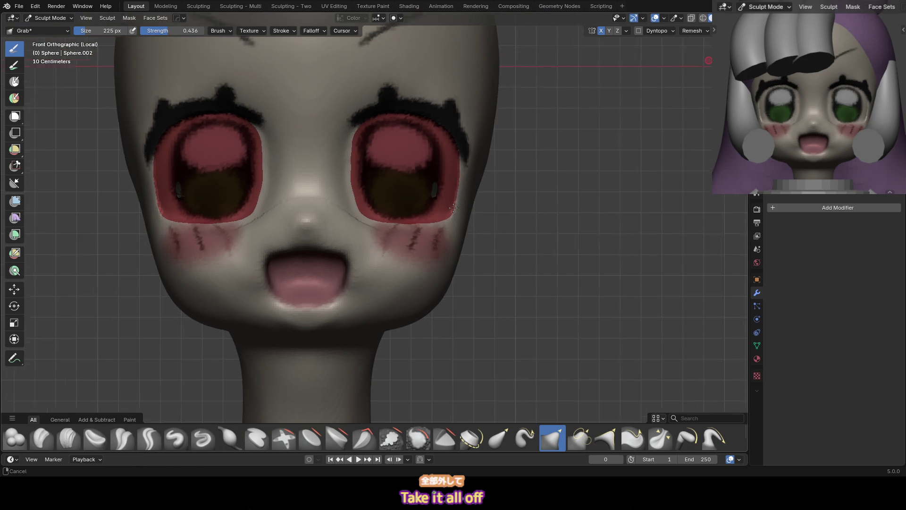
click(738, 18)
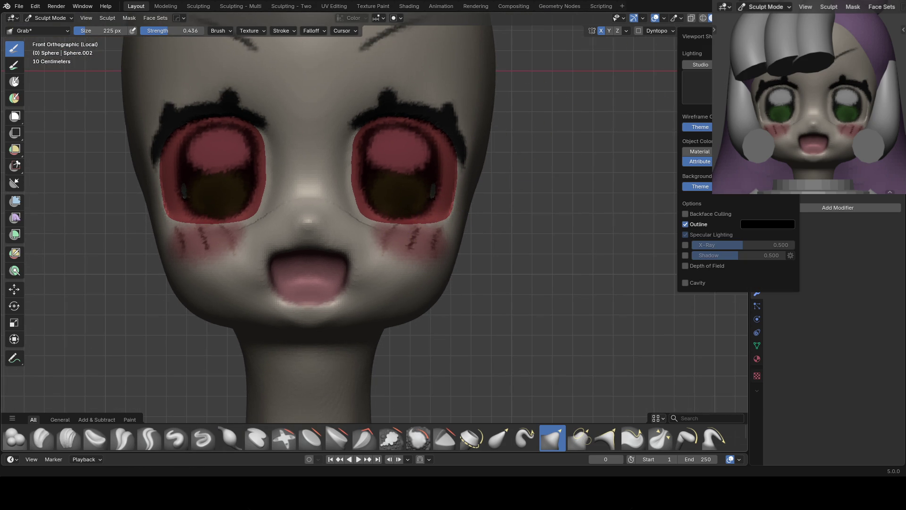
click(681, 19)
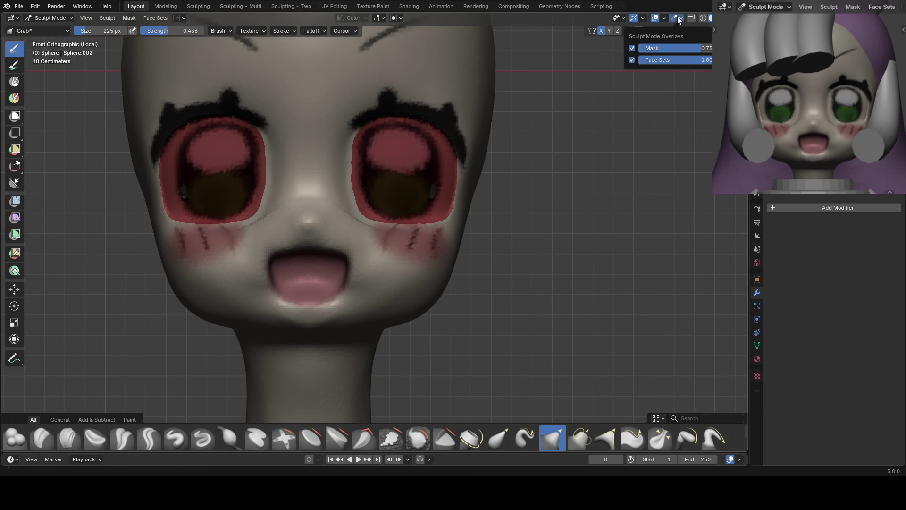
click(632, 60)
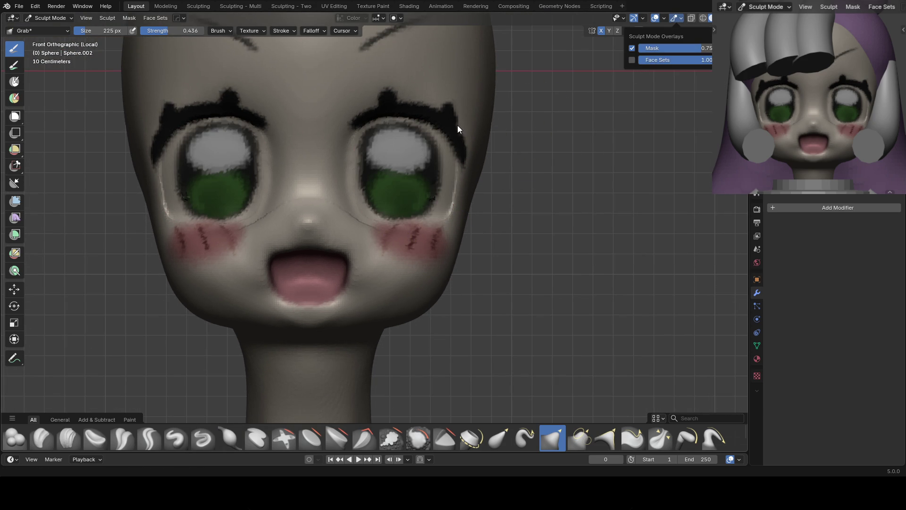
key(f)
click(360, 256)
mouse_move(360, 257)
middle_down()
mouse_move(403, 188)
mouse_move(456, 176)
mouse_move(485, 188)
mouse_move(399, 150)
mouse_move(333, 222)
middle_up()
Paint skin tone over the red cheek and under-eye blush, then the green eyes and brows
key(f)
click(326, 207)
drag(307, 203, 349, 198)
drag(451, 199, 464, 203)
middle_drag(465, 202, 297, 211)
drag(317, 183, 354, 184)
drag(437, 176, 457, 177)
drag(345, 182, 277, 196)
middle_drag(277, 196, 425, 189)
drag(425, 188, 462, 137)
scroll(468, 174, up, 1)
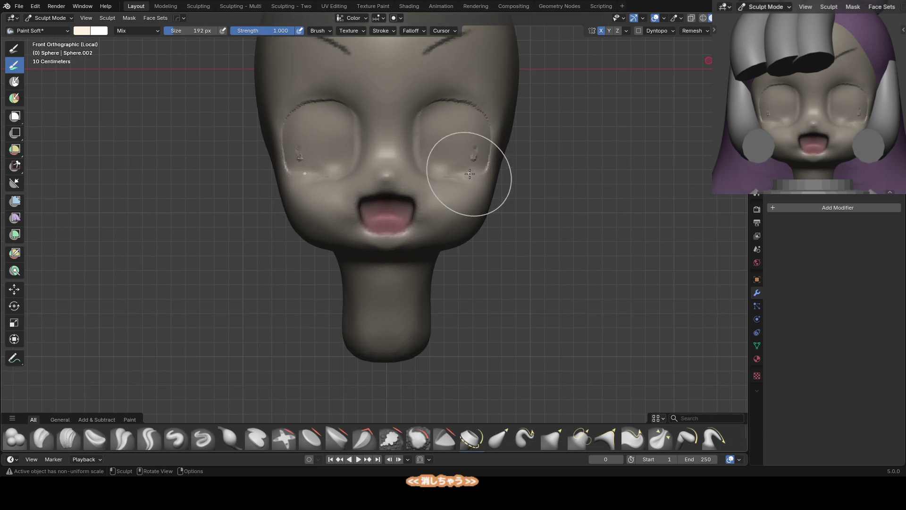
Flatten and grab the area between the eye sockets into a small nose
key(f)
click(413, 174)
key(shift+t)
mouse_move(444, 61)
middle_down()
mouse_move(475, 141)
mouse_move(442, 159)
middle_up()
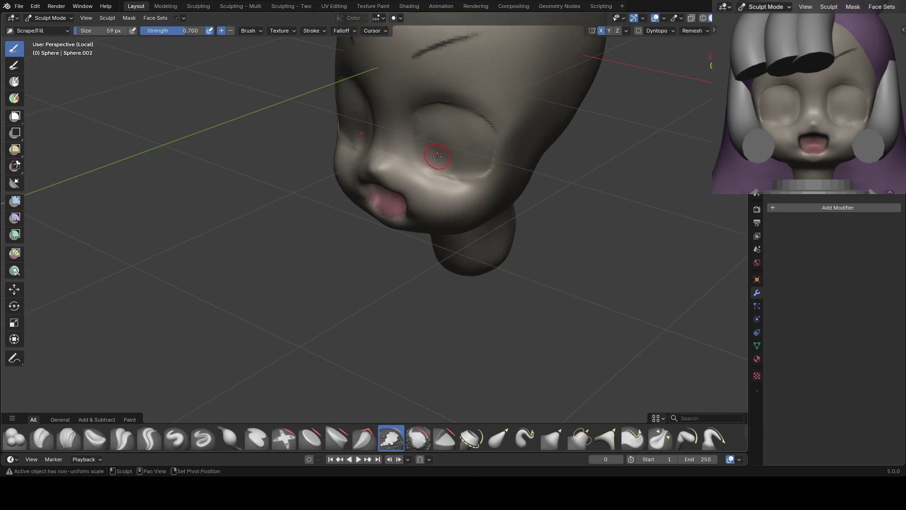
middle_drag(441, 193, 428, 188)
key(g)
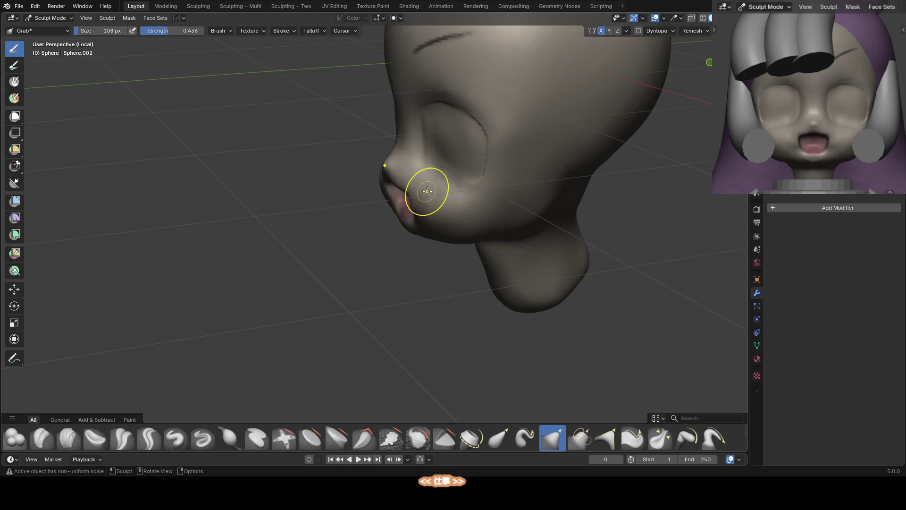
mouse_move(370, 192)
alt+middle_down()
mouse_move(384, 185)
mouse_move(383, 160)
alt+middle_up()
drag(383, 160, 364, 175)
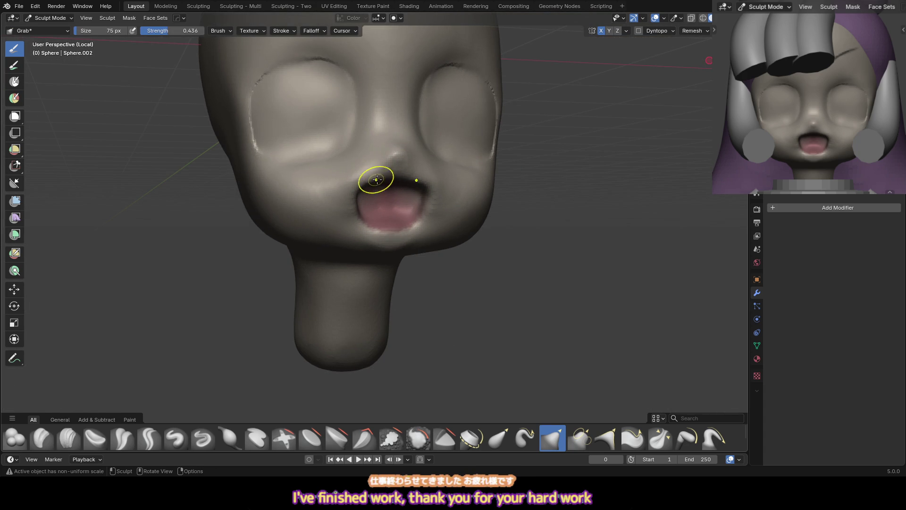
Alternate Scrape and Grab on the cheeks around the mouth, resizing the brush as needed
middle_drag(378, 136, 370, 162)
key(shift+t)
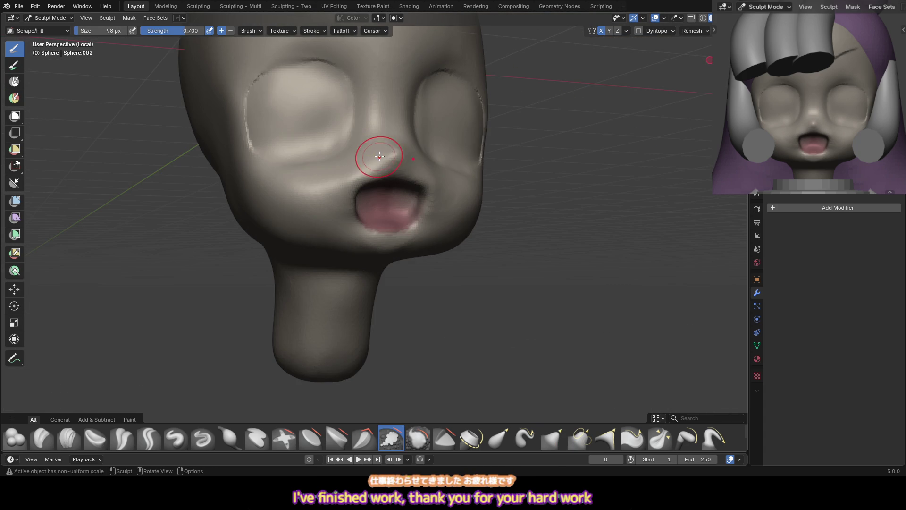
mouse_move(314, 228)
middle_down()
mouse_move(396, 187)
mouse_move(387, 188)
mouse_move(401, 173)
mouse_move(363, 181)
mouse_move(384, 158)
mouse_move(410, 152)
middle_up()
key(g)
key(shift+t)
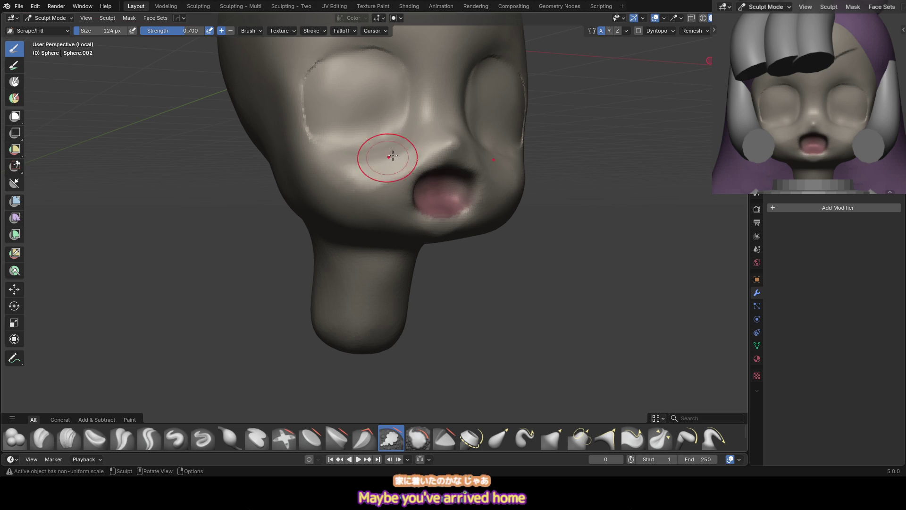
key(g)
mouse_move(394, 152)
alt+middle_down()
mouse_move(410, 142)
mouse_move(358, 168)
alt+middle_up()
key(f)
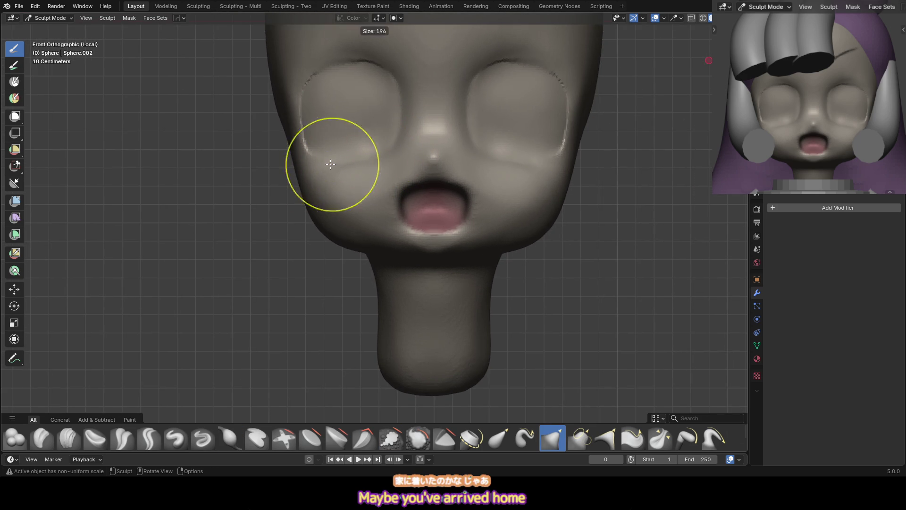
key(f)
click(330, 71)
mouse_move(330, 71)
shift+middle_down()
mouse_move(423, 125)
mouse_move(359, 174)
shift+middle_up()
key(f)
click(384, 118)
key(f)
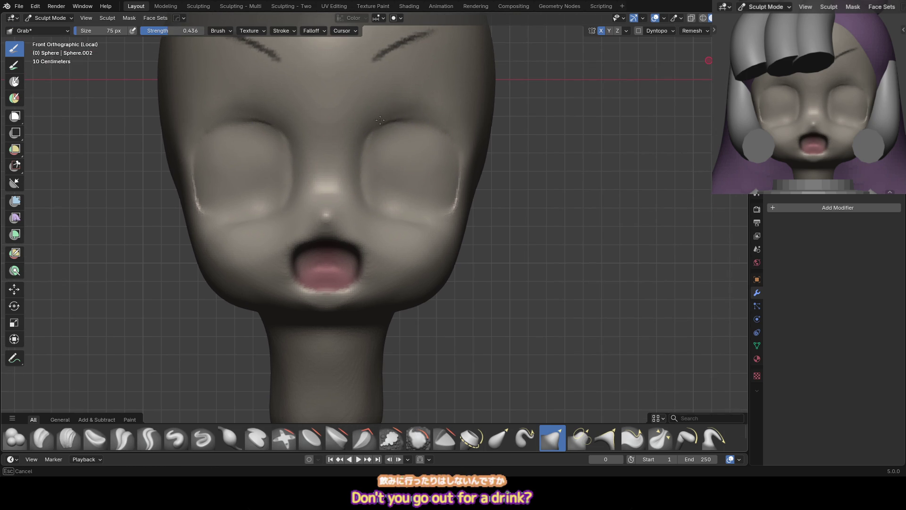
mouse_move(450, 133)
middle_down()
mouse_move(414, 138)
mouse_move(399, 117)
middle_up()
Switch to a smaller Crease Sharp brush and orbit to the head's left side
key(shift+c)
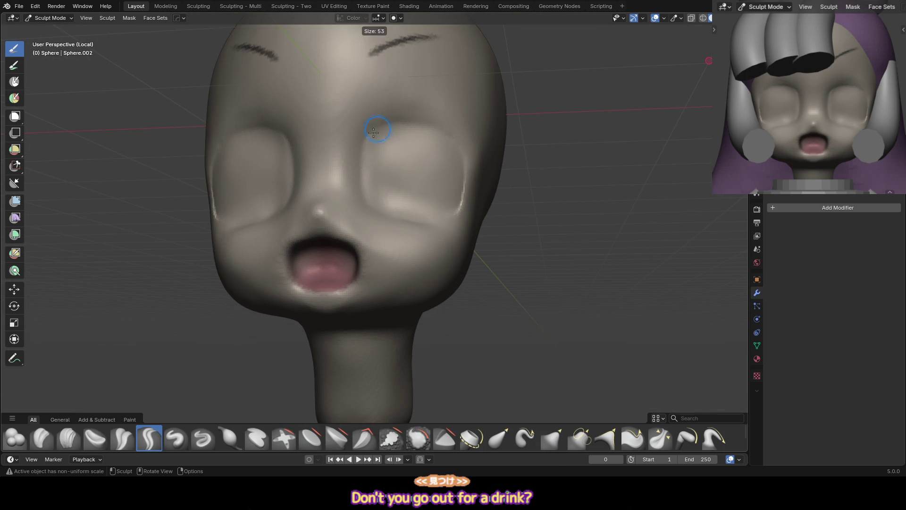
key(f)
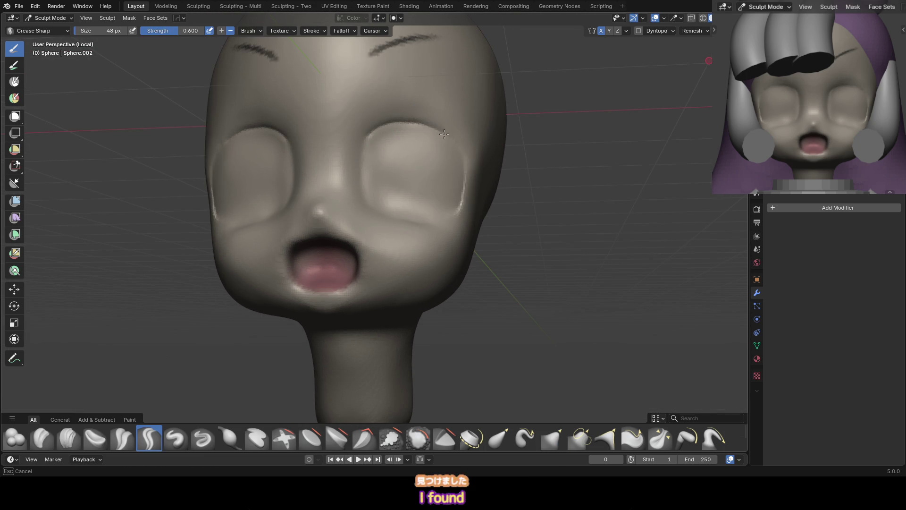
middle_drag(476, 169, 470, 185)
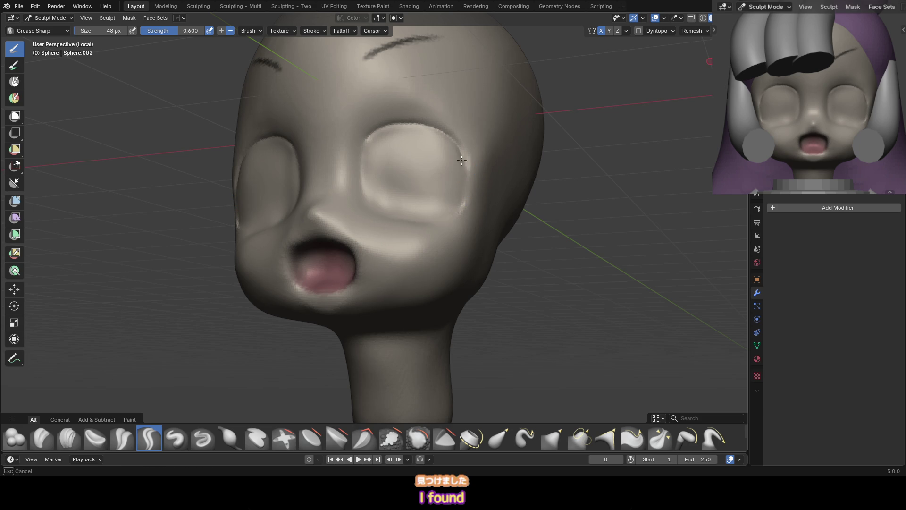
middle_drag(376, 137, 376, 206)
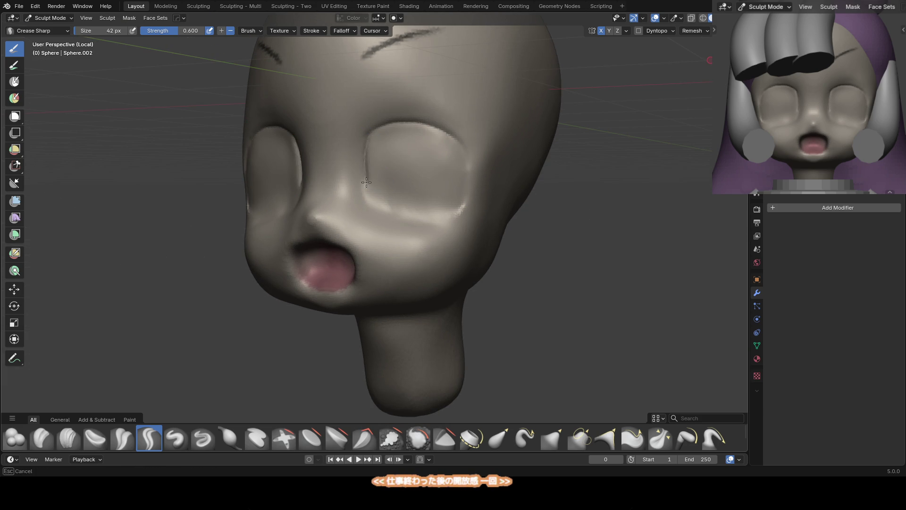
mouse_move(375, 191)
middle_down()
mouse_move(390, 214)
mouse_move(368, 183)
mouse_move(404, 202)
mouse_move(384, 208)
mouse_move(393, 184)
middle_up()
Inflate the left side of the head, then resize to a smaller Grab brush
key(i)
key(f)
click(379, 170)
key(g)
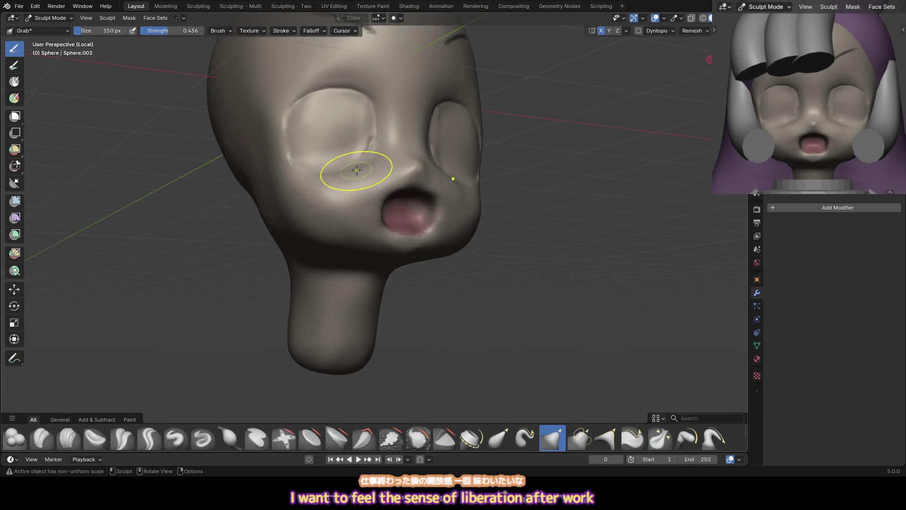
key(f)
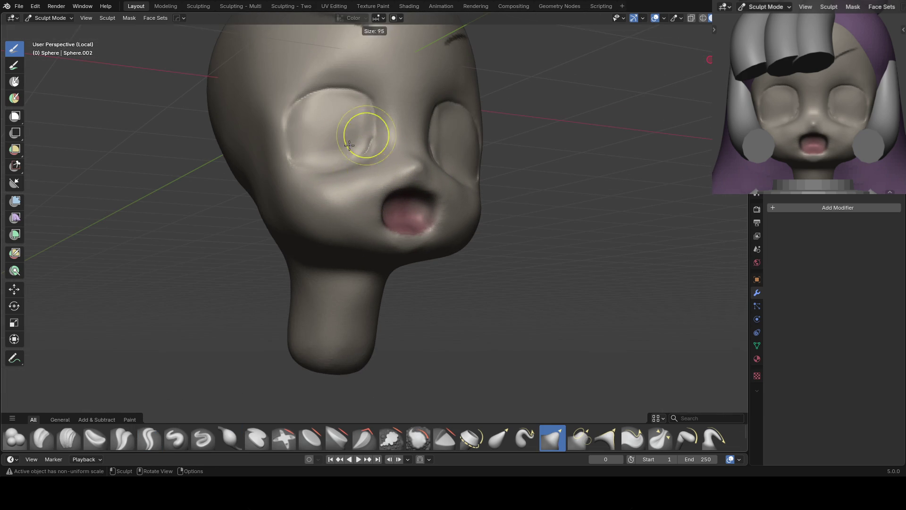
click(307, 146)
Reshape the face from front and angled views with a resized Grab brush
key(KP_1)
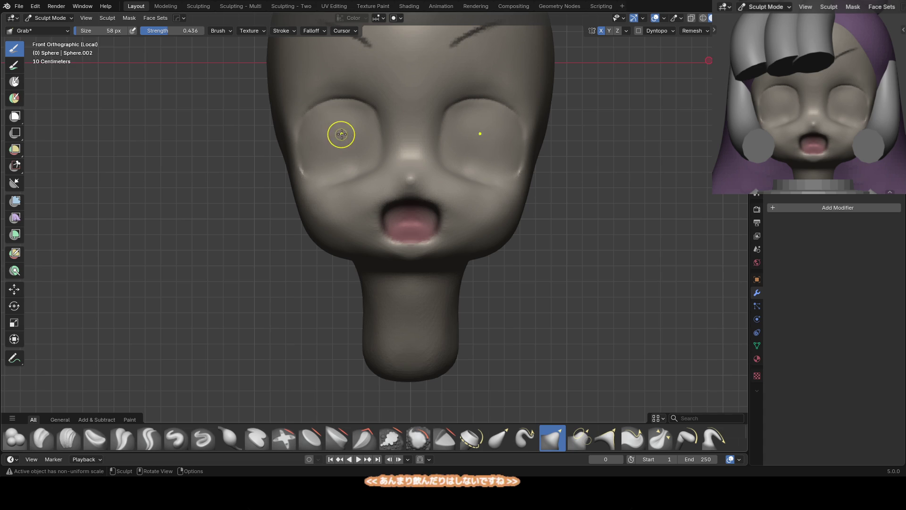
mouse_move(329, 127)
middle_down()
mouse_move(441, 157)
mouse_move(523, 142)
middle_up()
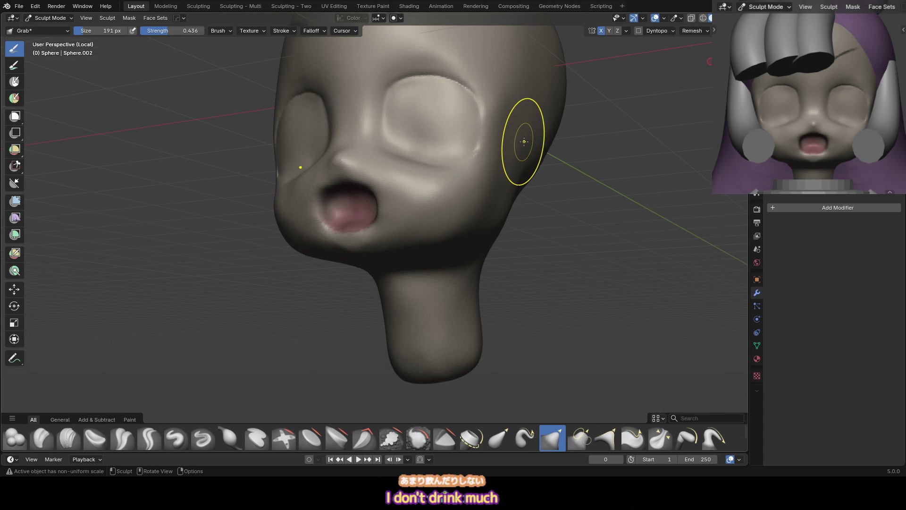
middle_drag(441, 121, 425, 171)
key(f)
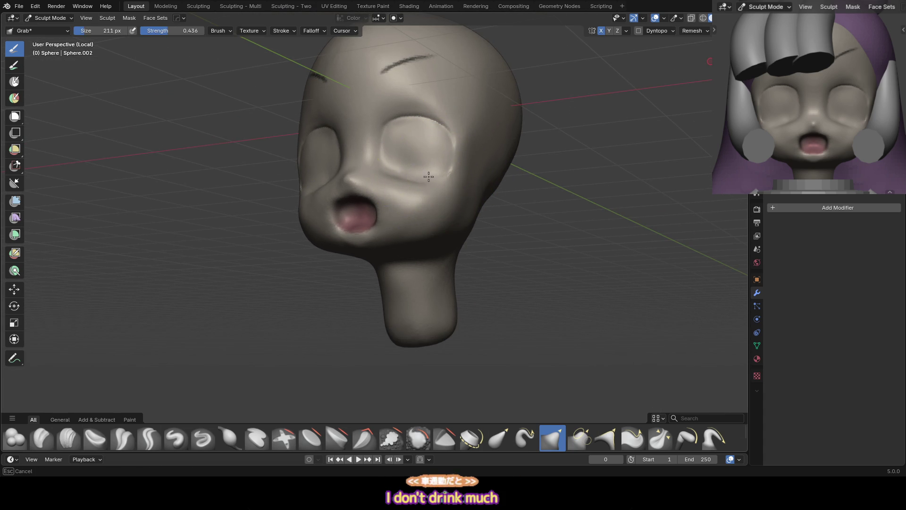
click(404, 174)
mouse_move(405, 174)
middle_down()
mouse_move(387, 174)
mouse_move(364, 208)
middle_up()
Inflate the cheeks and jaw around the open mouth, refining with Scrape/Fill
key(KP_1)
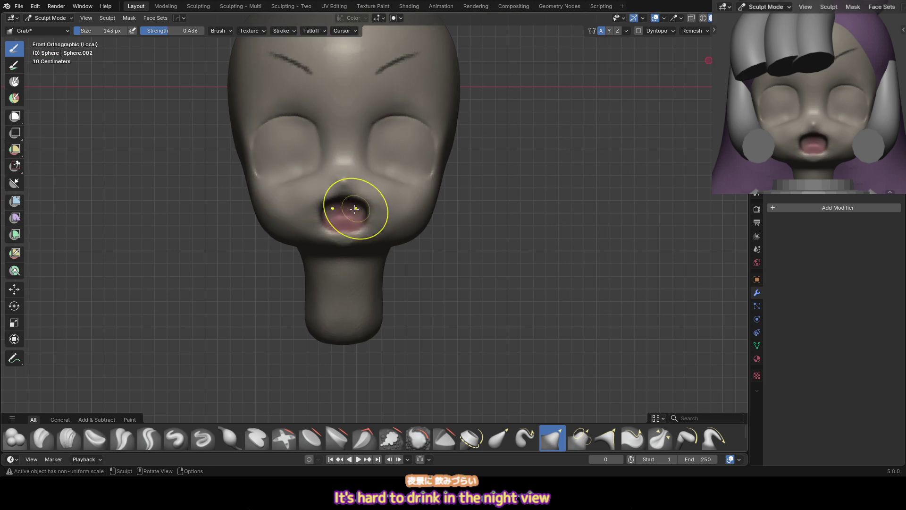
middle_drag(259, 212, 363, 172)
key(i)
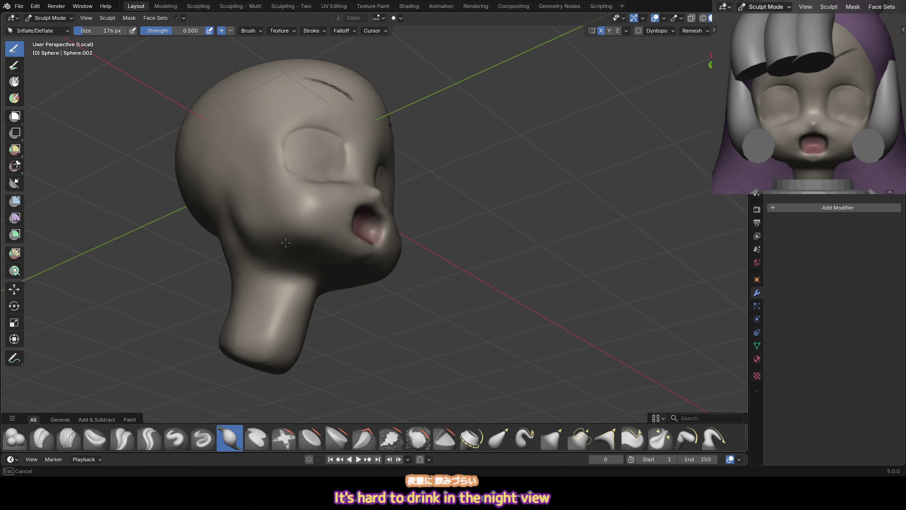
middle_drag(271, 204, 273, 213)
key(shift+t)
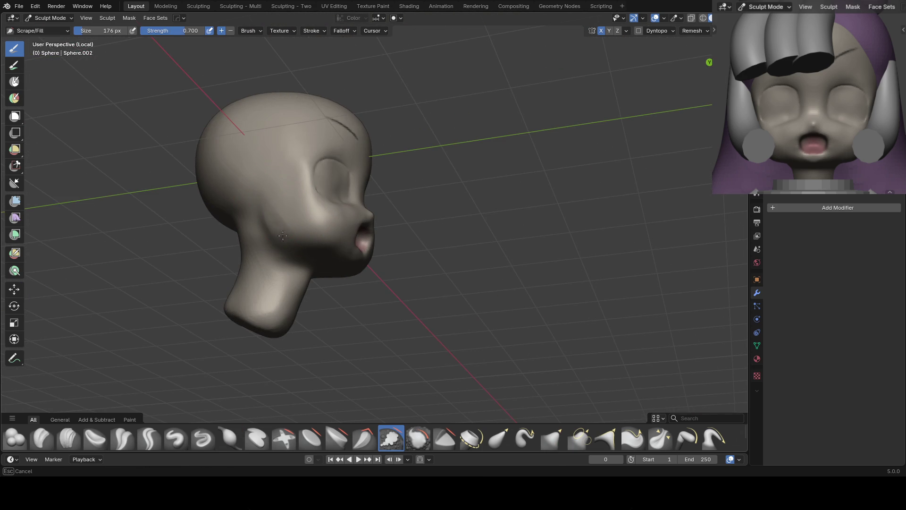
mouse_move(321, 241)
middle_down()
mouse_move(354, 257)
mouse_move(314, 247)
mouse_move(396, 227)
mouse_move(417, 206)
middle_up()
Crease the right edge and lower-left rim of the eye sockets with Crease Sharp
key(i)
key(KP_1)
mouse_move(288, 201)
middle_down()
mouse_move(354, 186)
mouse_move(363, 120)
mouse_move(379, 122)
middle_up()
key(shift+c)
mouse_move(379, 123)
mouse_down()
mouse_move(378, 158)
mouse_move(357, 173)
mouse_up()
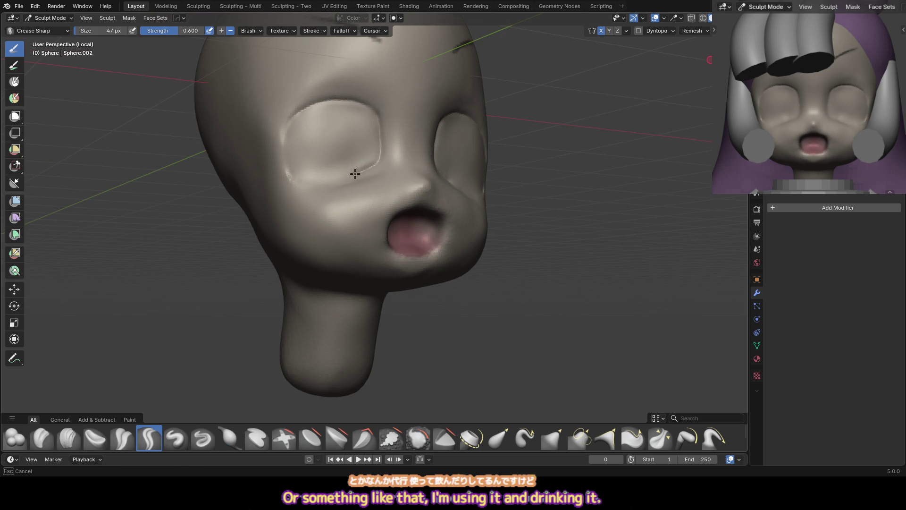
middle_drag(373, 158, 371, 167)
drag(371, 166, 325, 182)
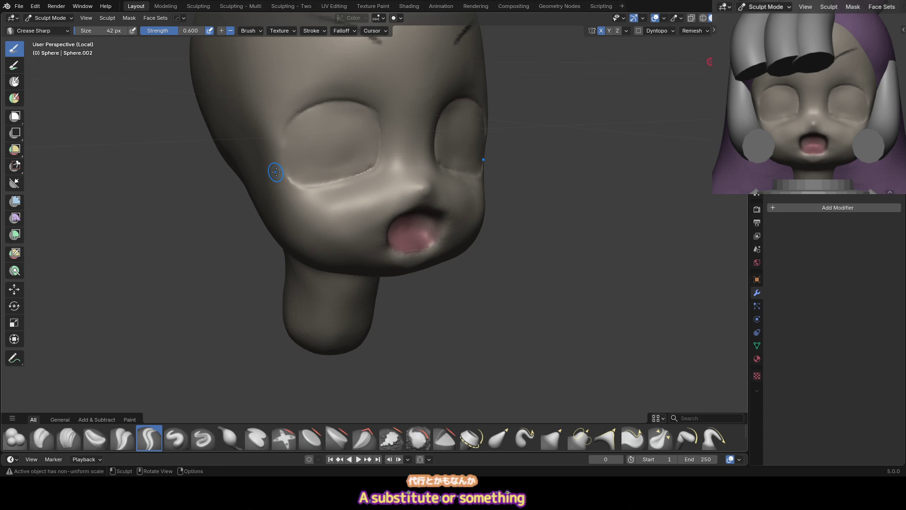
Set the Grab brush to 69 px and inflate around the eye area with a larger brush
mouse_move(274, 172)
middle_down()
mouse_move(428, 154)
mouse_move(457, 166)
mouse_move(412, 158)
middle_up()
key(g)
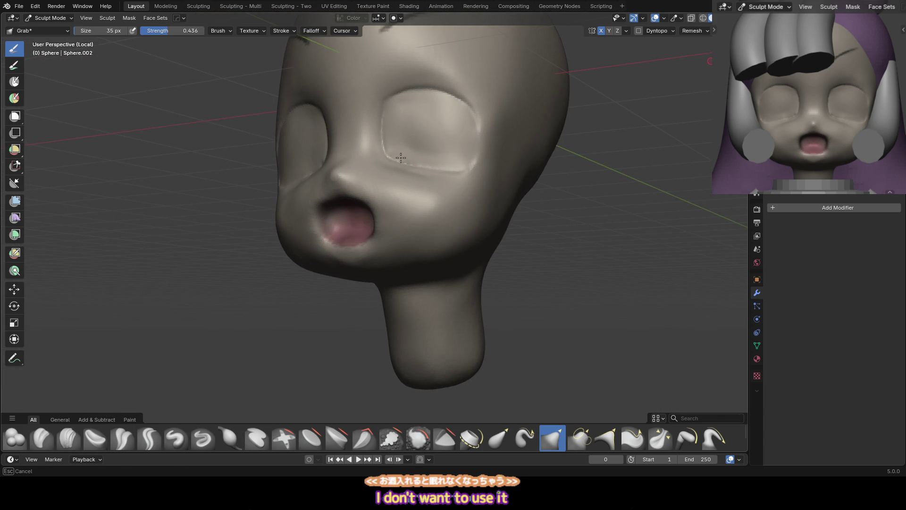
key(f)
click(412, 145)
middle_drag(460, 115, 467, 102)
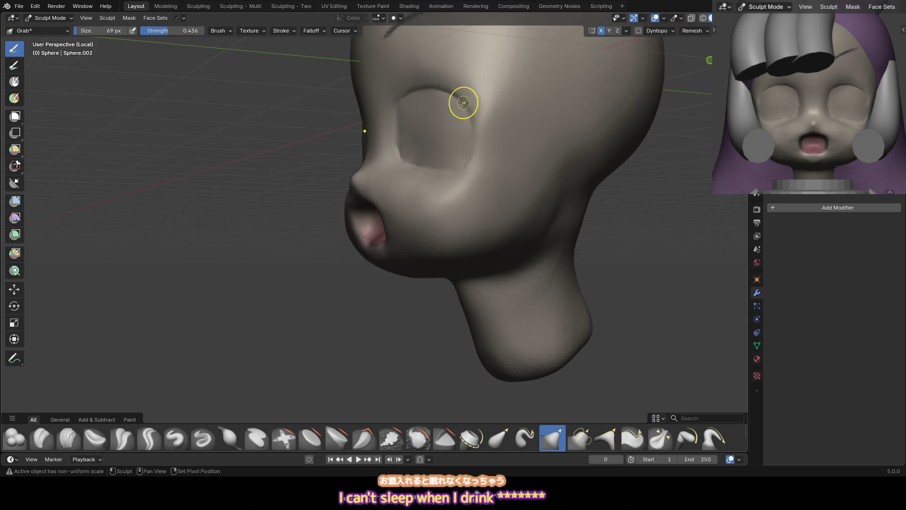
key(i)
middle_drag(482, 142, 461, 138)
key(f)
key(f)
Crease the lower-right eye socket rim and grab it outward
key(shift+c)
drag(472, 153, 447, 165)
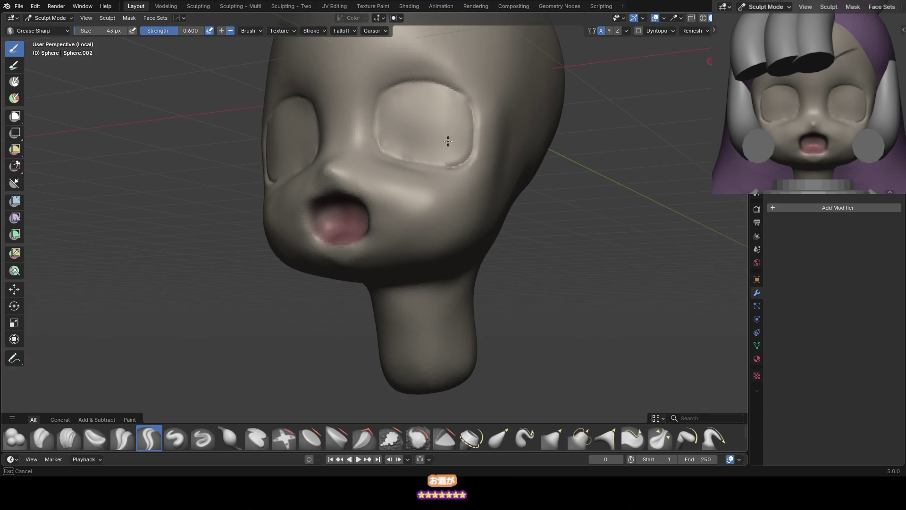
key(g)
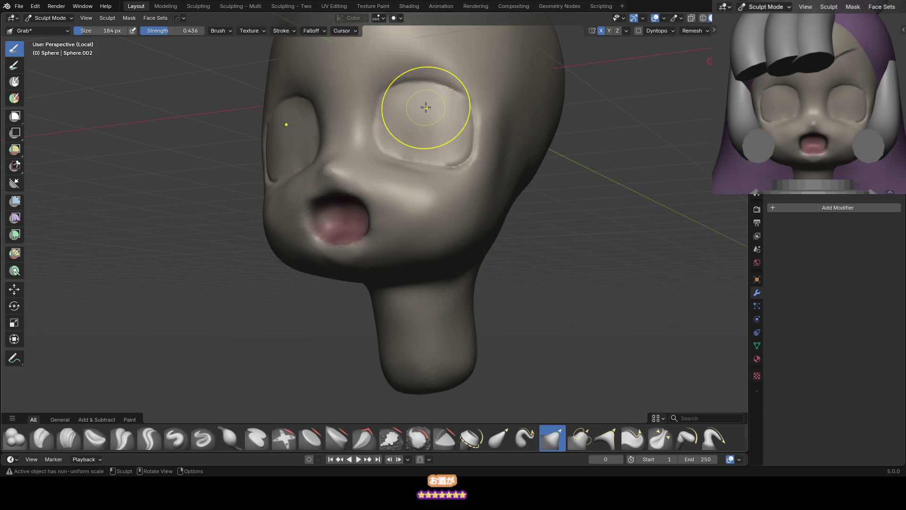
key(KP_1)
mouse_move(398, 141)
mouse_down()
mouse_move(392, 126)
mouse_move(448, 175)
mouse_up()
mouse_move(465, 201)
middle_down()
mouse_move(465, 162)
mouse_move(479, 202)
middle_up()
mouse_move(349, 269)
middle_down()
mouse_move(395, 177)
mouse_move(344, 221)
middle_up()
key(i)
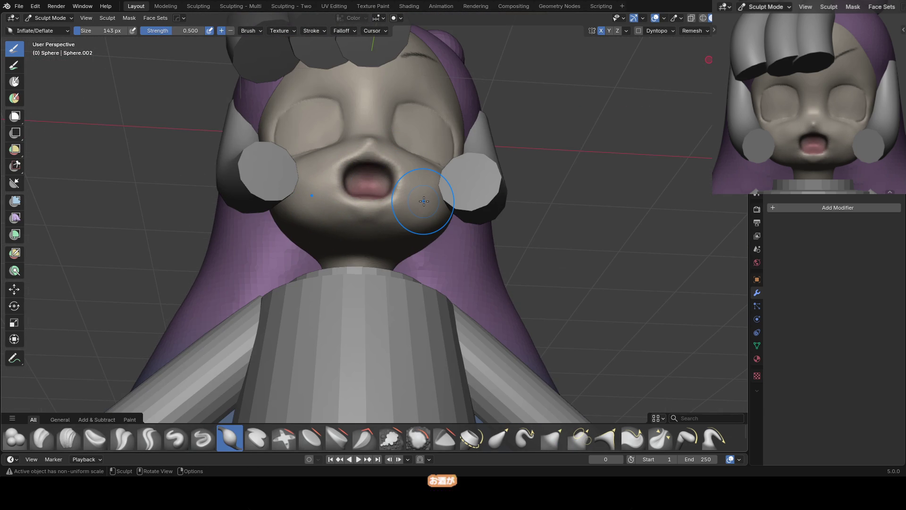
Return the head to Object Mode and bring up the Quad Remesher sidebar panel
key(KP_1)
key(ctrl+Tab)
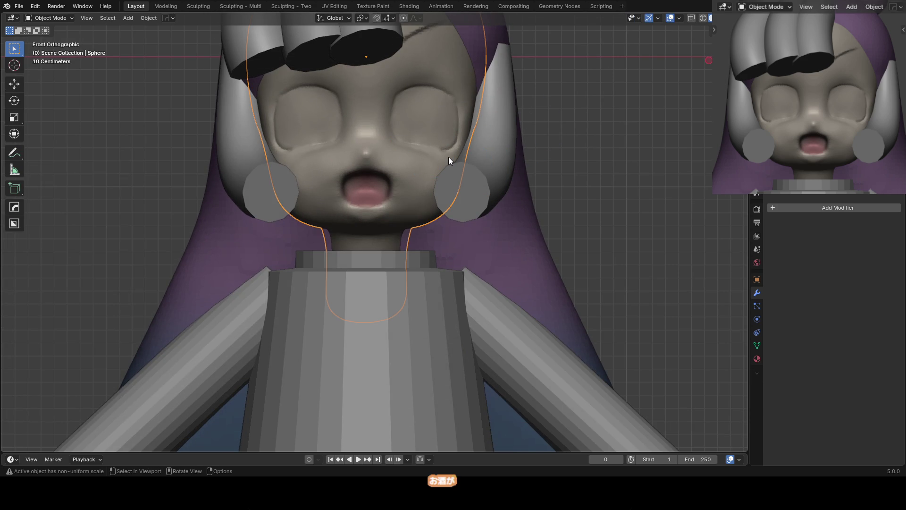
key(m)
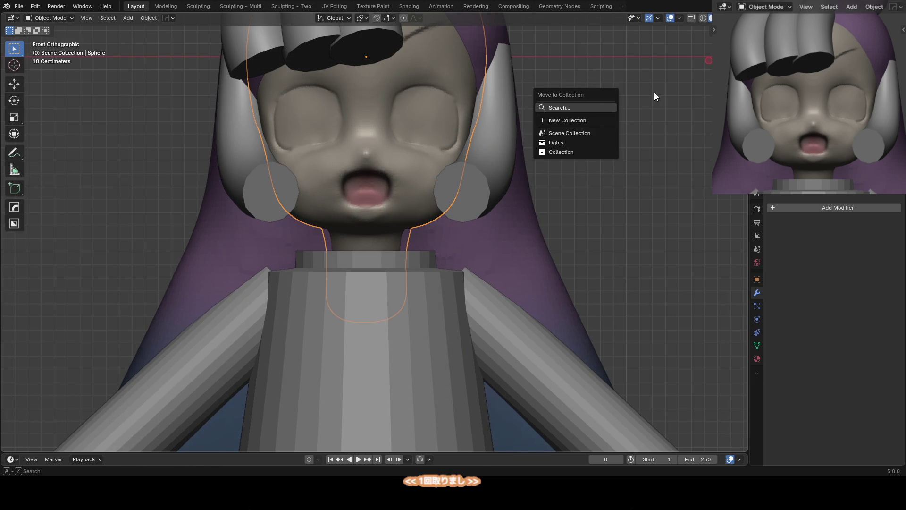
key(Escape)
key(n)
ctrl+scroll(688, 165, down, 2)
ctrl+scroll(689, 165, up, 1)
ctrl+scroll(689, 165, down, 1)
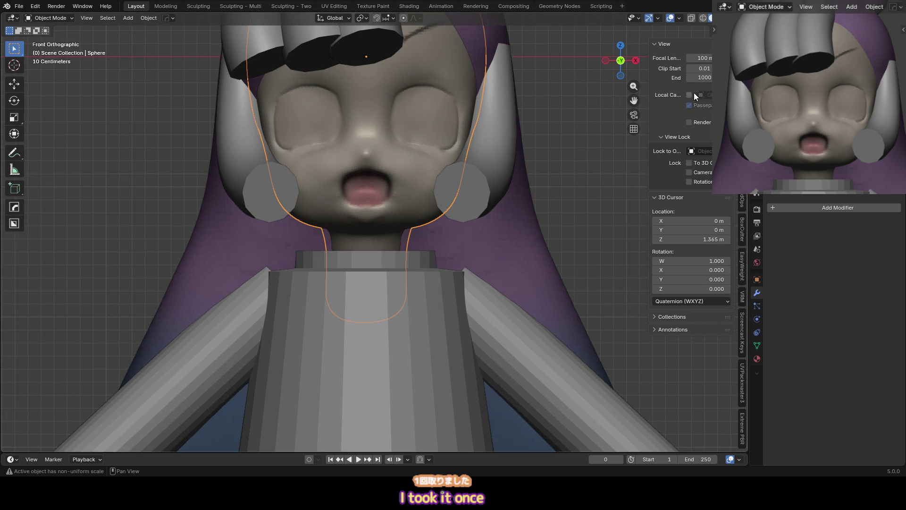
ctrl+scroll(689, 165, down, 1)
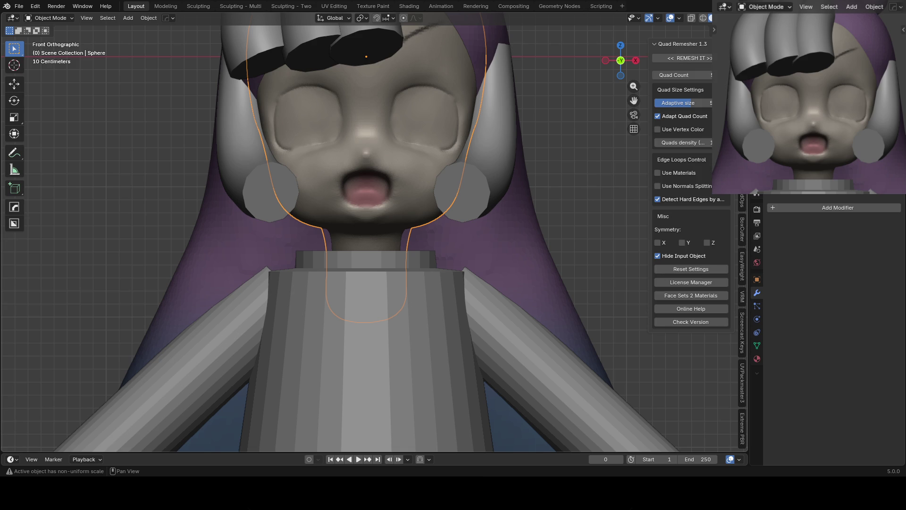
Remesh the head with Symmetry X at a higher quad count and isolate it in local view
click(698, 75)
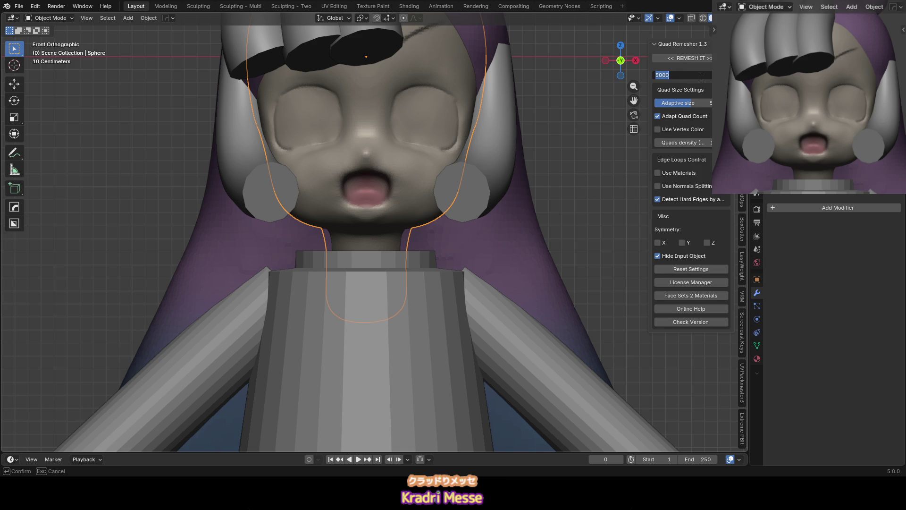
click(665, 244)
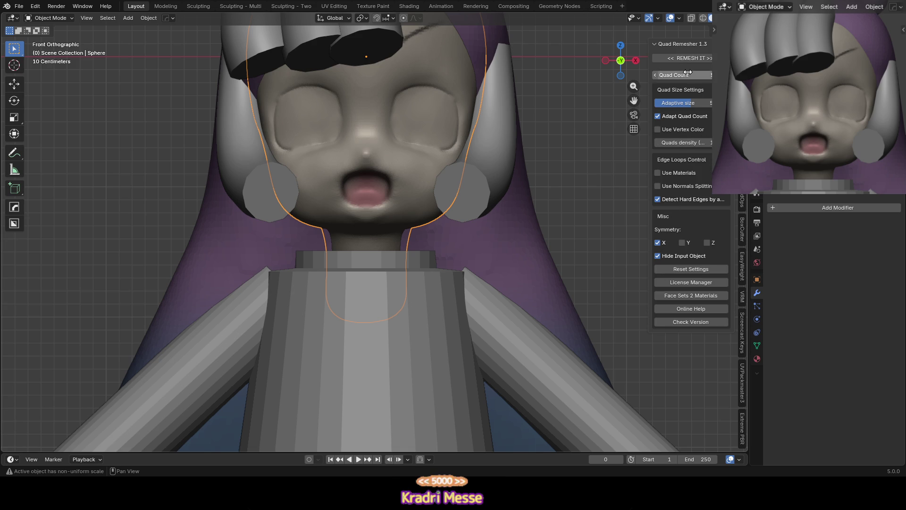
click(689, 58)
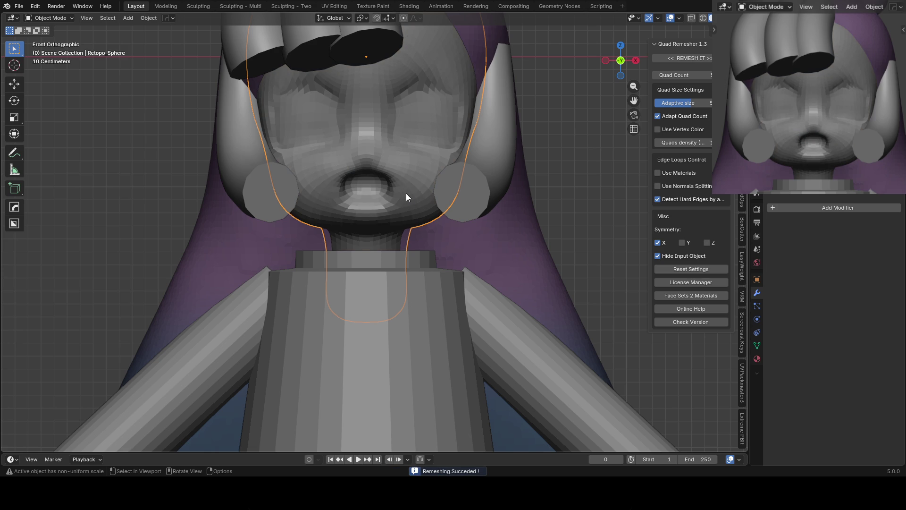
key(ctrl+z)
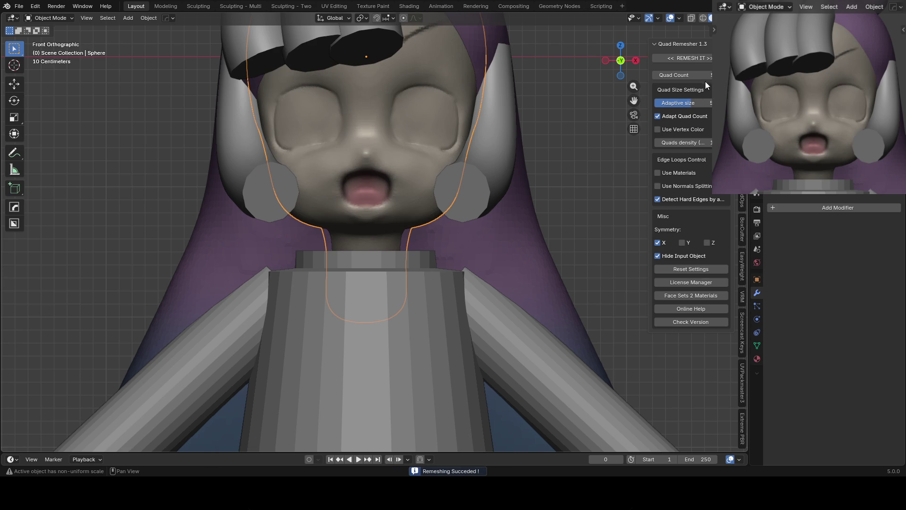
click(701, 74)
text(1)
key(Return)
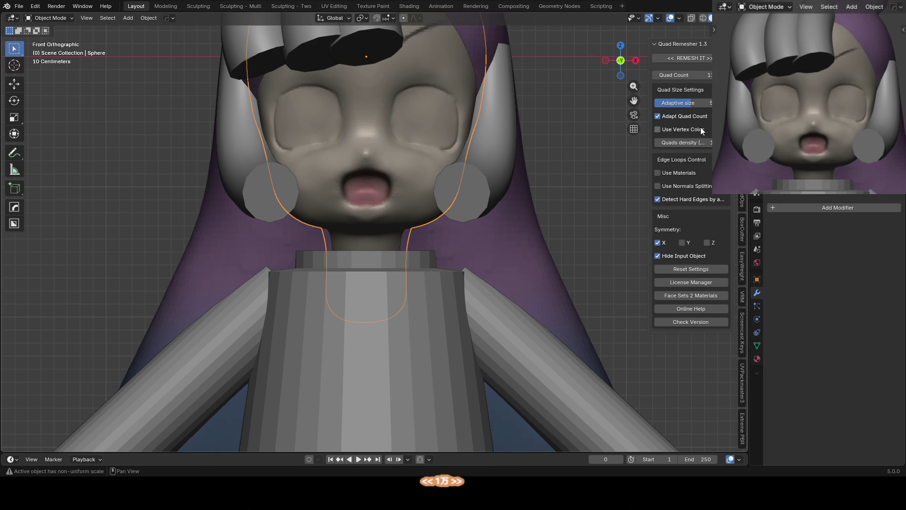
click(670, 59)
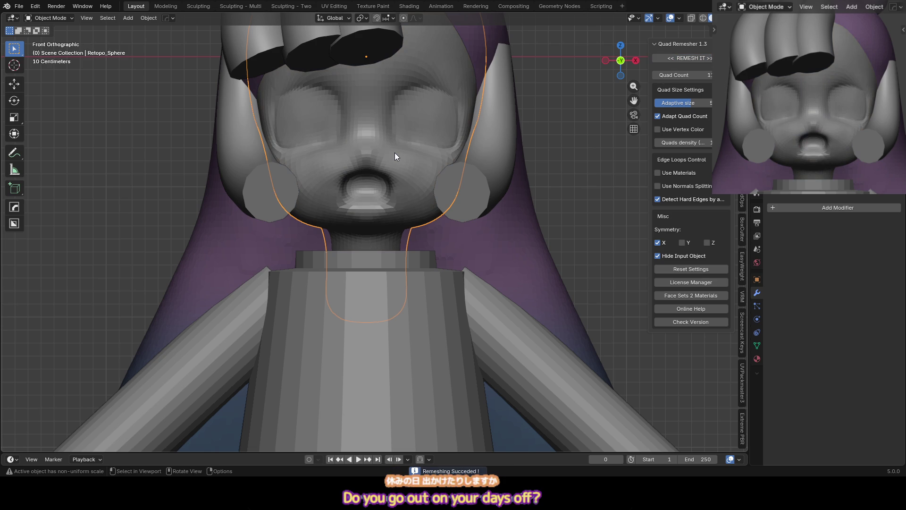
key(KP_Divide)
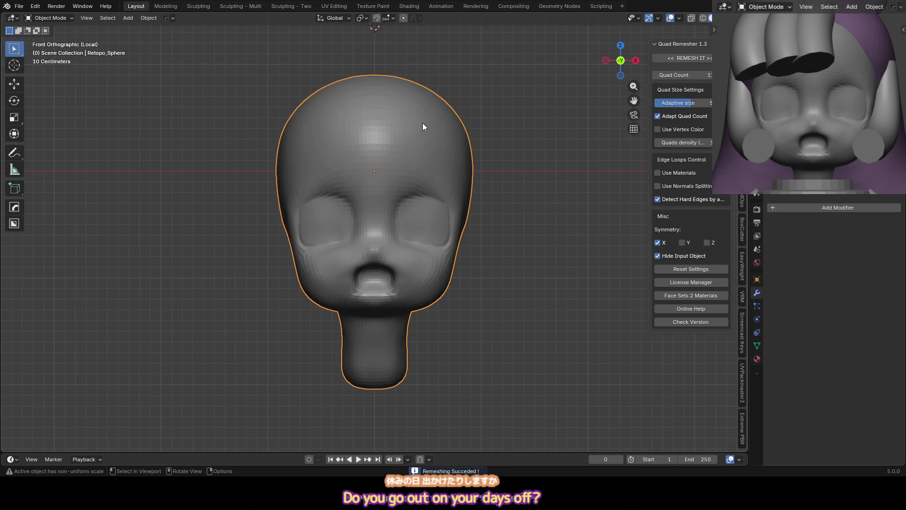
Sculpt the remeshed head with a 275 px Grab brush
mouse_move(449, 121)
middle_down()
mouse_move(447, 199)
mouse_move(405, 190)
middle_up()
key(ctrl+Tab)
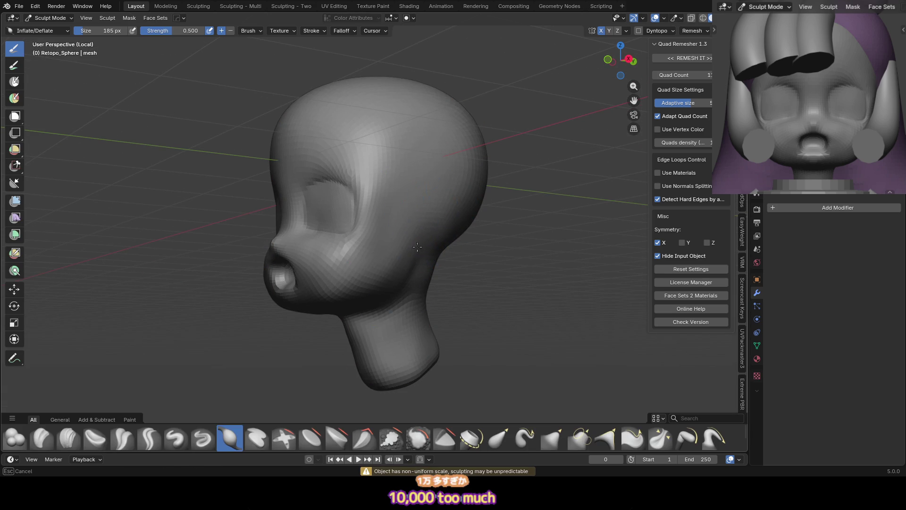
scroll(413, 228, down, 3)
key(g)
mouse_move(406, 212)
middle_down()
mouse_move(384, 182)
mouse_move(469, 238)
middle_up()
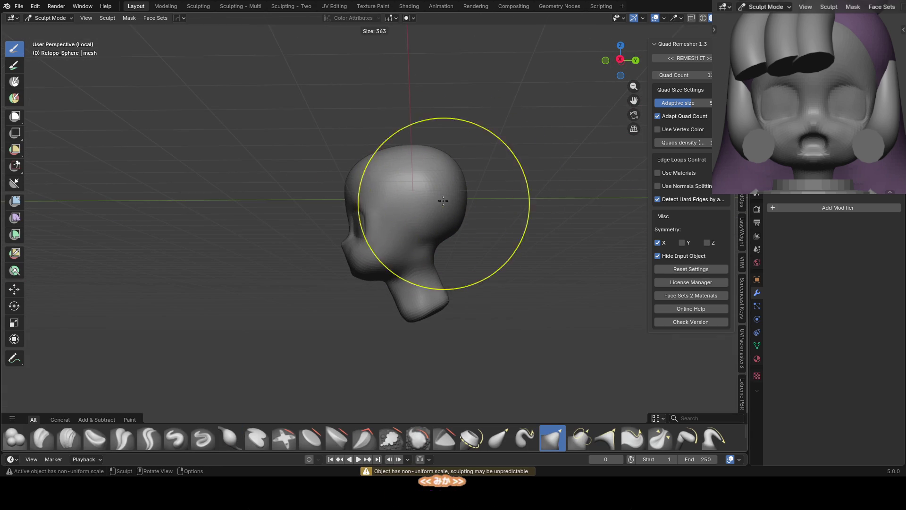
key(f)
middle_drag(426, 161, 391, 193)
scroll(392, 192, up, 8)
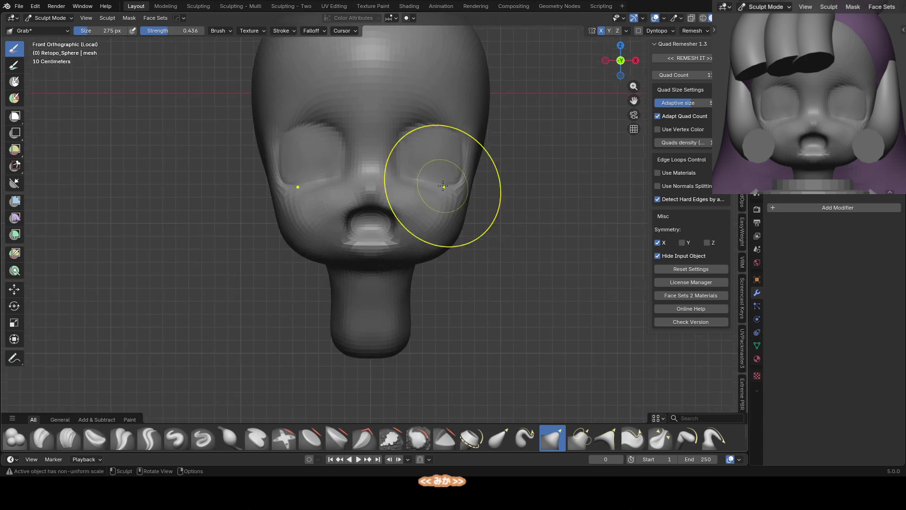
Inflate the face with a 138 px Inflate brush
key(i)
click(396, 181)
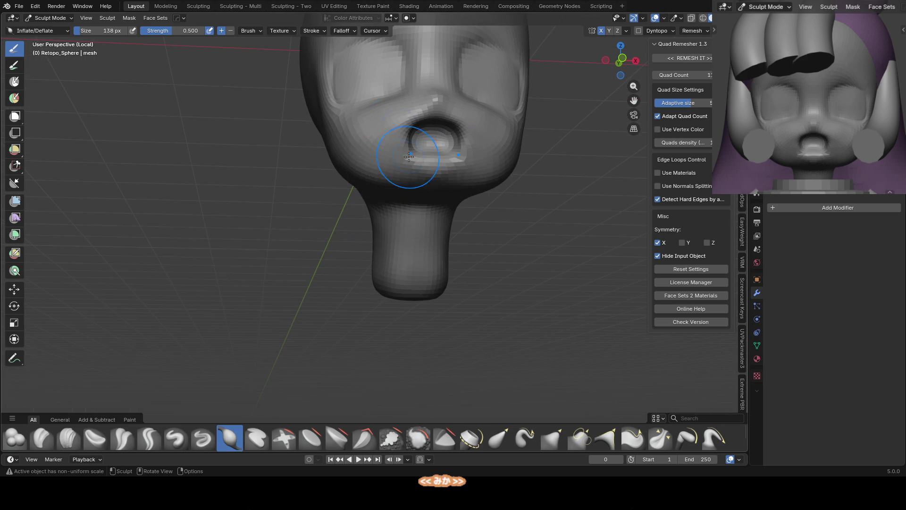
middle_drag(410, 177, 416, 132)
key(KP_1)
Pull the jaw shape with the Grab brush resized to 124 px
key(g)
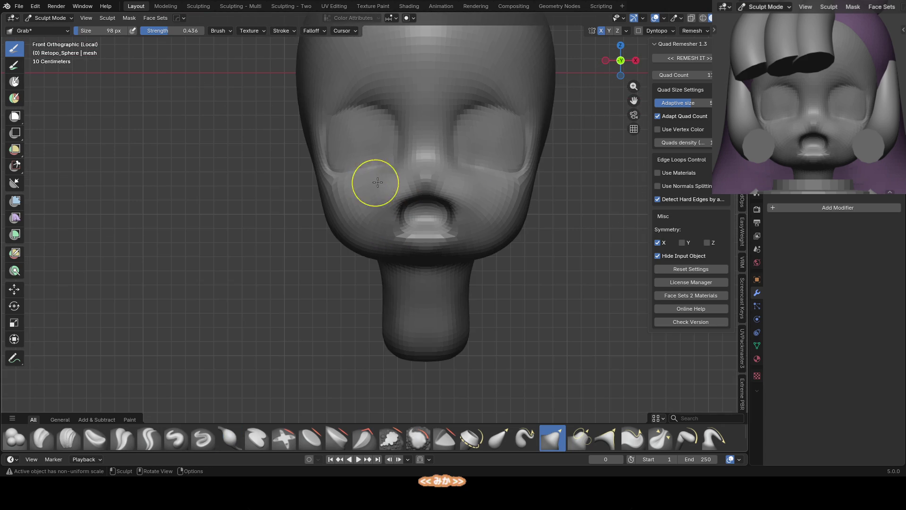
scroll(337, 183, down, 2)
middle_drag(337, 183, 364, 171)
key(f)
click(334, 177)
key(f)
click(344, 103)
key(KP_1)
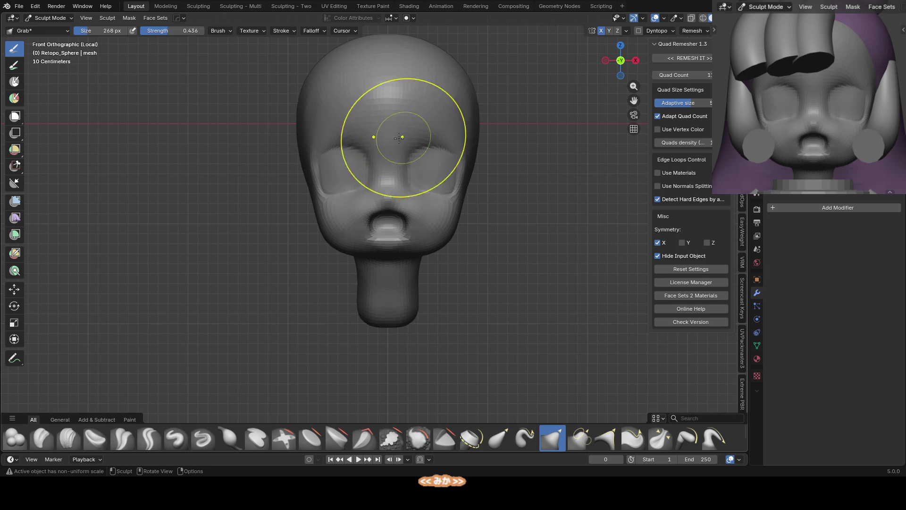
Inflate the cheeks, then reshape them with a 191 px Grab brush
middle_drag(425, 141, 354, 96)
key(i)
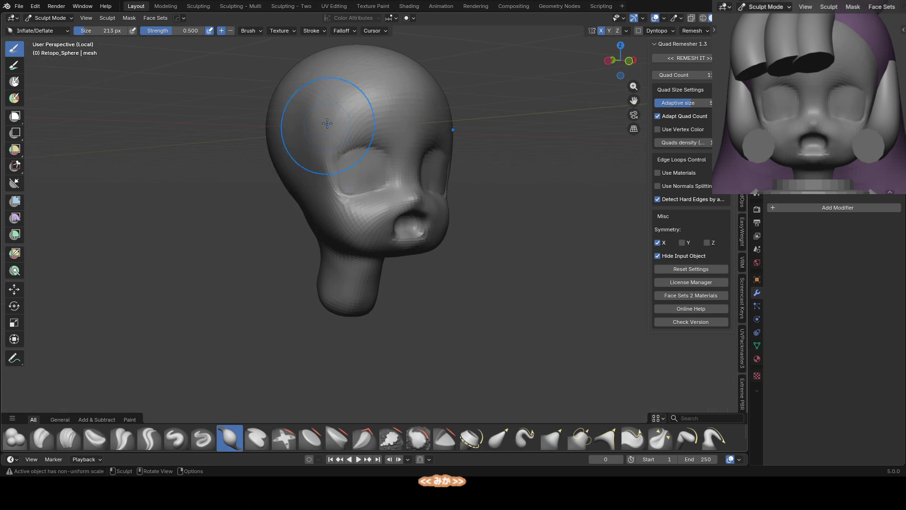
key(KP_1)
key(g)
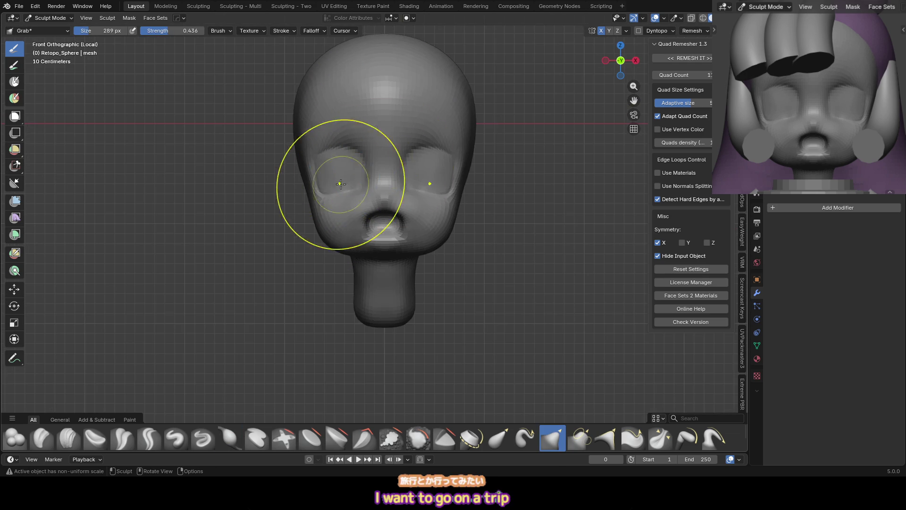
key(f)
click(429, 177)
Keep grabbing the jaw from front and perspective views with a 130 px brush
middle_drag(428, 177, 441, 158)
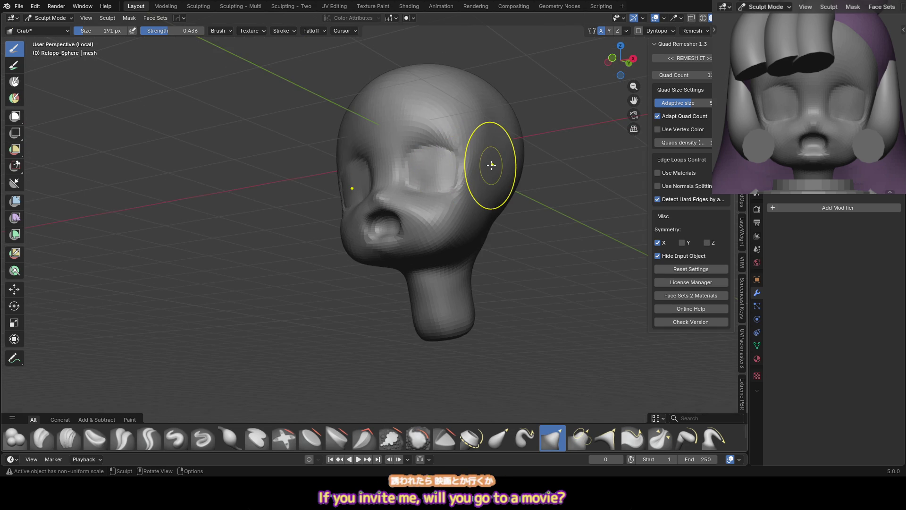
key(KP_1)
key(f)
click(437, 192)
mouse_move(437, 192)
middle_down()
mouse_move(439, 174)
mouse_move(415, 184)
middle_up()
key(KP_1)
key(f)
click(443, 151)
Inflate the cheeks with a 268 px brush from several angles
key(i)
middle_drag(455, 135, 422, 96)
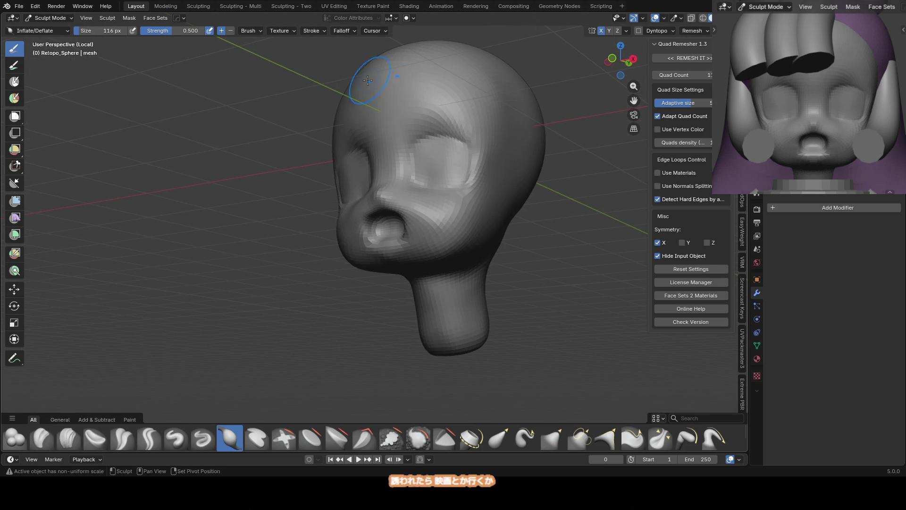
key(f)
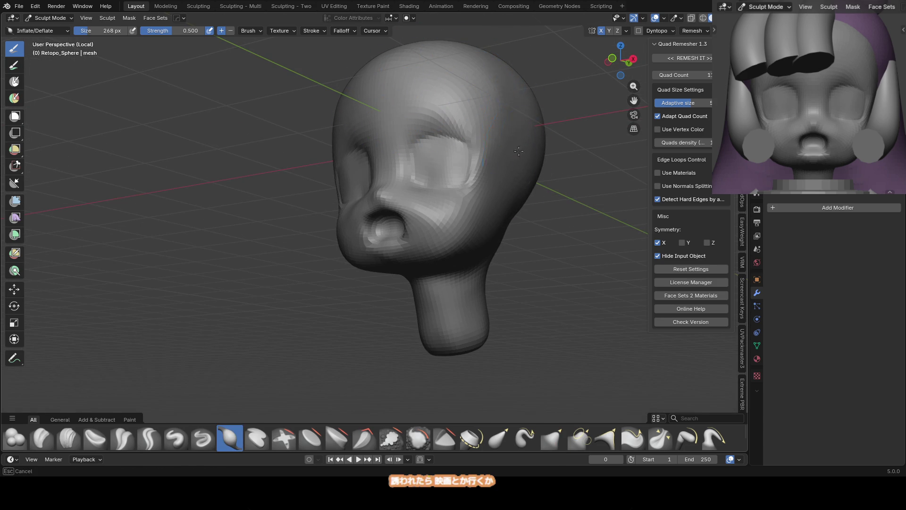
click(511, 117)
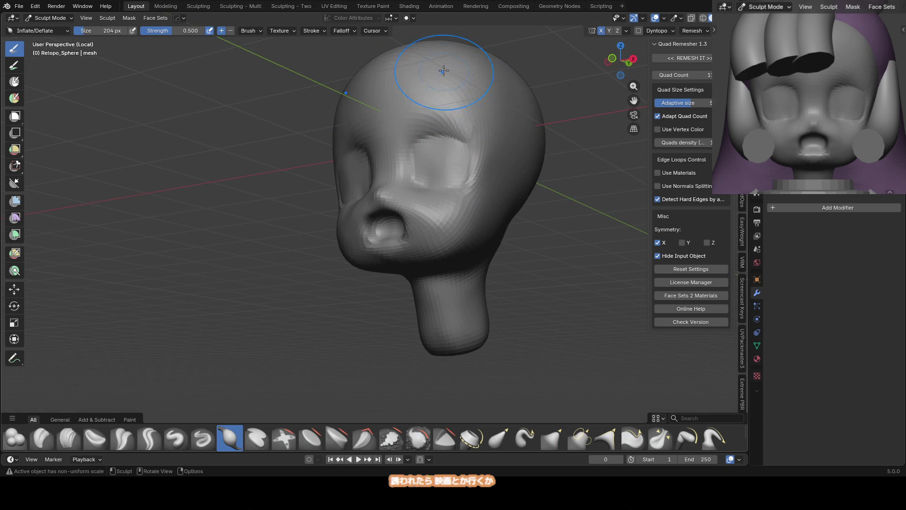
key(KP_1)
mouse_move(451, 58)
ctrl+middle_down()
mouse_move(360, 263)
mouse_move(385, 214)
mouse_move(369, 195)
ctrl+middle_up()
mouse_move(332, 149)
middle_down()
mouse_move(377, 180)
mouse_move(469, 202)
mouse_move(429, 198)
mouse_move(446, 200)
middle_up()
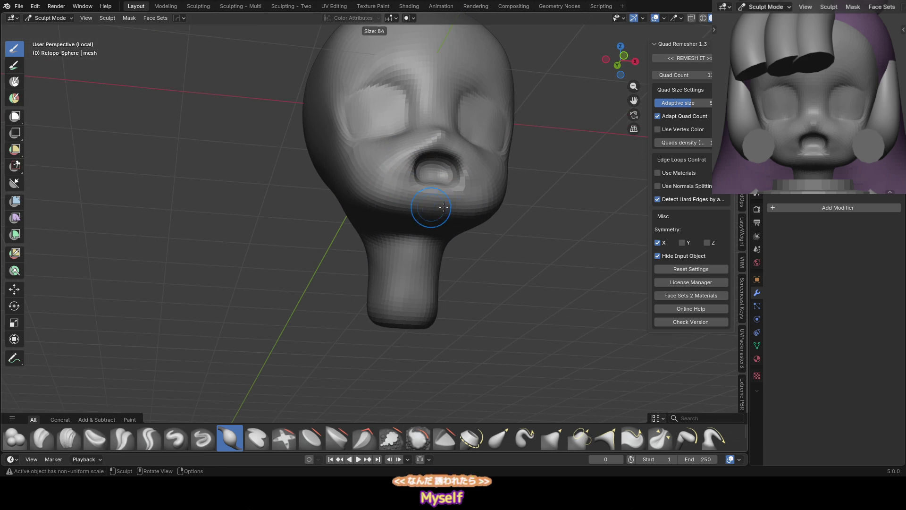
Resize the brush and carve a sharp crease into the head with Crease Sharp
key(f)
mouse_move(394, 151)
middle_down()
mouse_move(368, 177)
mouse_move(389, 168)
mouse_move(374, 201)
mouse_move(406, 196)
mouse_move(404, 151)
mouse_move(378, 168)
mouse_move(330, 157)
middle_up()
key(f)
click(420, 163)
key(g)
key(i)
key(shift+c)
drag(330, 158, 324, 181)
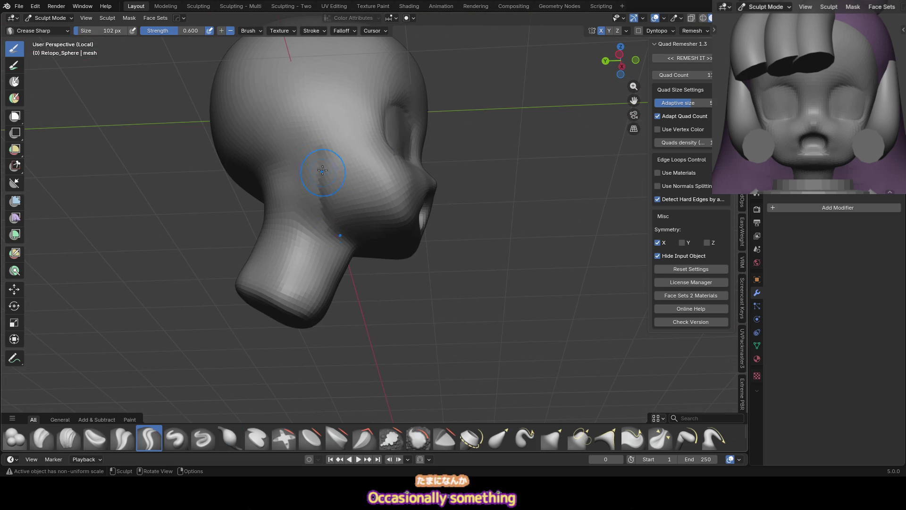
Inflate the neck and jaw, then exit local view and return to Object Mode
mouse_move(305, 149)
middle_down()
mouse_move(330, 156)
mouse_move(325, 170)
middle_up()
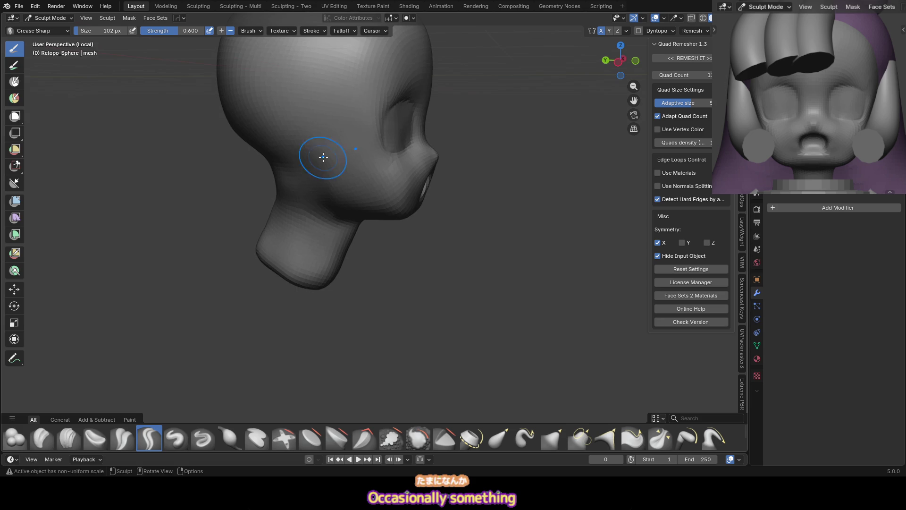
middle_drag(320, 209, 324, 141)
key(i)
mouse_move(344, 198)
middle_down()
mouse_move(333, 172)
mouse_move(344, 160)
middle_up()
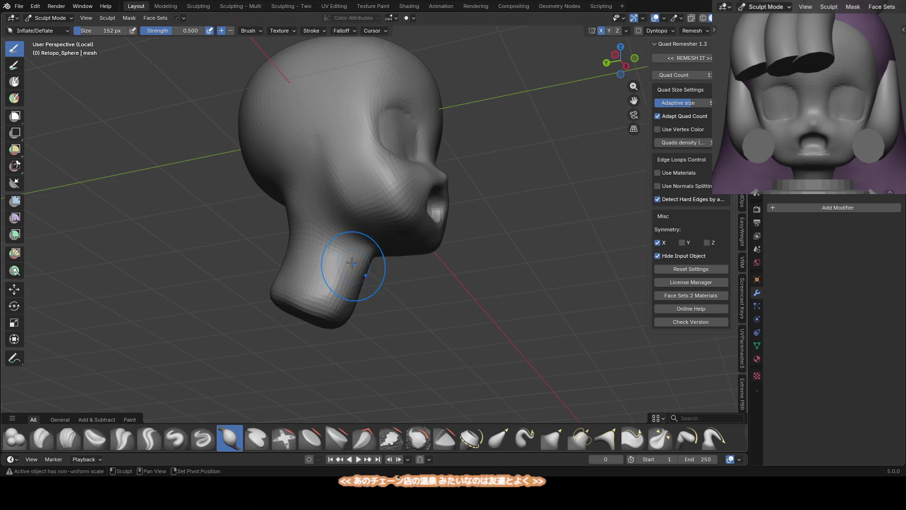
key(KP_1)
key(g)
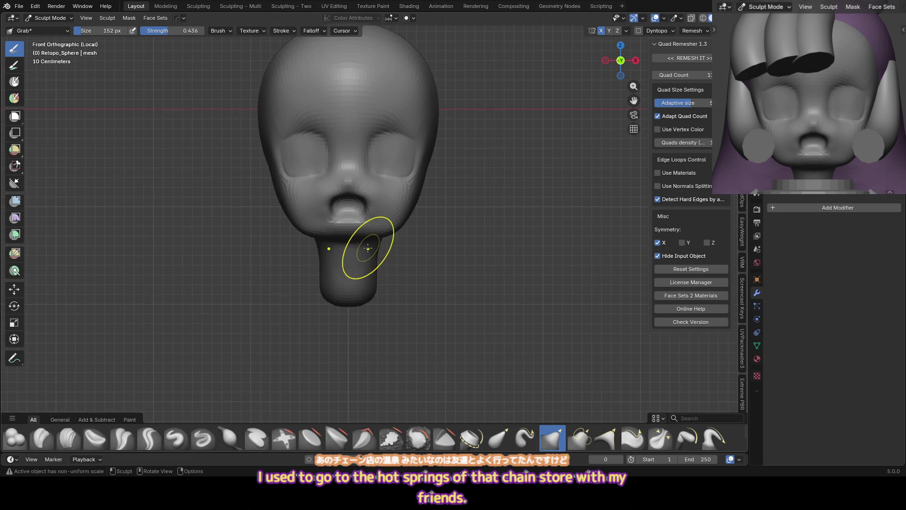
key(KP_Divide)
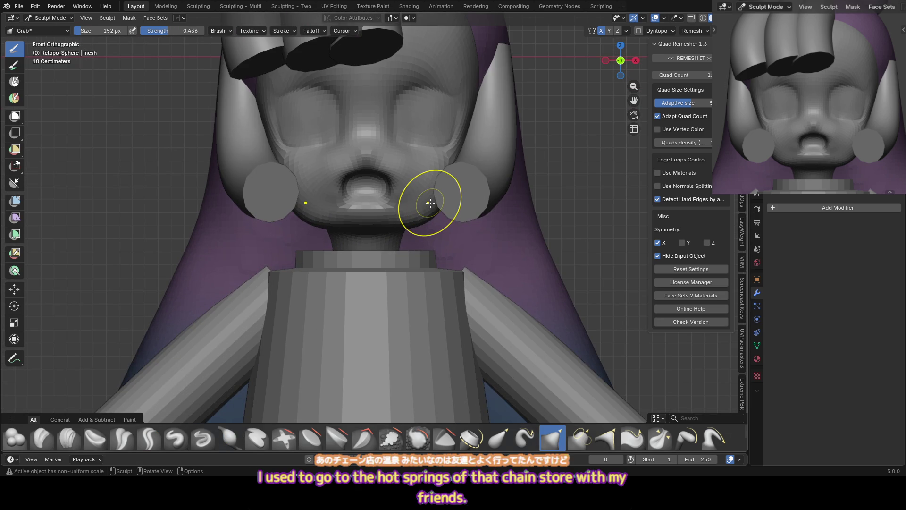
key(ctrl+Tab)
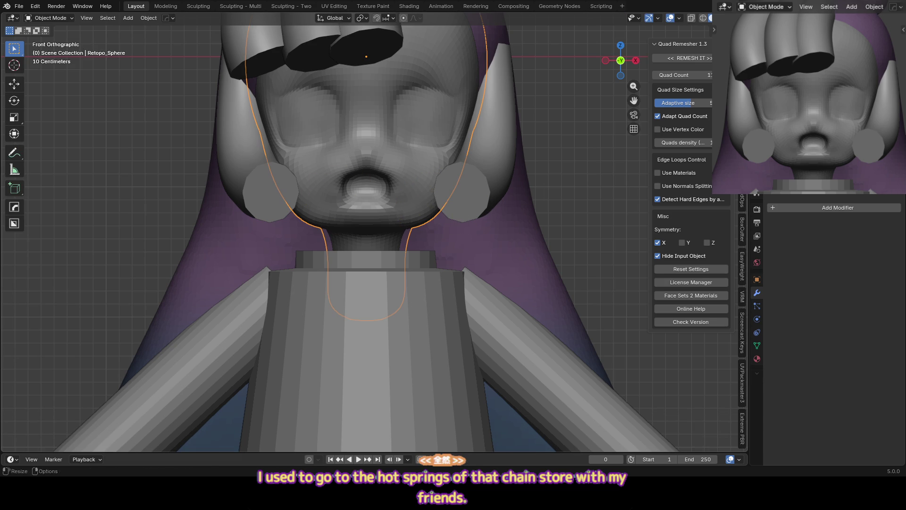
Isolate the remeshed Retopo_Sphere head in local view and enter Sculpt Mode on it
key(h)
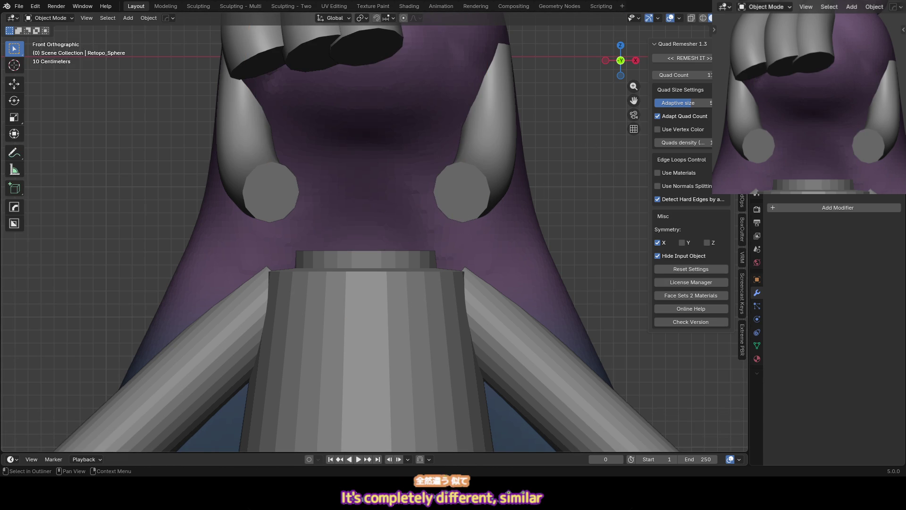
scroll(363, 189, down, 3)
click(486, 159)
click(407, 170)
shift+middle_drag(397, 176, 397, 186)
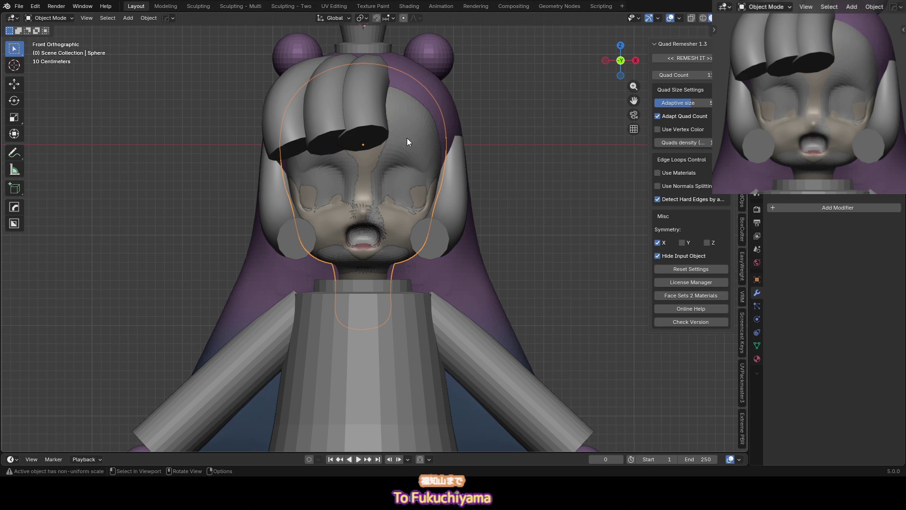
key(KP_Divide)
key(ctrl+Tab)
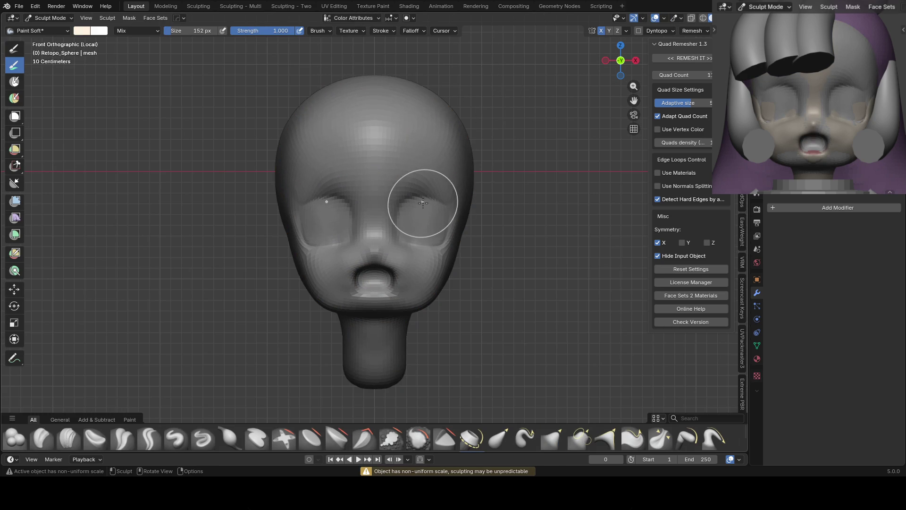
Paint dark lash strokes above both eyes with a near-black, 22 px brush
click(422, 203)
scroll(425, 203, up, 3)
right_click(429, 140)
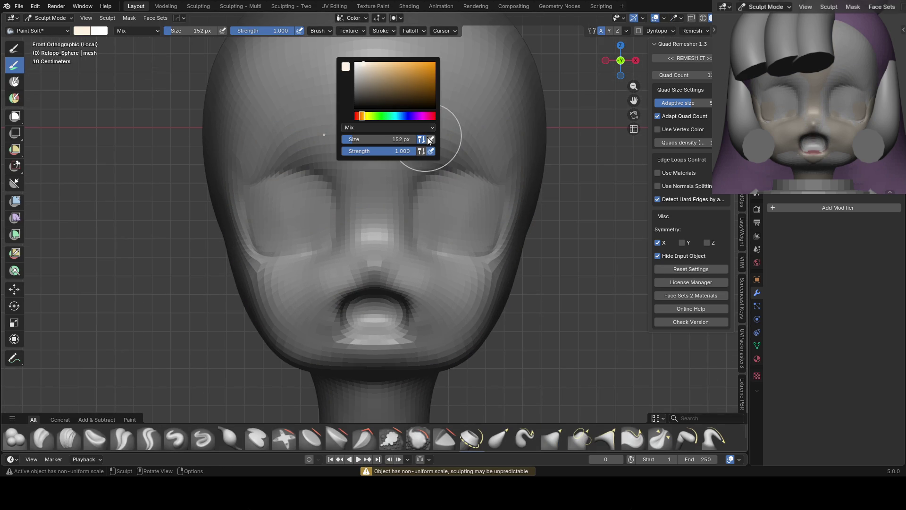
click(356, 92)
drag(362, 116, 355, 116)
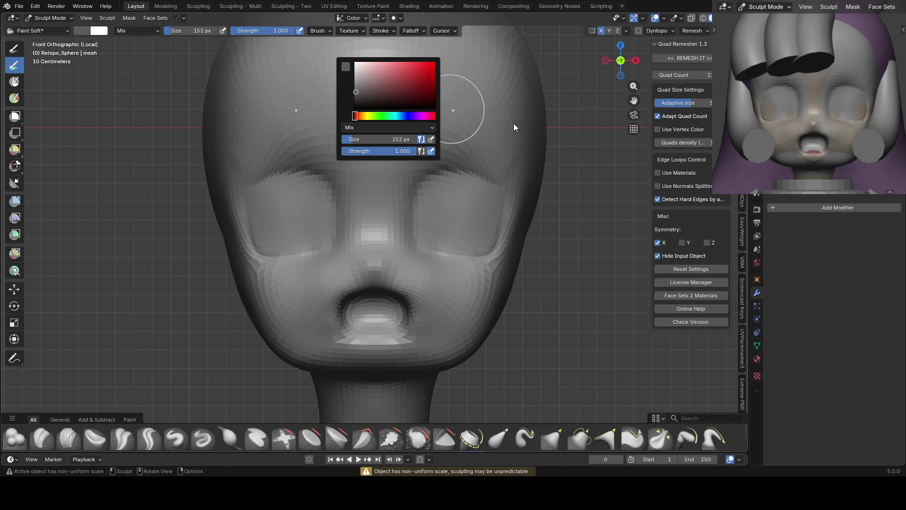
drag(362, 90, 354, 98)
key(f)
click(395, 159)
drag(430, 169, 462, 166)
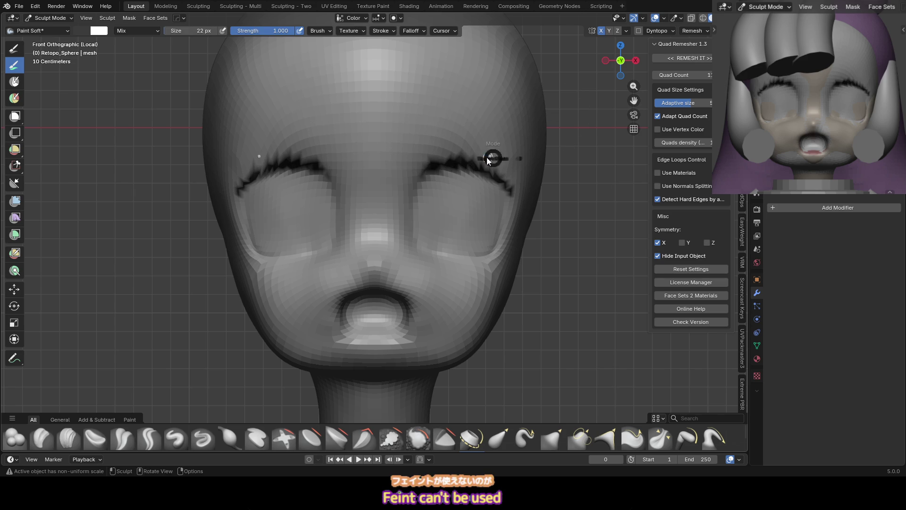
Delete the remeshed head and sculpt the original Sphere with Inflate/Deflate
key(Delete)
key(KP_1)
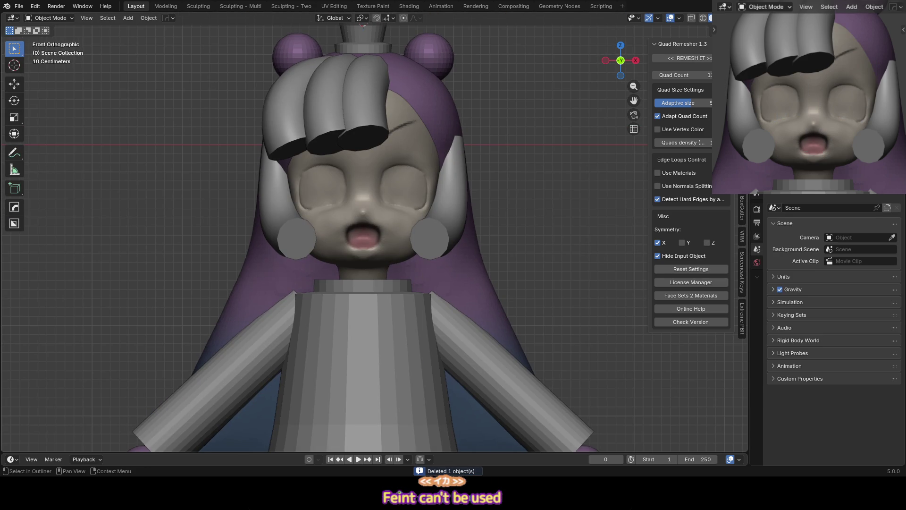
click(365, 209)
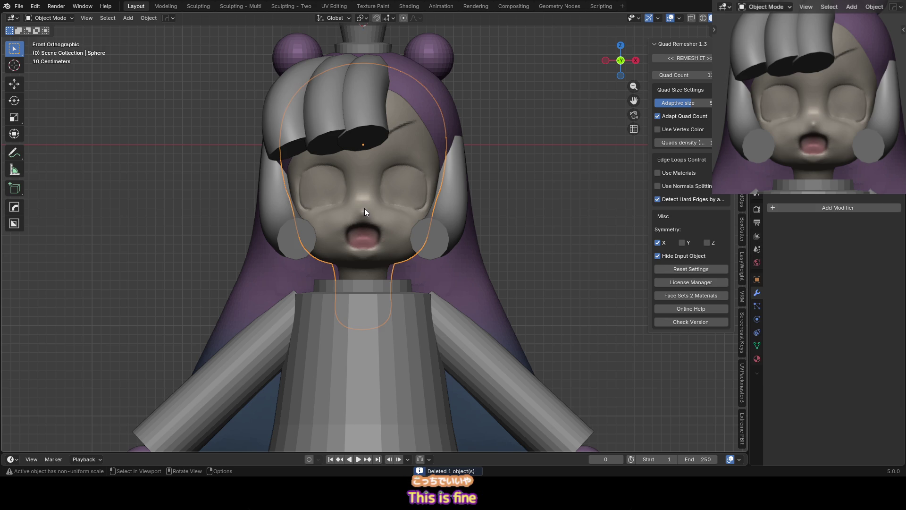
scroll(364, 208, up, 3)
key(ctrl+Tab)
scroll(333, 200, up, 2)
mouse_move(333, 200)
middle_down()
mouse_move(321, 212)
mouse_move(247, 201)
middle_up()
key(i)
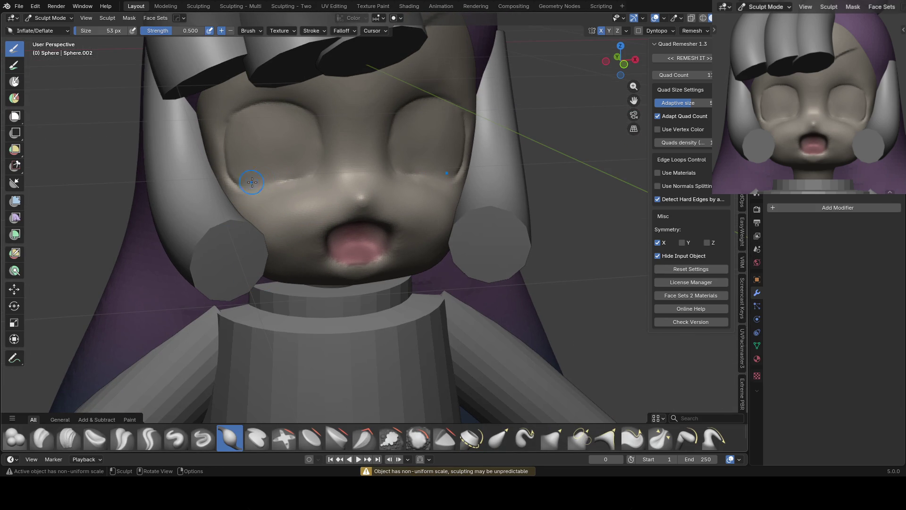
Carve Crease Sharp detail into the face, checking it from side and front
key(shift+c)
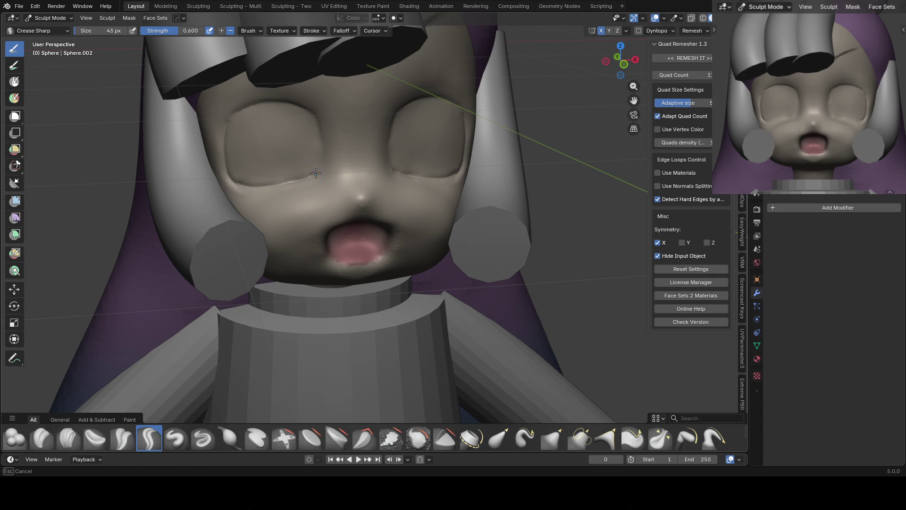
middle_drag(316, 101, 319, 167)
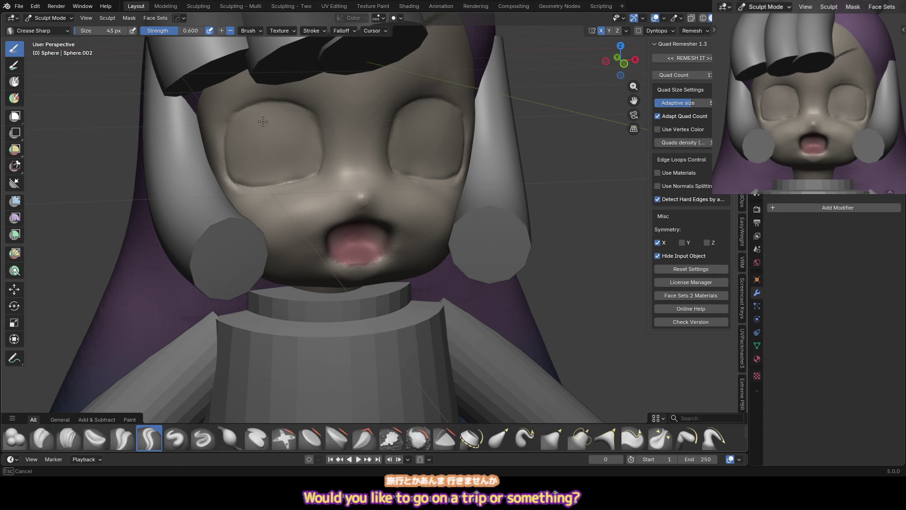
mouse_move(231, 124)
middle_down()
mouse_move(302, 141)
mouse_move(297, 158)
middle_up()
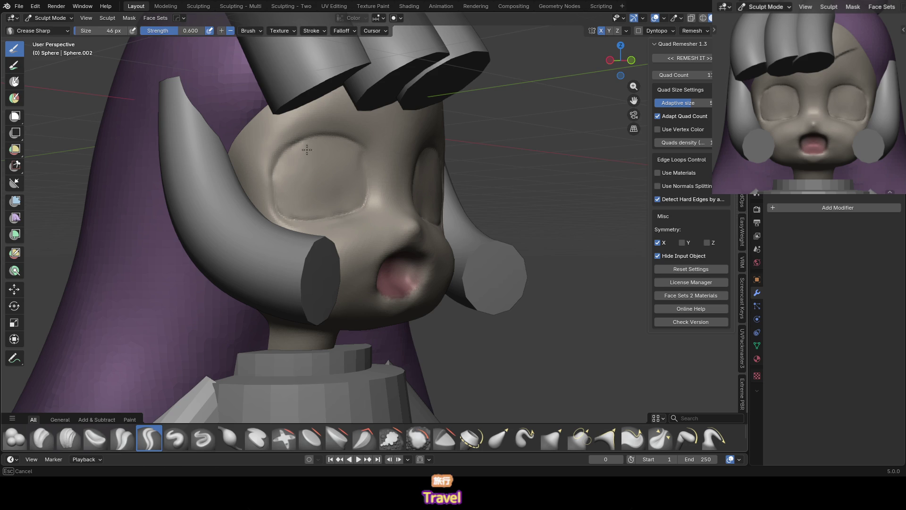
alt+middle_drag(299, 162, 502, 166)
key(g)
mouse_move(406, 202)
middle_down()
mouse_move(419, 222)
mouse_move(425, 217)
mouse_move(413, 232)
mouse_move(414, 202)
middle_up()
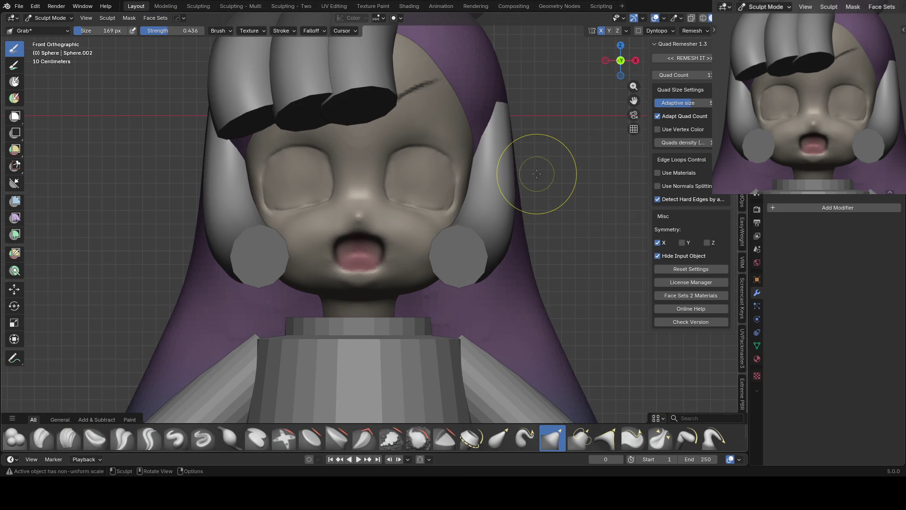
mouse_move(415, 233)
middle_down()
mouse_move(375, 283)
mouse_move(374, 255)
mouse_move(307, 278)
mouse_move(331, 224)
mouse_move(367, 251)
middle_up()
Alternate Inflate and Grab brushes to tighten the chin and jaw
key(i)
key(g)
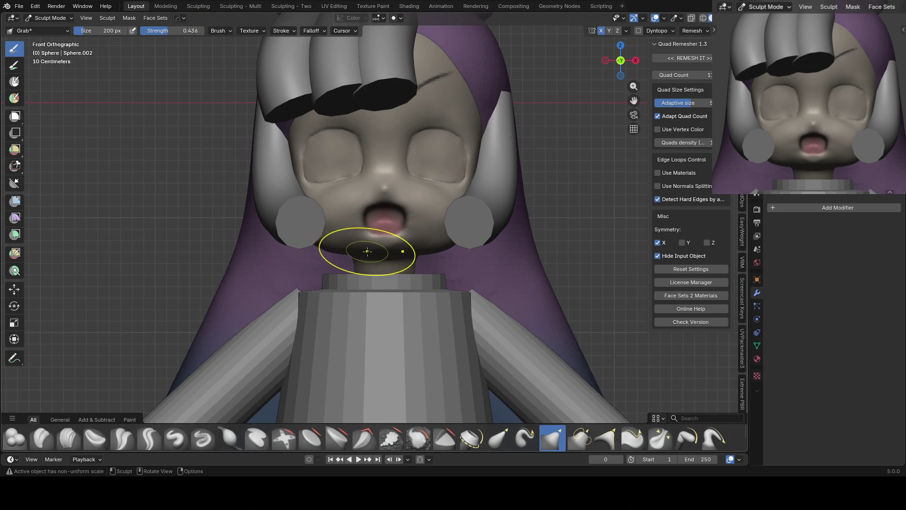
scroll(429, 233, down, 2)
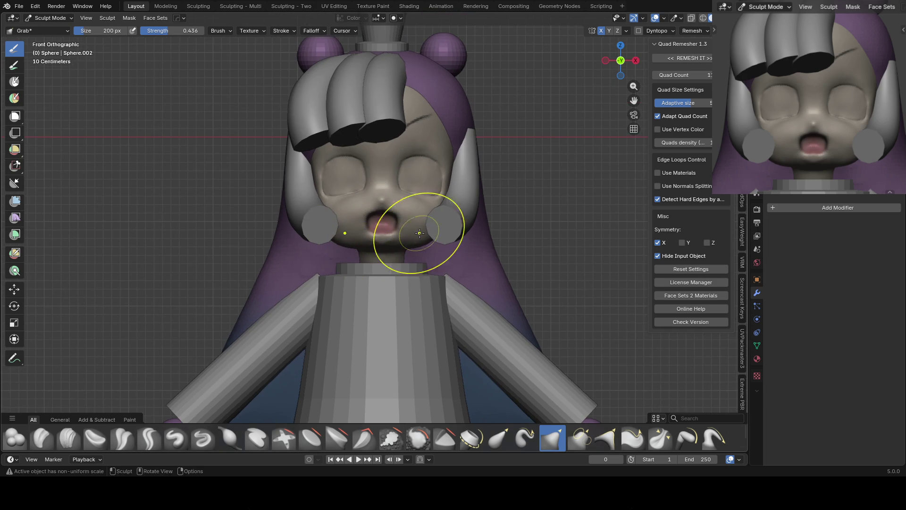
mouse_move(440, 212)
middle_down()
mouse_move(465, 208)
mouse_move(415, 250)
middle_up()
key(i)
mouse_move(355, 247)
middle_down()
mouse_move(422, 185)
mouse_move(379, 145)
mouse_move(431, 182)
middle_up()
scroll(364, 241, up, 5)
Refine the face with a 220 px Grab brush from the front, then return to Object Mode
key(shift+t)
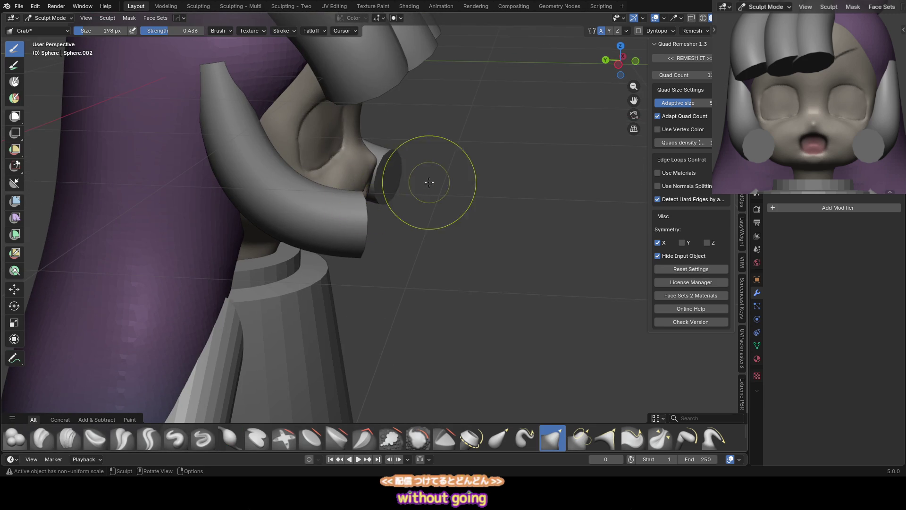
key(f)
click(325, 154)
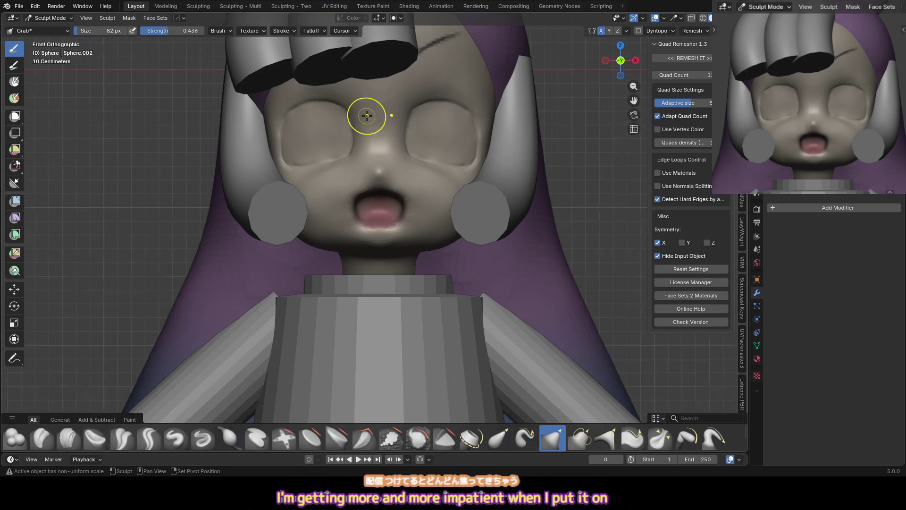
key(KP_1)
shift+middle_drag(415, 115, 404, 169)
key(ctrl+Tab)
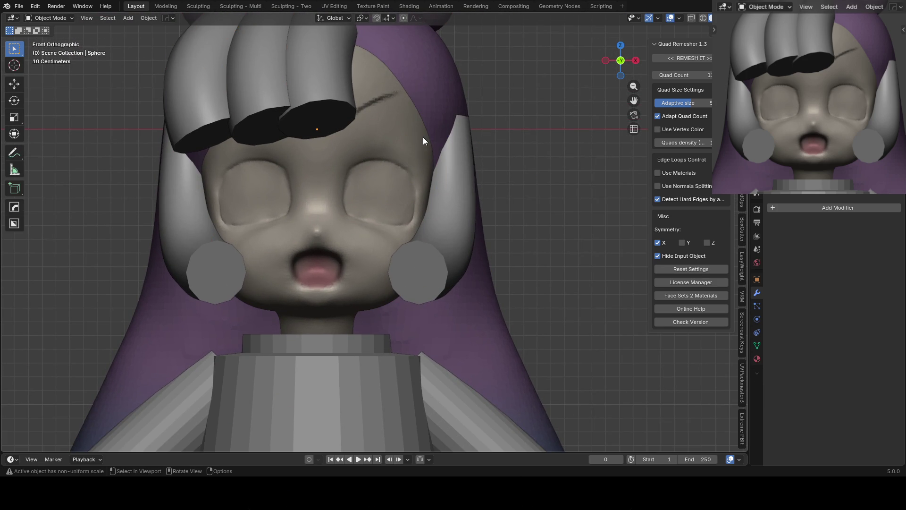
Zoom in and reselect the face sphere after selecting the head and hair
scroll(462, 132, up, 1)
click(382, 113)
scroll(381, 113, up, 1)
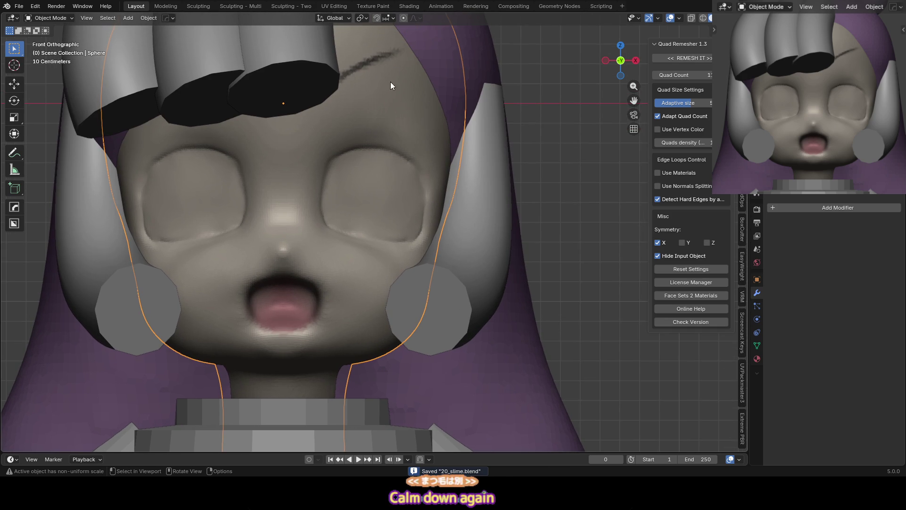
click(403, 116)
click(395, 111)
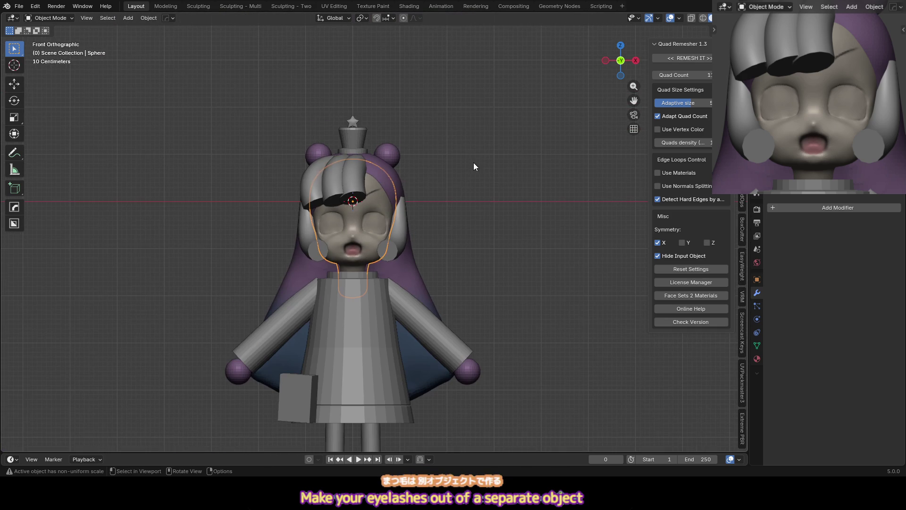
Try Quick Favorites, then delete the path object it added by mistake
key(q)
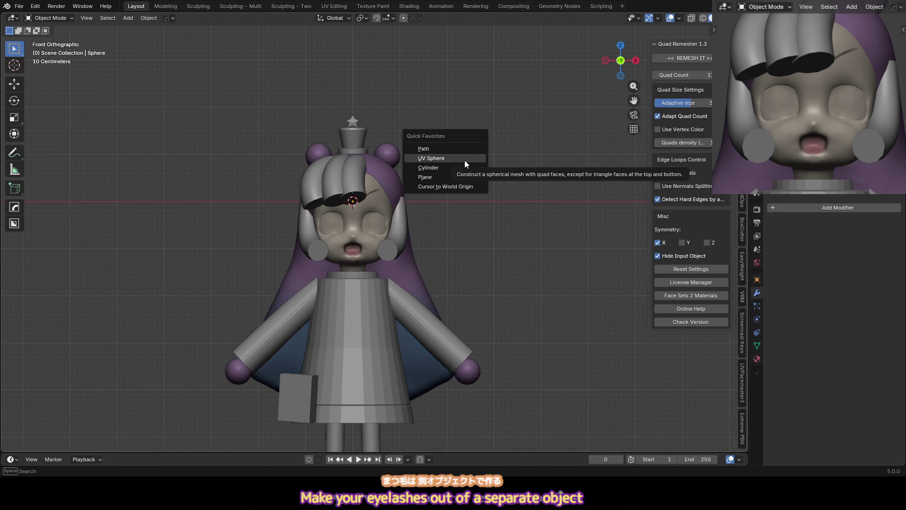
scroll(831, 117, down, 5)
mouse_move(814, 129)
shift+middle_down()
mouse_move(823, 110)
mouse_move(836, 118)
shift+middle_up()
key(Escape)
scroll(472, 182, up, 2)
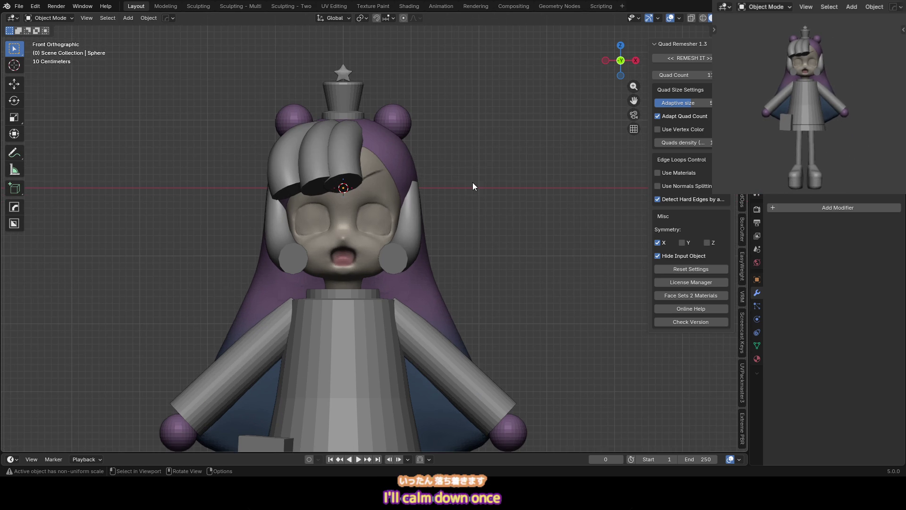
key(q)
key(Escape)
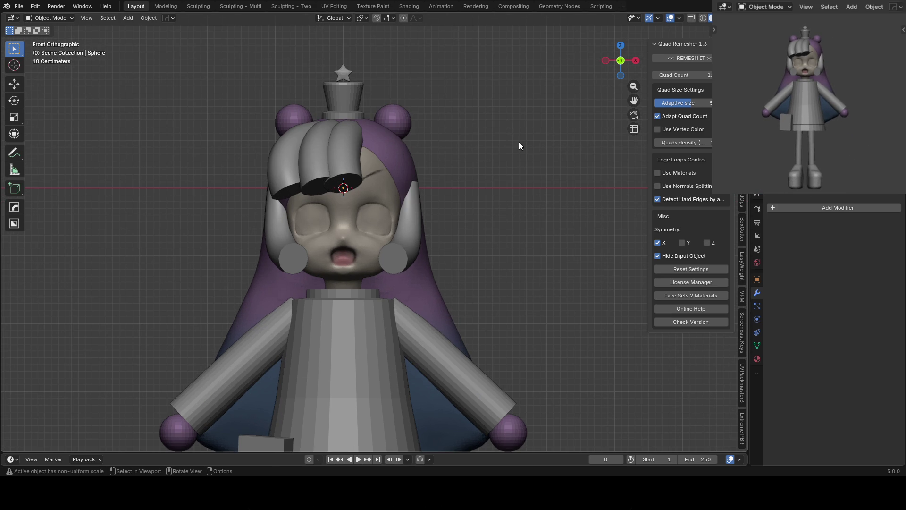
key(q)
click(512, 133)
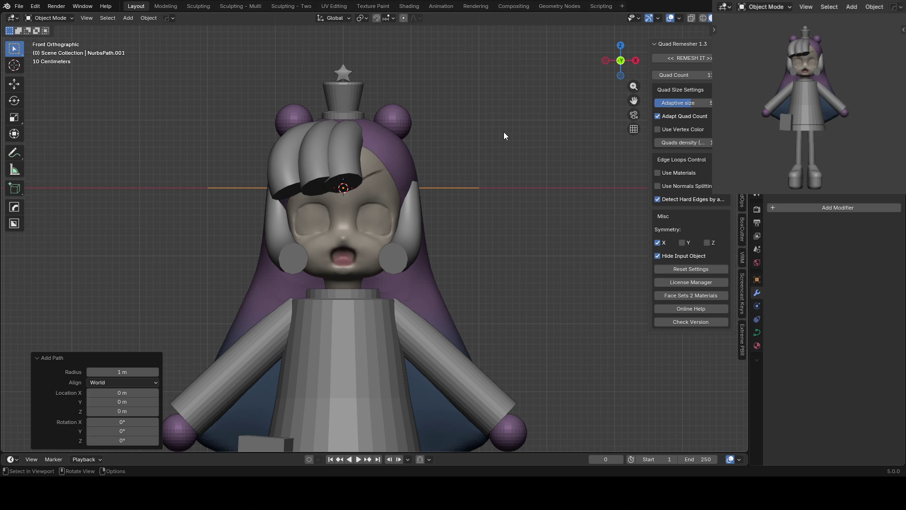
key(Delete)
Add a mesh Plane, rotate it upright on X and scale it to 0.261
key(shift+a)
mouse_move(508, 134)
click(563, 134)
key(r)
key(x)
click(405, 228)
click(355, 175)
Zoom in on the face and resize the plane again
scroll(354, 177, up, 3)
scroll(347, 162, up, 2)
key(s)
click(347, 174)
Enable Face Project snapping and move the plane onto the face above the eye
key(g)
click(418, 213)
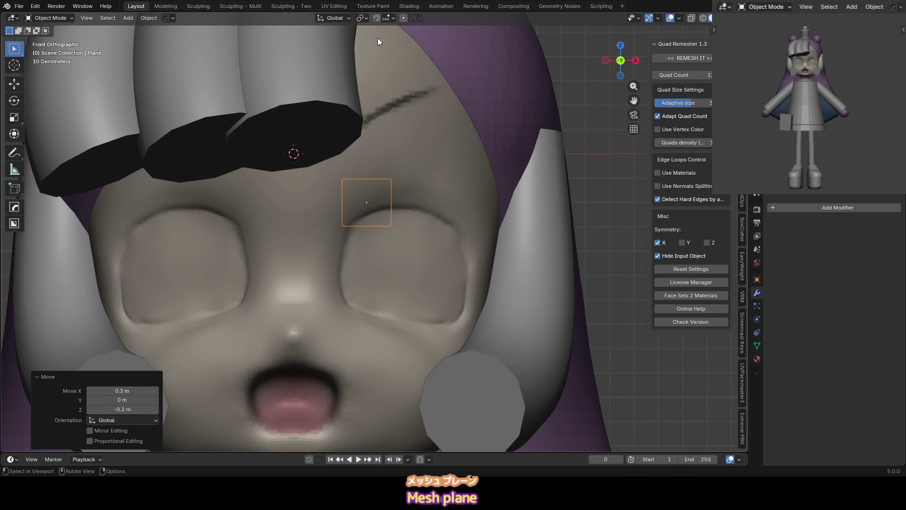
click(385, 19)
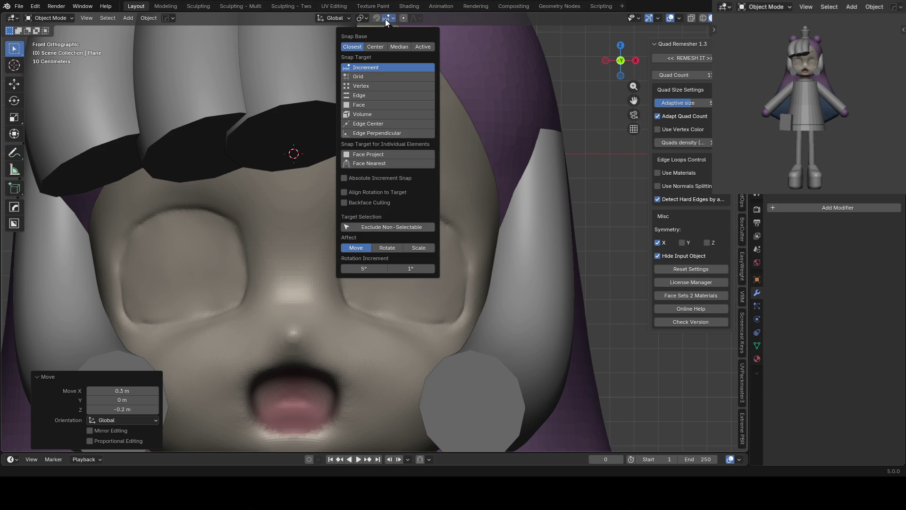
click(422, 154)
key(g)
click(395, 193)
key(KP_3)
key(KP_1)
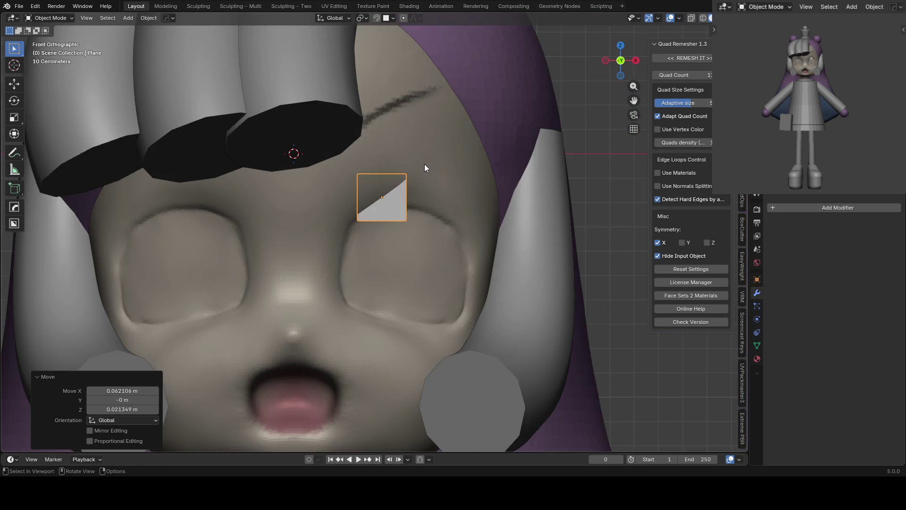
In Edit Mode, shrink and reposition the plane's geometry
key(Tab)
scroll(422, 167, up, 2)
key(s)
click(412, 159)
key(g)
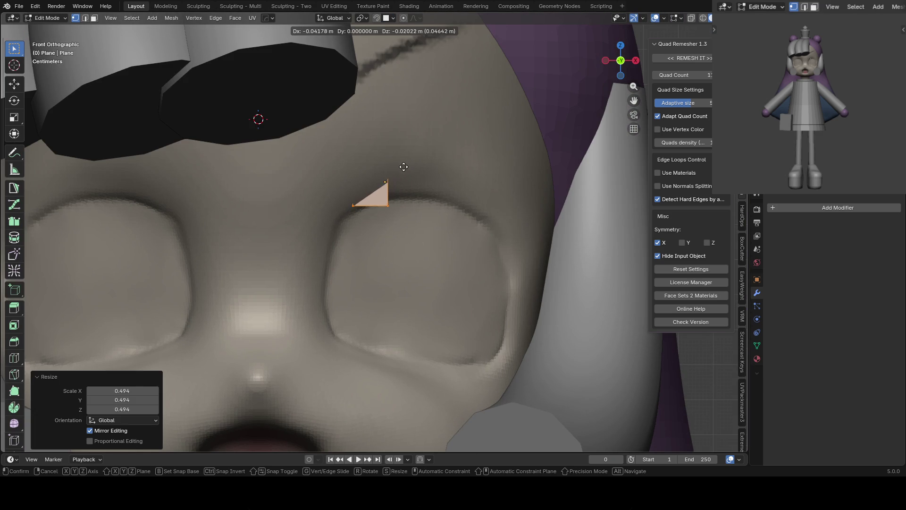
click(390, 176)
Switch to edge select and reposition the plane's right edge at the eye
key(2)
scroll(377, 165, up, 2)
shift+middle_drag(362, 151, 292, 166)
click(287, 179)
key(g)
click(289, 171)
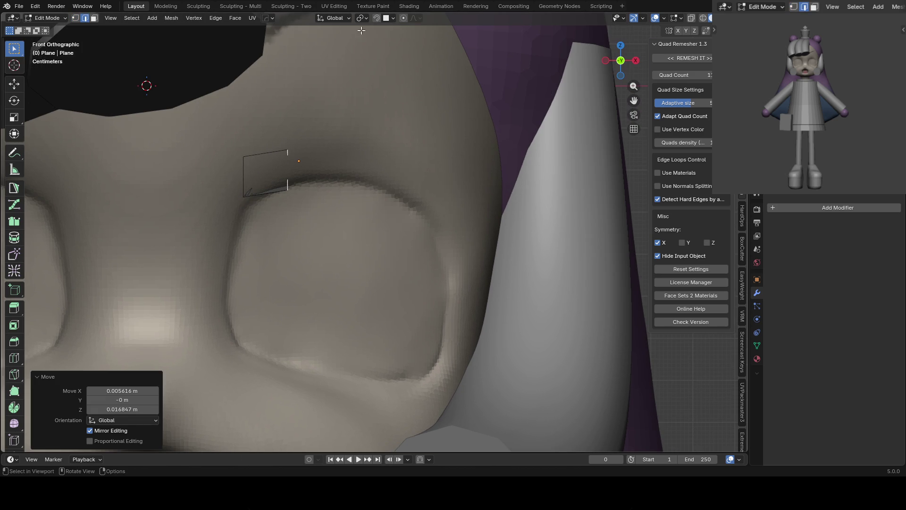
Extrude and tilt edge sections along the eyelid and down the eye corner, then exit Edit Mode
key(e)
click(378, 155)
key(e)
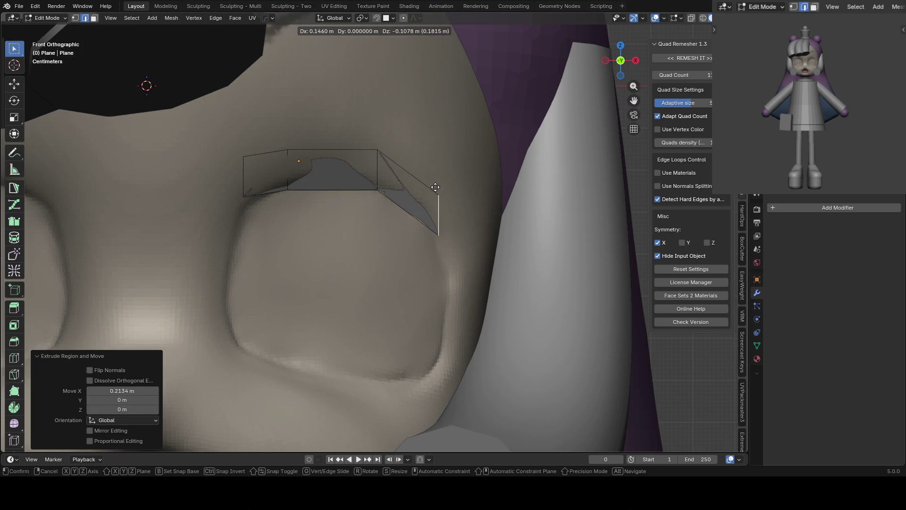
click(435, 188)
key(r)
click(460, 196)
key(g)
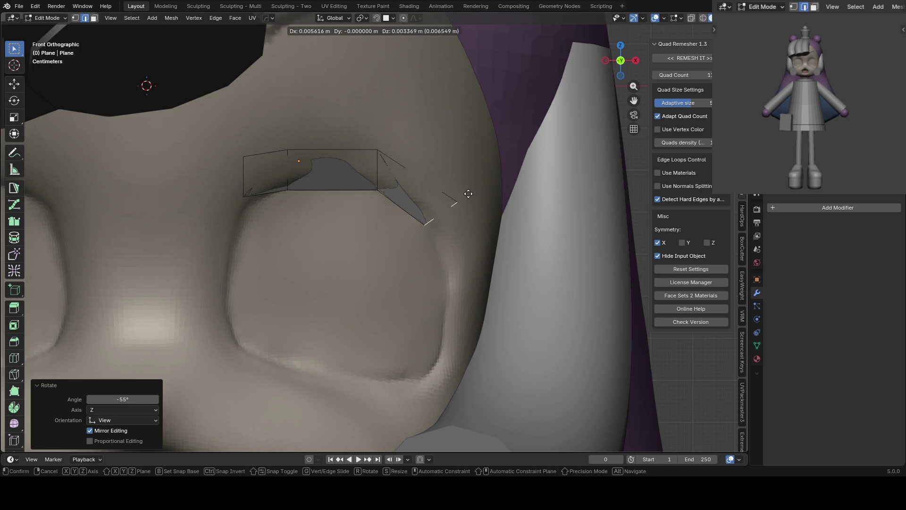
click(465, 196)
key(e)
click(491, 248)
scroll(501, 200, down, 4)
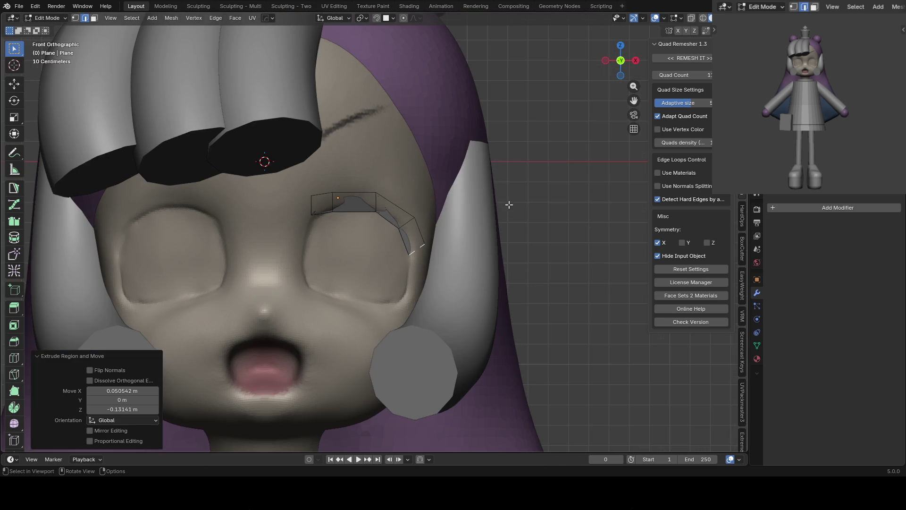
key(Tab)
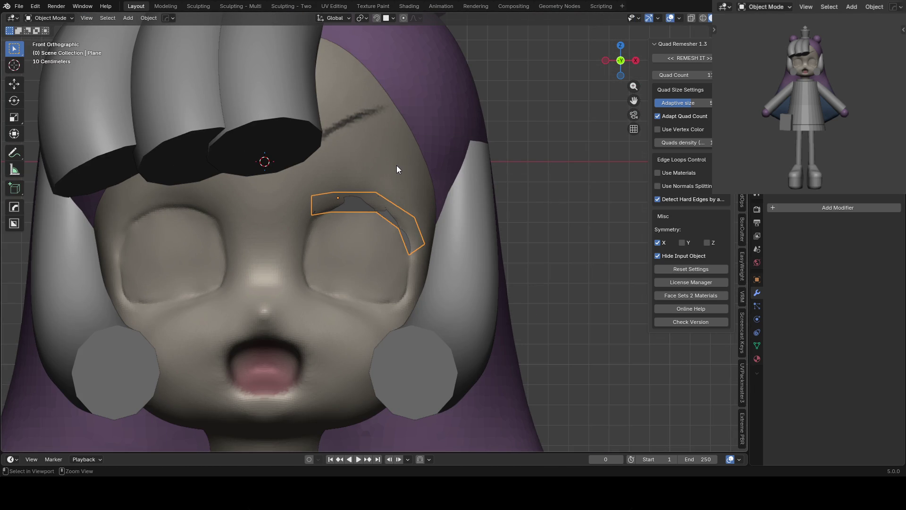
Smooth the strip with a level 2 Subdivision and keep it selected
key(ctrl+2)
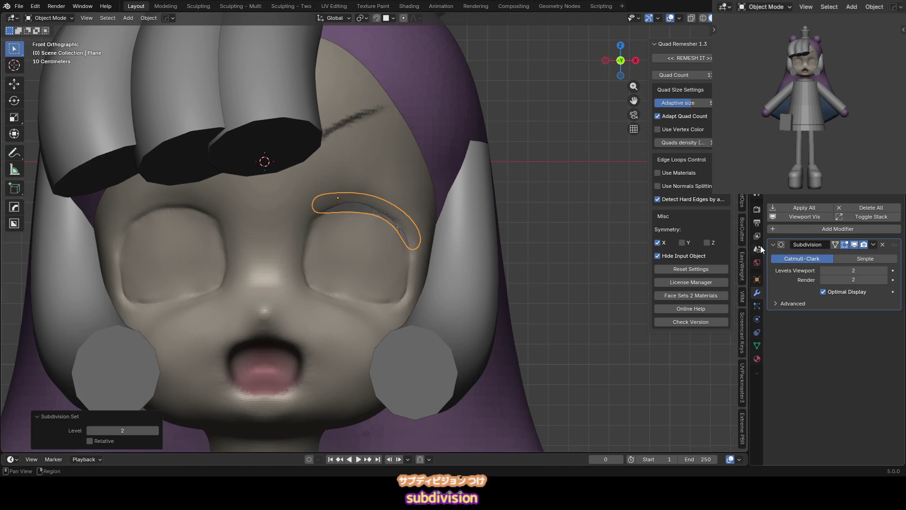
scroll(426, 184, up, 3)
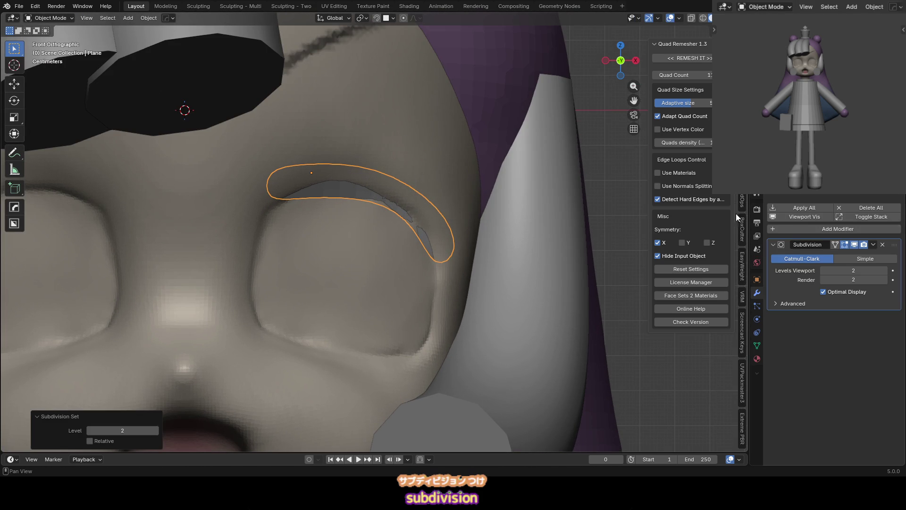
click(402, 164)
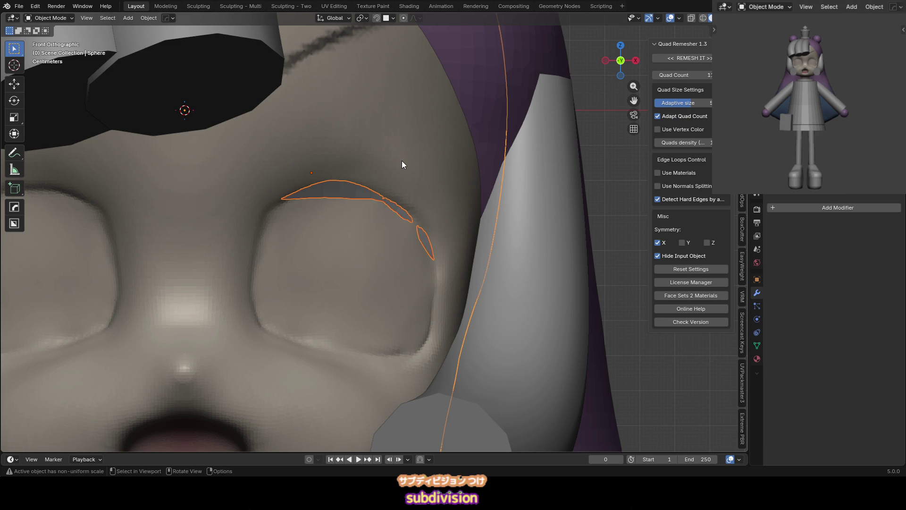
click(351, 188)
Add a Shrinkwrap modifier targeting the head Sphere
click(808, 228)
text(s)
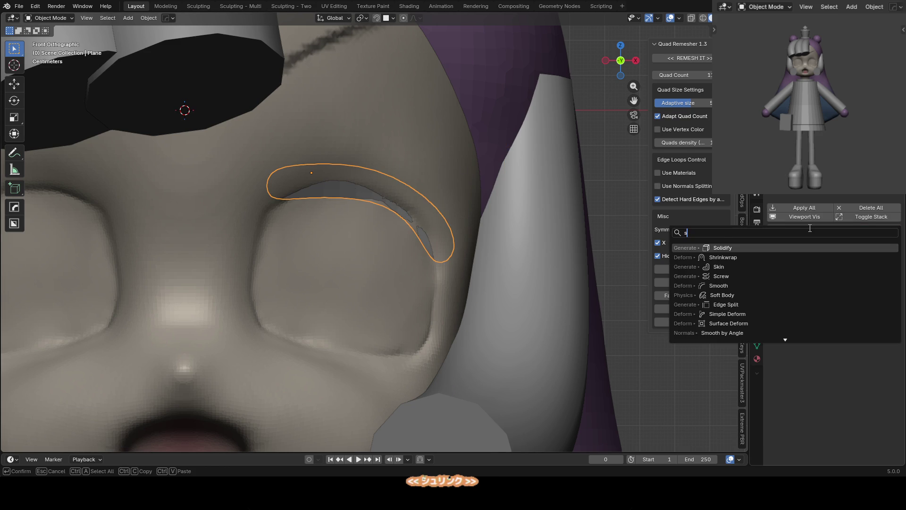
click(788, 258)
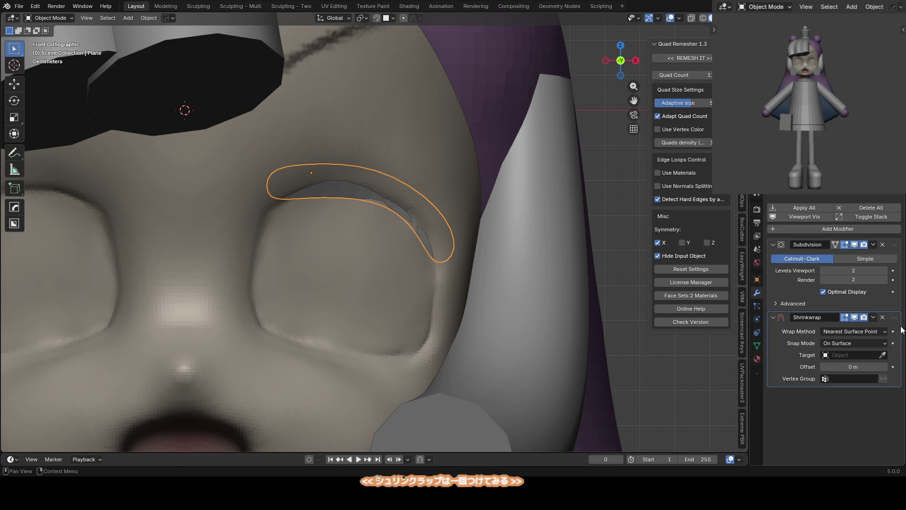
click(884, 356)
click(392, 236)
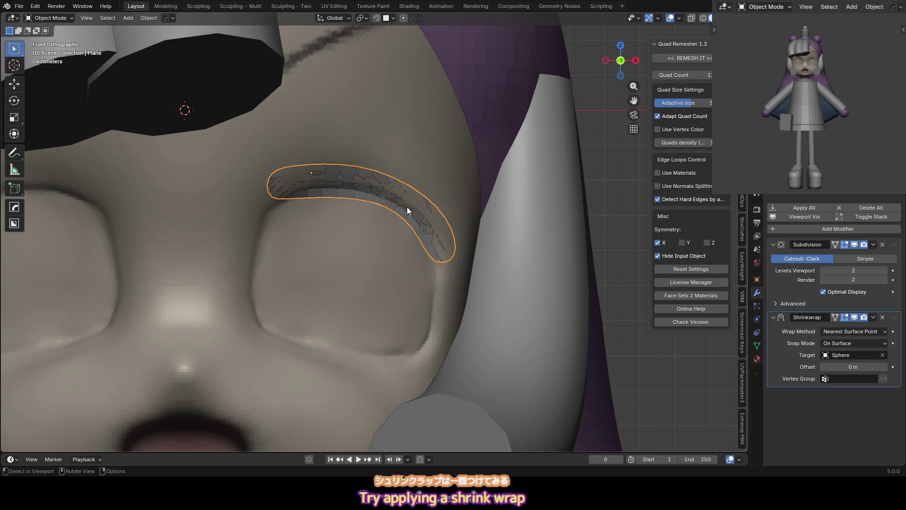
middle_drag(410, 218, 450, 165)
Add Solidify from the quick menu to thicken the lash, then enter painting mode
key(q)
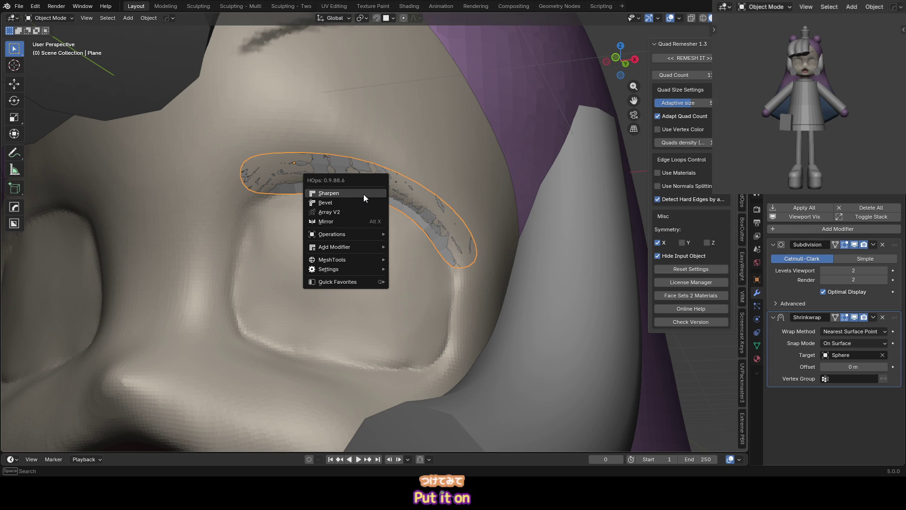
mouse_move(358, 247)
click(423, 255)
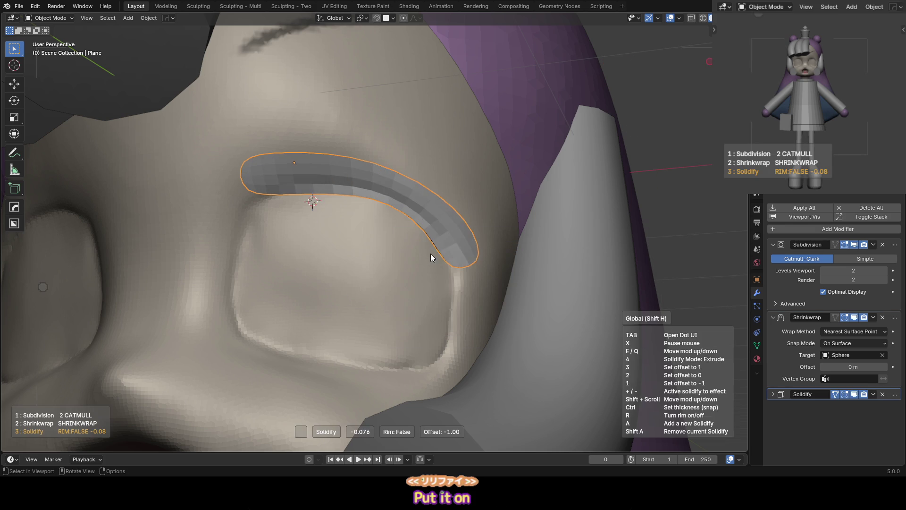
click(399, 209)
mouse_move(399, 210)
middle_down()
mouse_move(375, 77)
mouse_move(319, 143)
mouse_move(369, 154)
middle_up()
key(ctrl+Tab)
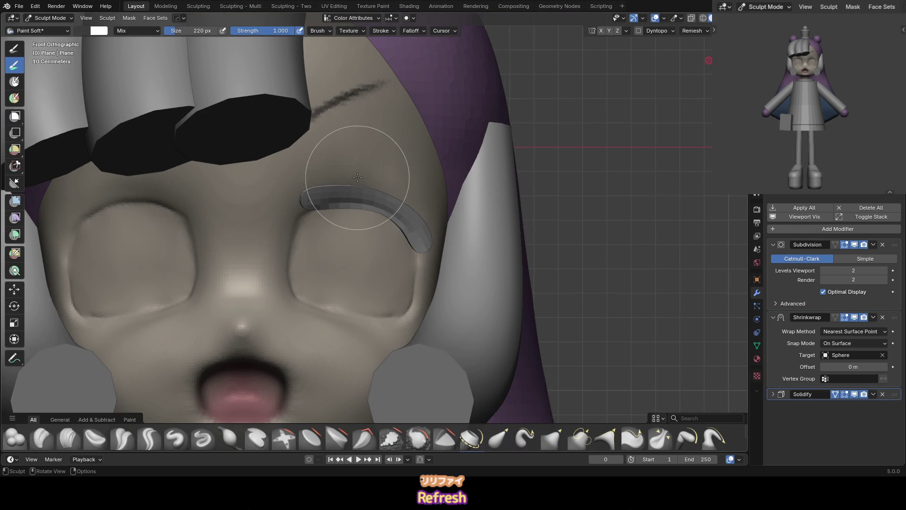
Set the brush colour to black and paint the eyelash strip solid
right_click(304, 117)
drag(299, 123, 286, 148)
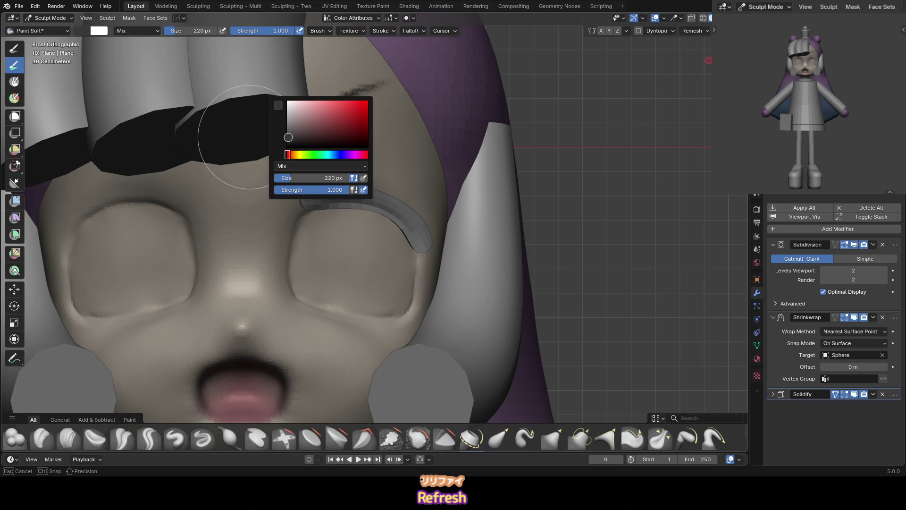
drag(425, 243, 290, 190)
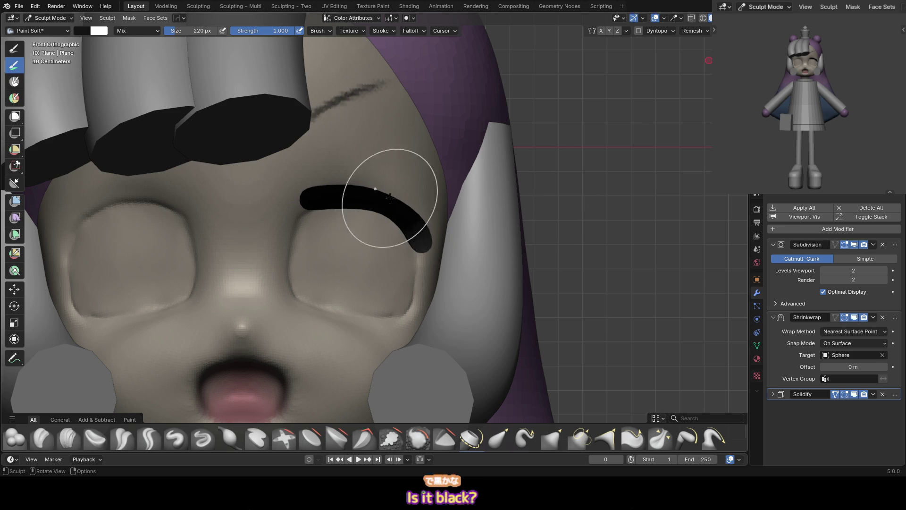
scroll(434, 162, down, 7)
scroll(435, 182, up, 1)
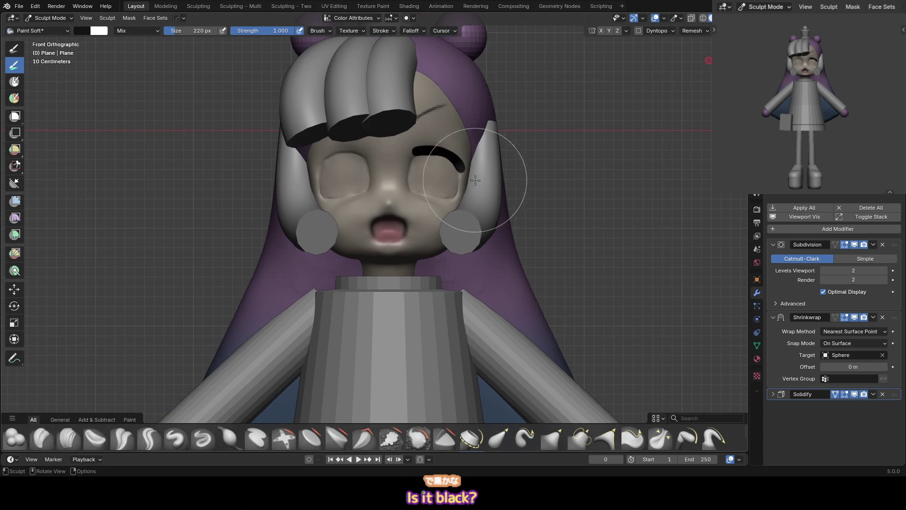
Select the head, enter Sculpt Mode and start setting the voxel remesh size
key(ctrl+Tab)
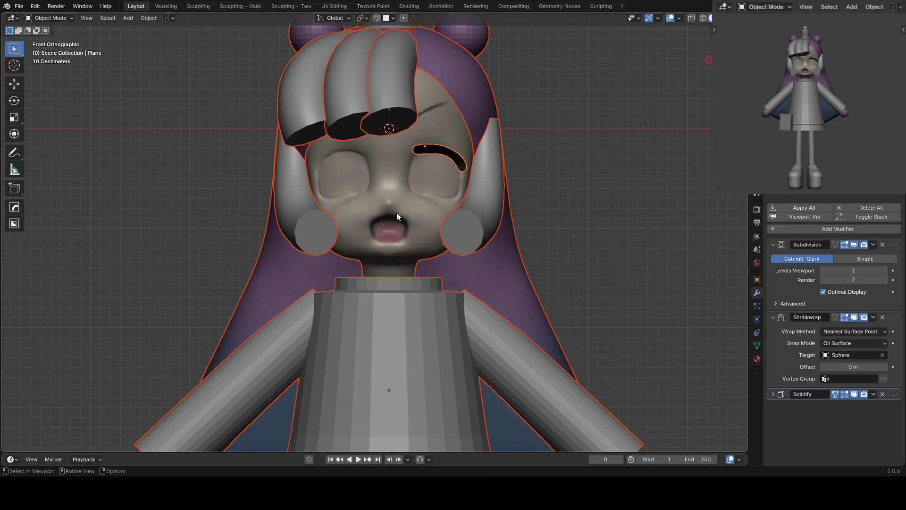
click(396, 216)
key(ctrl+Tab)
key(r)
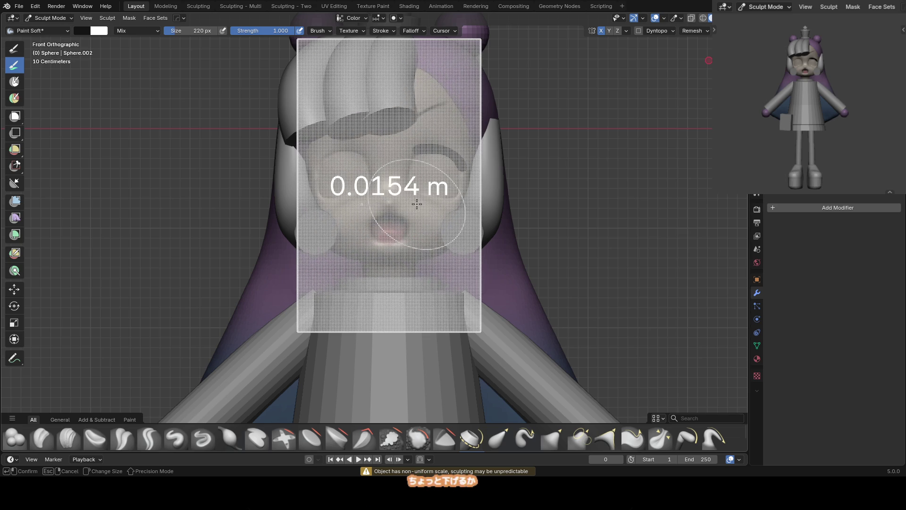
Apply the voxel remesh to the head and enlarge the Grab brush
click(416, 204)
key(g)
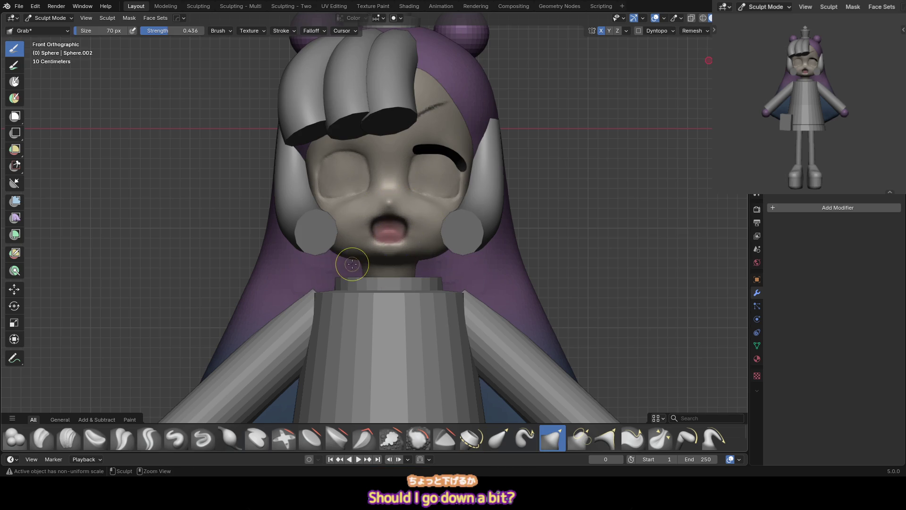
scroll(363, 233, up, 2)
key(f)
click(394, 218)
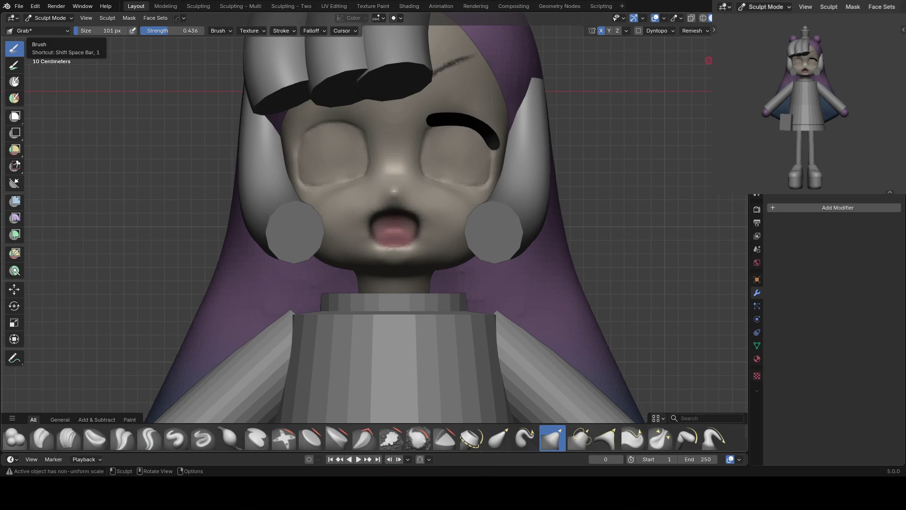
scroll(378, 221, up, 1)
key(f)
Shrink the Grab brush and pull the cheek and nose profile into a softer shape
key(f)
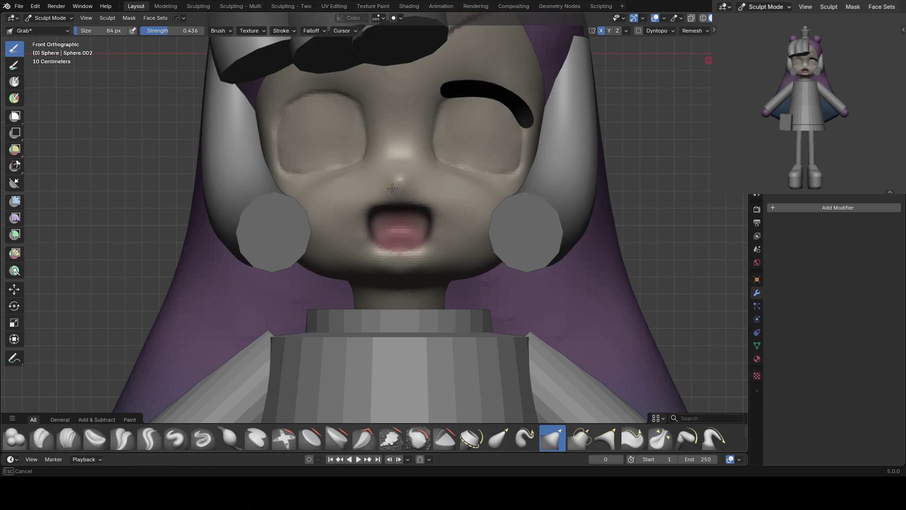
mouse_move(395, 175)
middle_down()
mouse_move(364, 186)
mouse_move(461, 202)
mouse_move(376, 216)
mouse_move(354, 192)
mouse_move(299, 208)
mouse_move(370, 178)
middle_up()
key(f)
click(462, 203)
key(f)
click(299, 208)
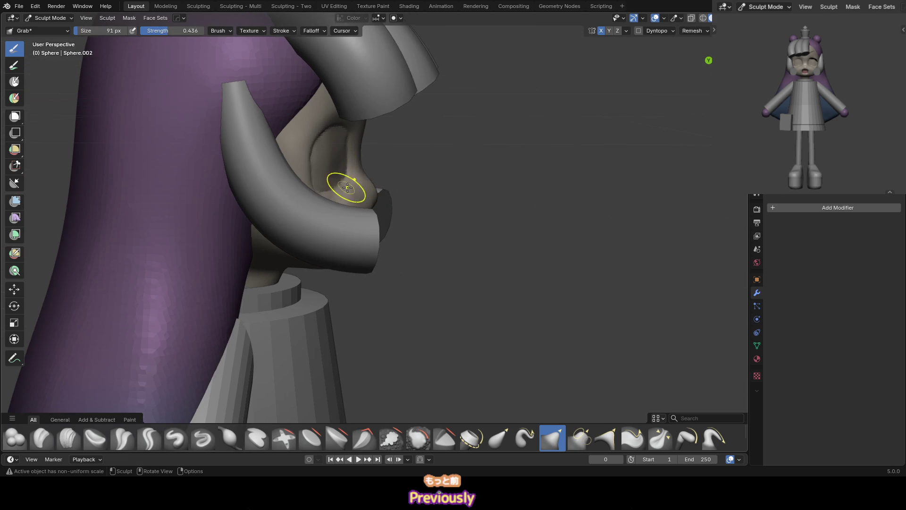
drag(366, 178, 370, 191)
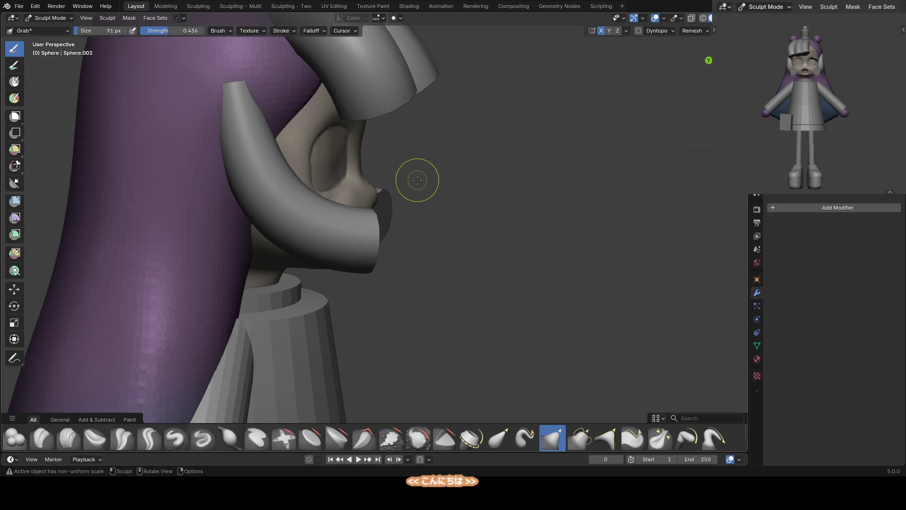
middle_drag(422, 186, 435, 207)
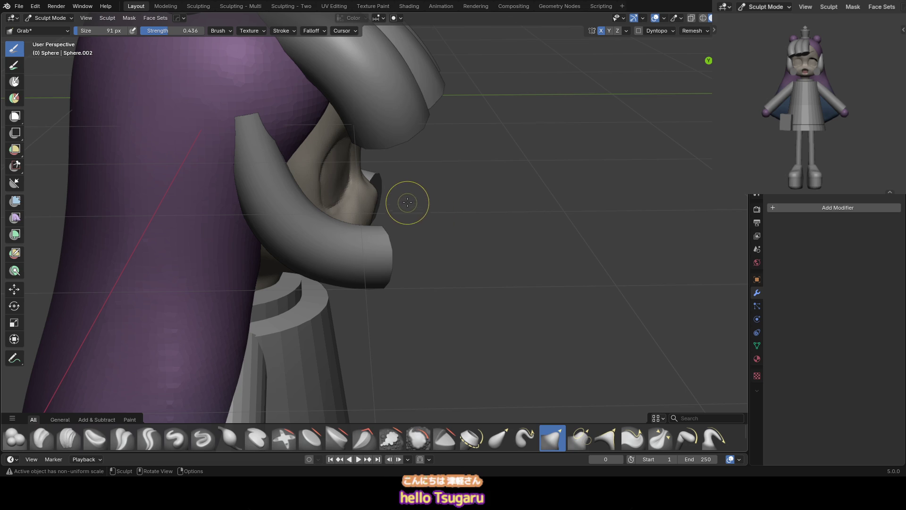
mouse_move(404, 129)
ctrl+middle_down()
mouse_move(343, 158)
mouse_move(359, 174)
ctrl+middle_up()
Resize the brush to 165 px and switch to the Inflate/Deflate brush
key(f)
click(396, 158)
scroll(396, 158, down, 1)
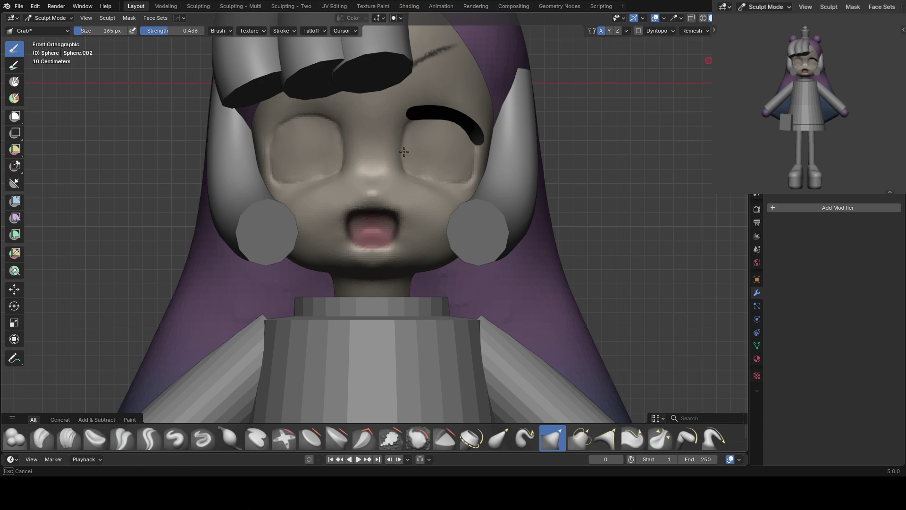
key(i)
middle_drag(435, 203, 421, 216)
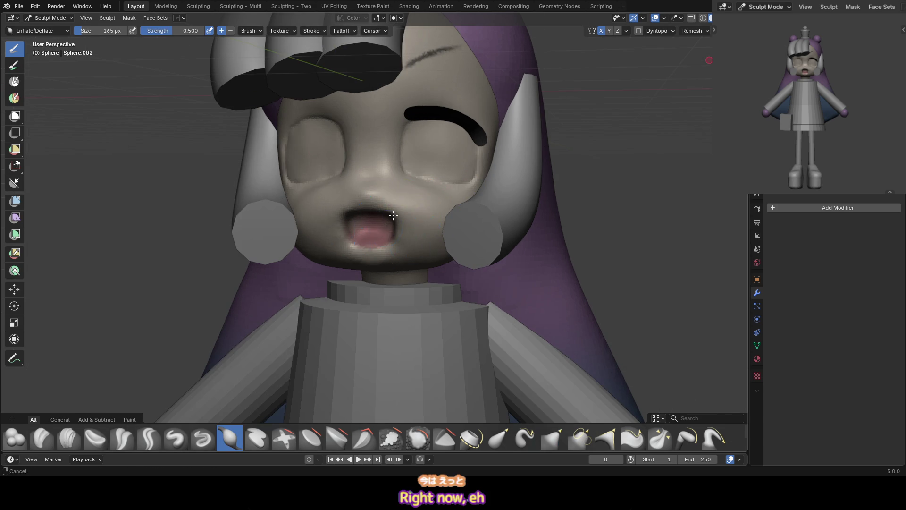
Resize the Inflate/Deflate brush and view the face from the front
middle_drag(380, 238, 364, 202)
key(f)
click(334, 177)
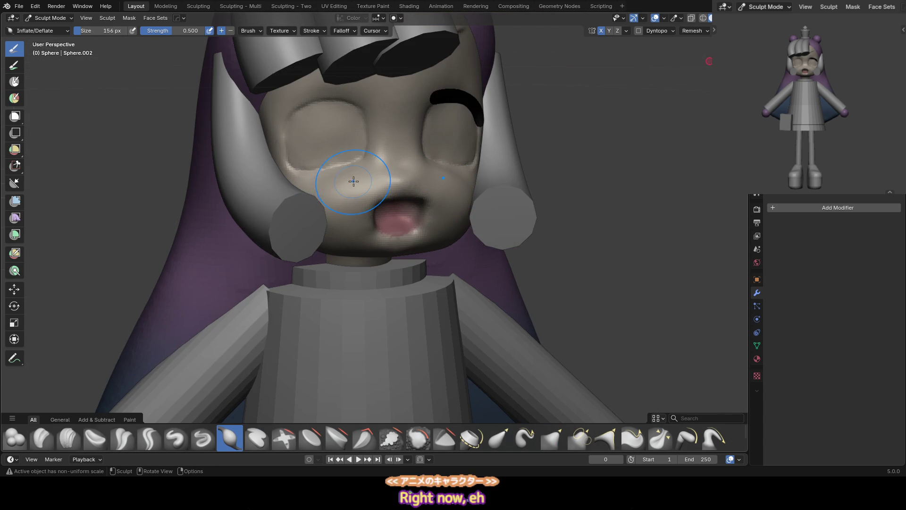
key(f)
click(325, 176)
key(KP_1)
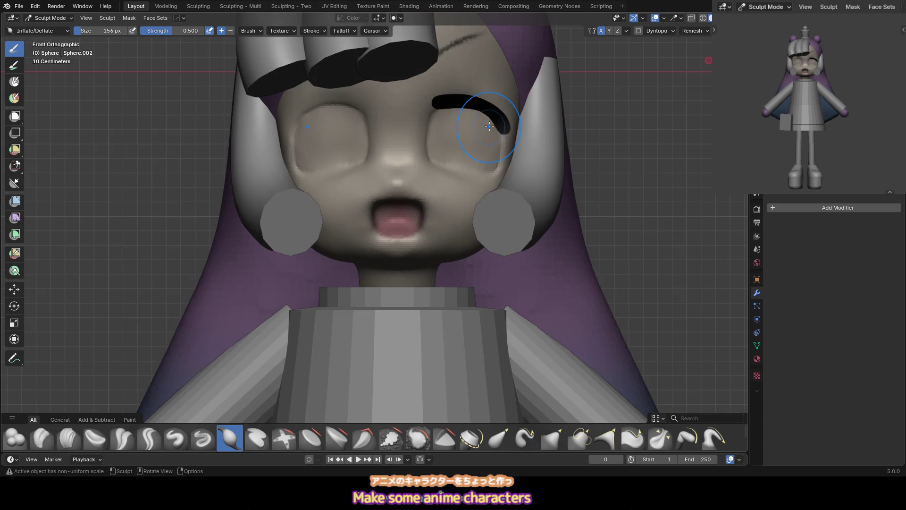
scroll(344, 203, down, 3)
scroll(359, 222, up, 3)
Puff out the doll's lower cheek with the Inflate brush
key(g)
key(i)
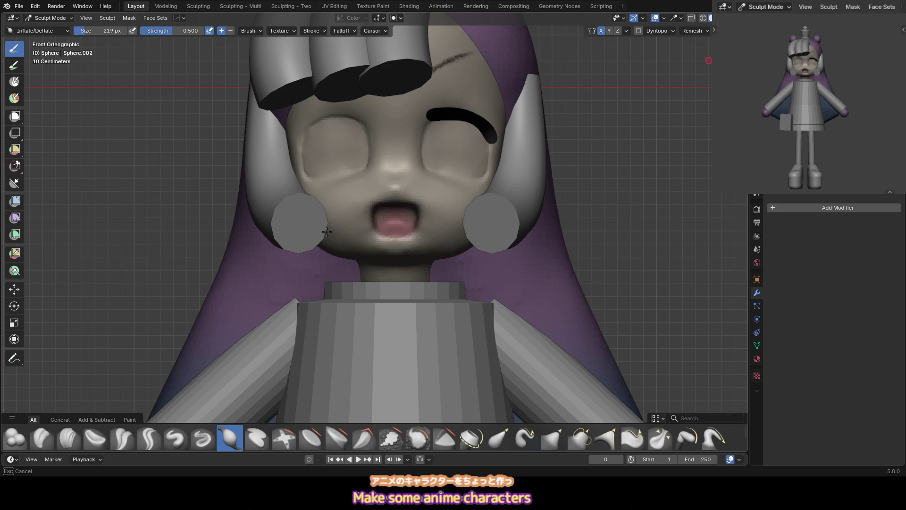
middle_drag(303, 216, 326, 235)
drag(326, 234, 311, 262)
key(KP_1)
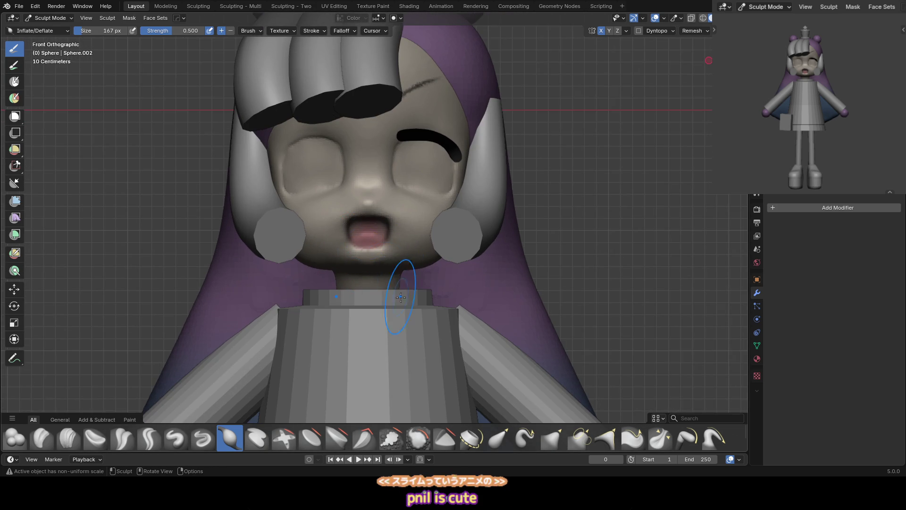
scroll(398, 267, up, 4)
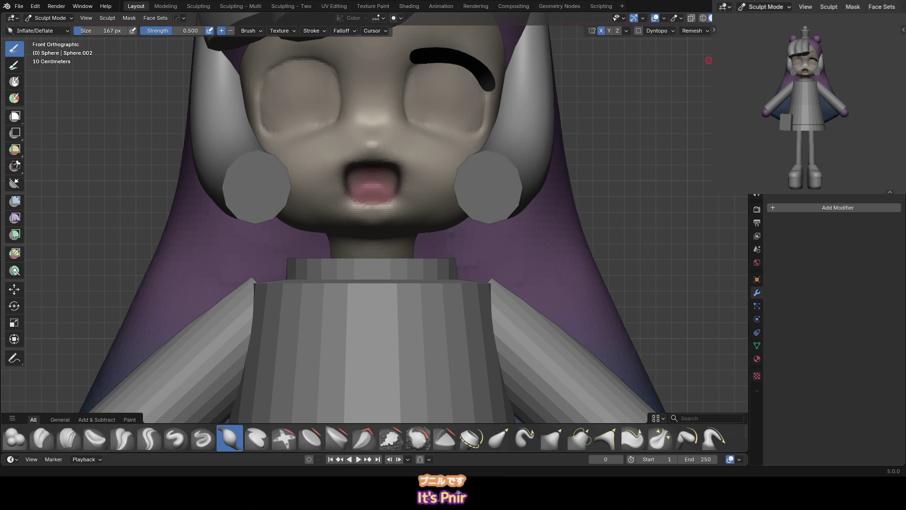
Paint both eyes as solid dark ovals with a smaller brush, then sample the skin tone
middle_drag(414, 192, 415, 178)
mouse_move(331, 201)
middle_down()
mouse_move(283, 202)
mouse_move(324, 186)
mouse_move(294, 130)
middle_up()
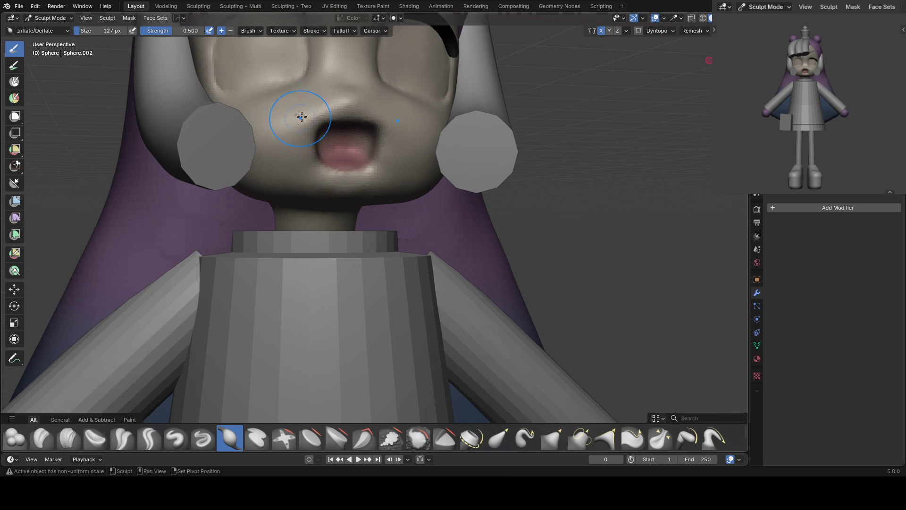
key(KP_1)
key(bracketleft)
key(bracketleft)
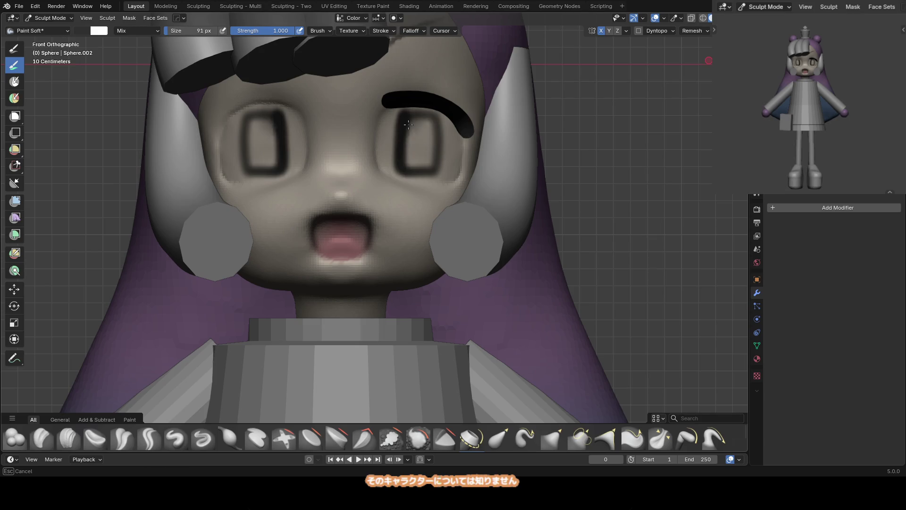
mouse_move(408, 124)
mouse_down()
mouse_move(418, 151)
mouse_move(411, 117)
mouse_move(430, 114)
mouse_move(432, 176)
mouse_move(405, 181)
mouse_move(393, 136)
mouse_move(439, 115)
mouse_move(434, 184)
mouse_move(452, 119)
mouse_up()
key(bracketleft)
key(bracketleft)
key(s)
key(bracketleft)
key(bracketleft)
key(bracketleft)
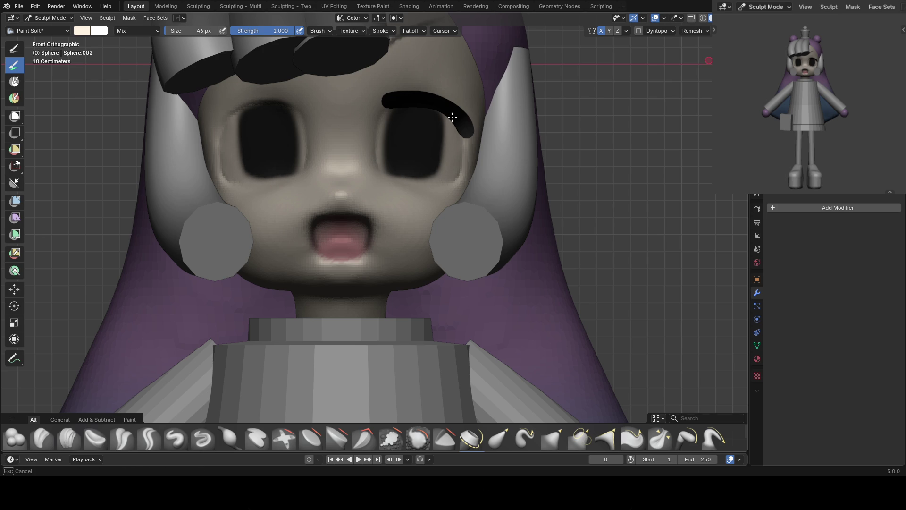
With a smaller brush, paint the sampled skin colour along both upper eye rims
key(f)
click(376, 161)
mouse_move(387, 127)
mouse_down()
mouse_move(390, 112)
mouse_move(430, 104)
mouse_move(443, 176)
mouse_up()
key(g)
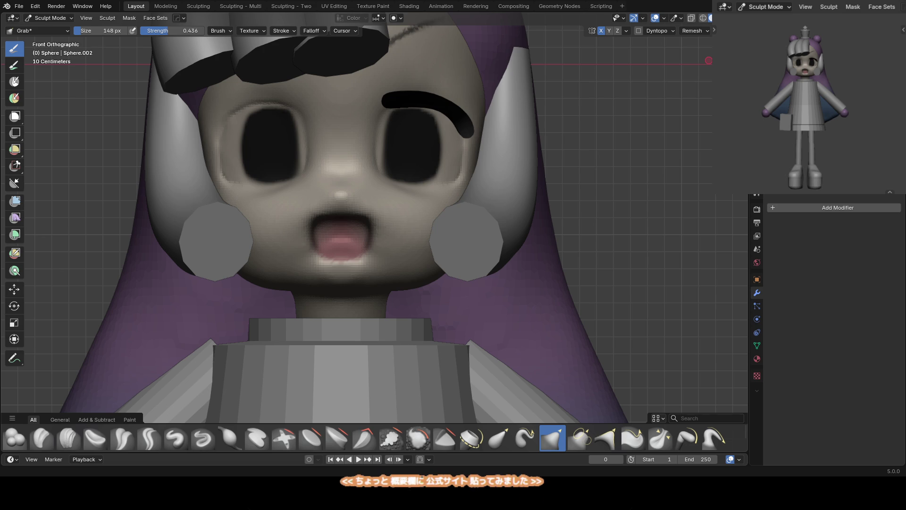
Switch to Paint Soft, pick a green shade and dab it into both eyes
click(14, 65)
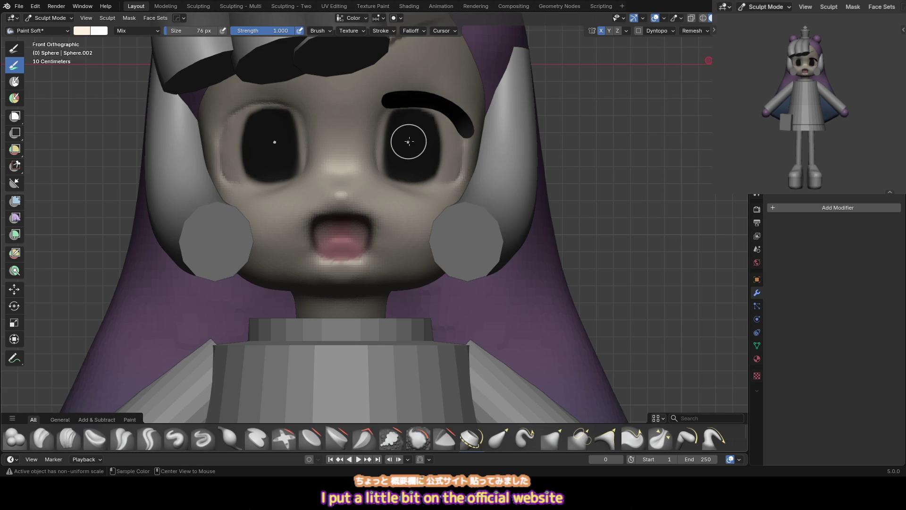
drag(391, 140, 393, 162)
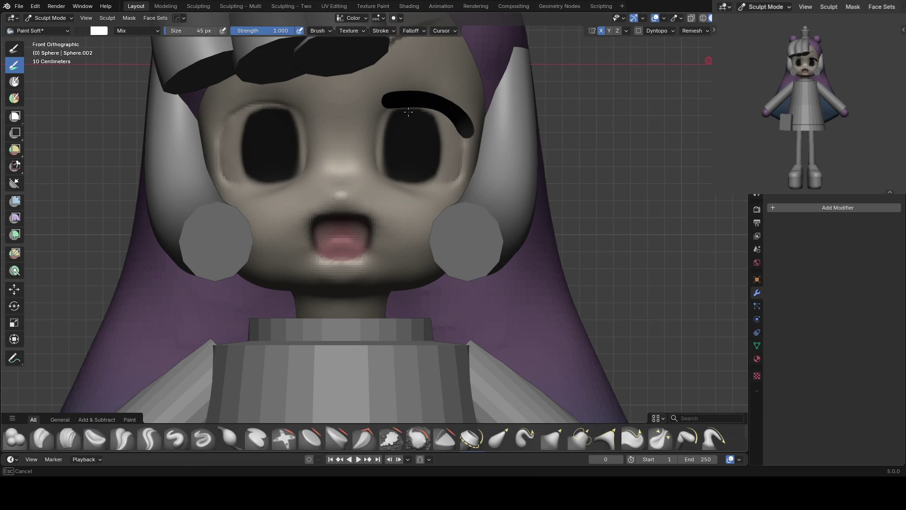
drag(430, 117, 418, 79)
mouse_move(409, 138)
mouse_down()
mouse_move(391, 127)
mouse_move(423, 129)
mouse_up()
right_click(423, 128)
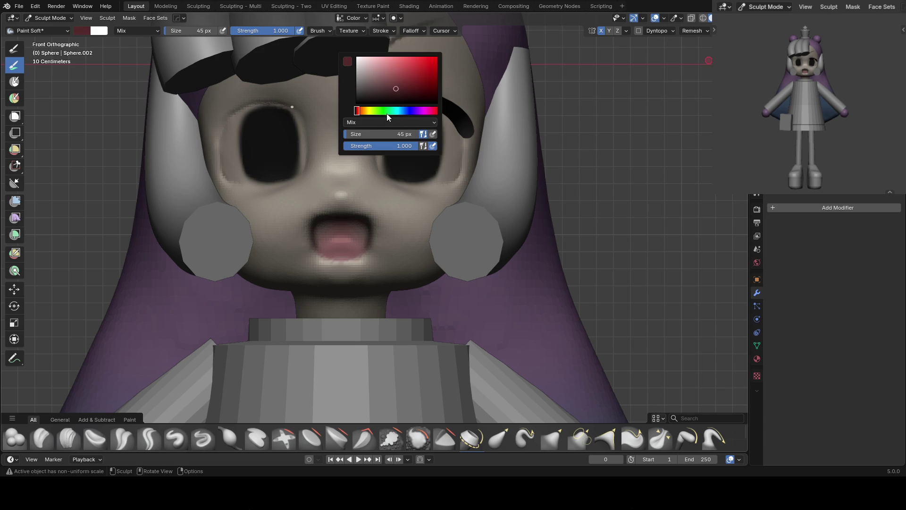
click(378, 111)
drag(392, 91, 396, 93)
click(416, 163)
Paint larger, lighter green irises in both eyes
right_click(428, 131)
click(391, 69)
drag(443, 139, 407, 171)
right_click(428, 131)
click(384, 65)
Paint near-white highlights into both eyes and zoom out to show the whole doll
right_click(429, 124)
click(366, 30)
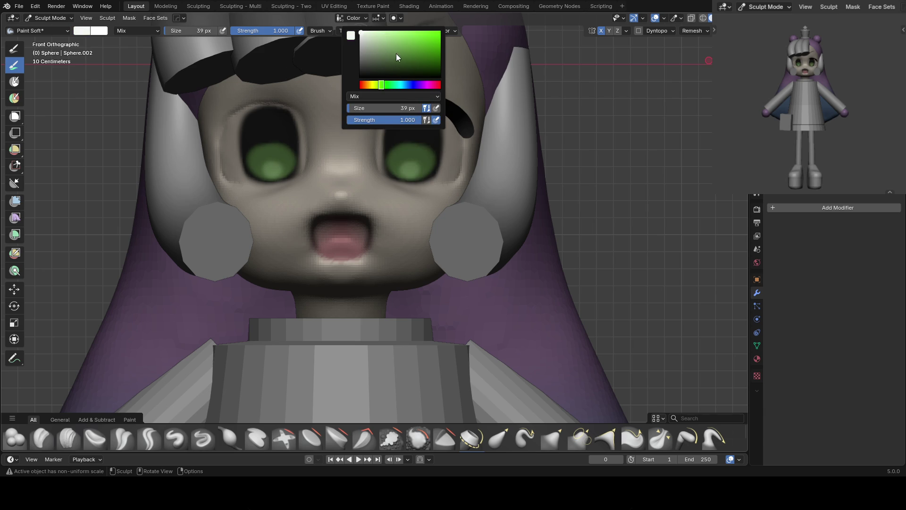
drag(411, 129, 406, 118)
scroll(436, 131, down, 4)
scroll(436, 130, down, 2)
key(g)
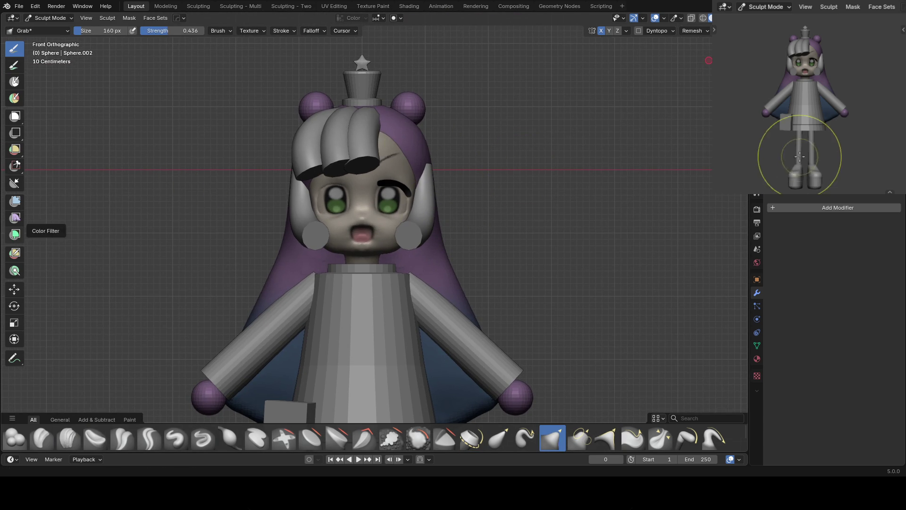
Frame the doll's face up close and shrink the brush
scroll(816, 77, up, 5)
shift+middle_drag(815, 77, 822, 74)
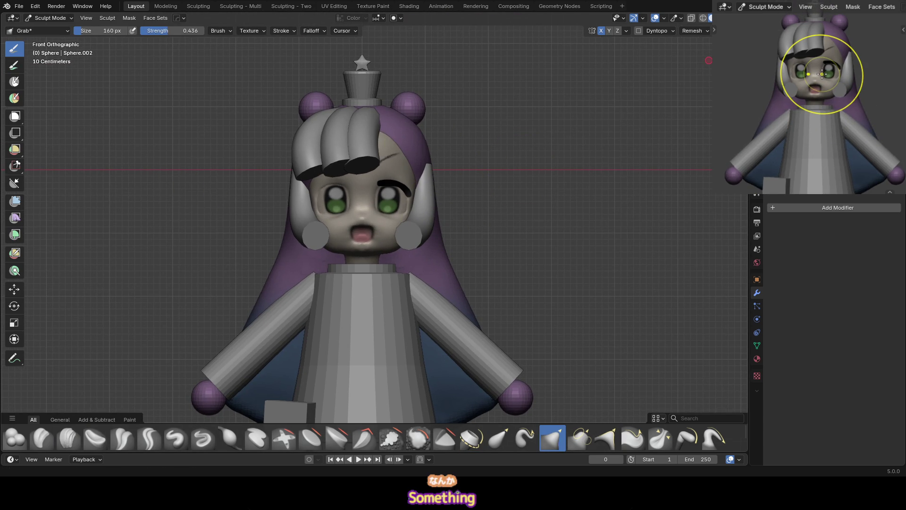
scroll(374, 222, up, 4)
key(bracketleft)
key(bracketleft)
key(bracketleft)
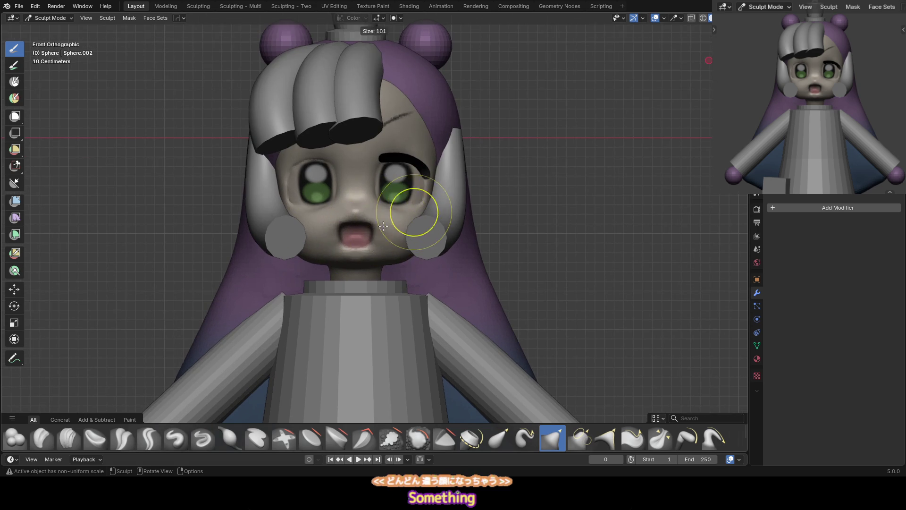
scroll(421, 187, up, 1)
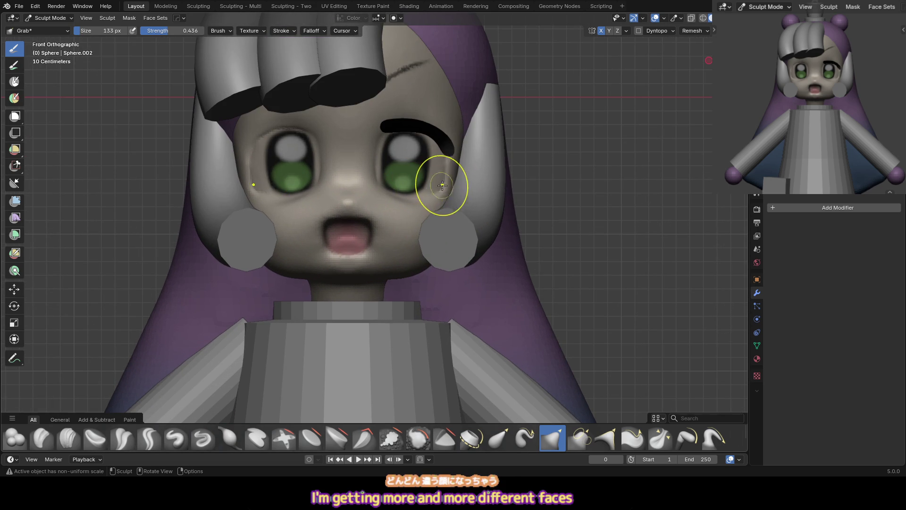
Paint white with a 24 px Paint Soft brush along the inner edges and corners of both eyes
key(p)
right_click(445, 155)
click(443, 114)
scroll(367, 147, up, 2)
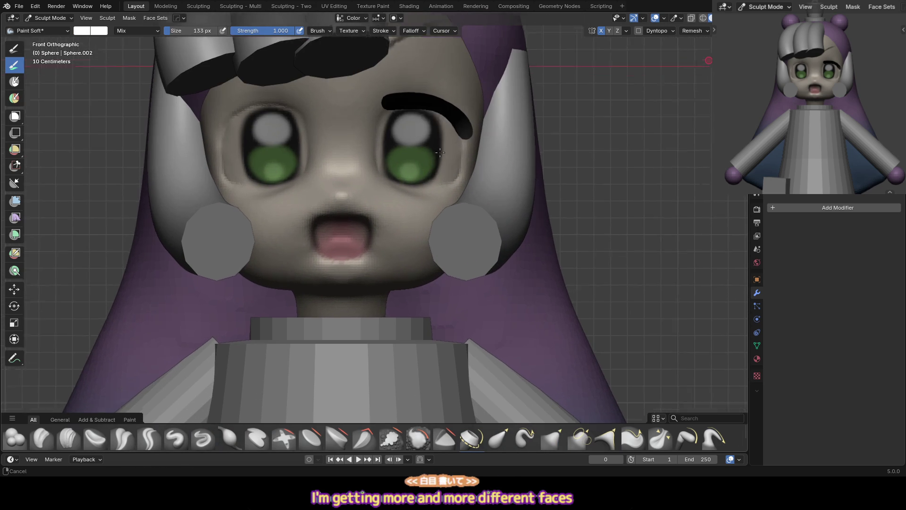
key(bracketleft)
key(bracketleft)
key(bracketleft)
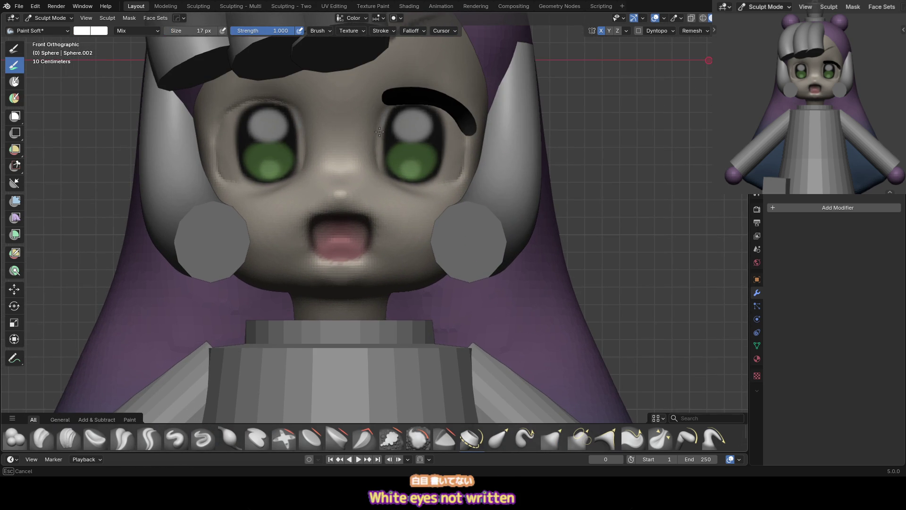
drag(389, 108, 384, 163)
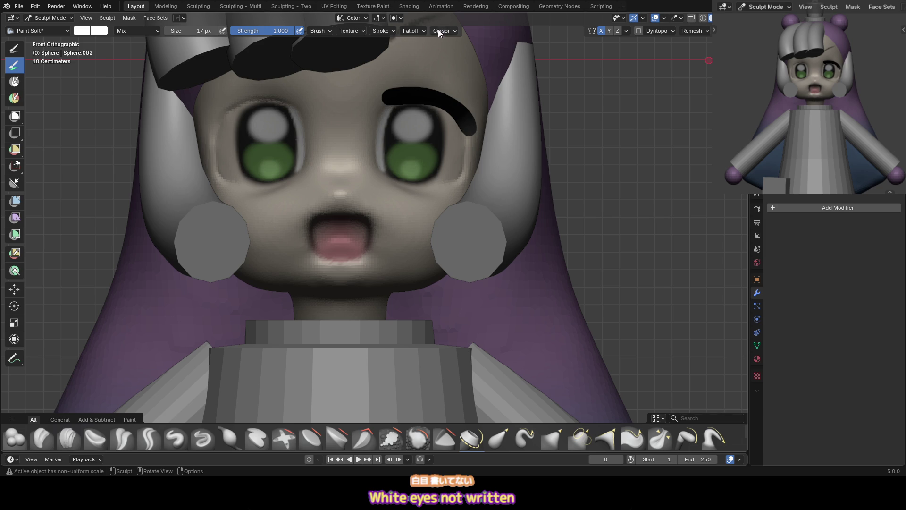
drag(387, 115, 385, 115)
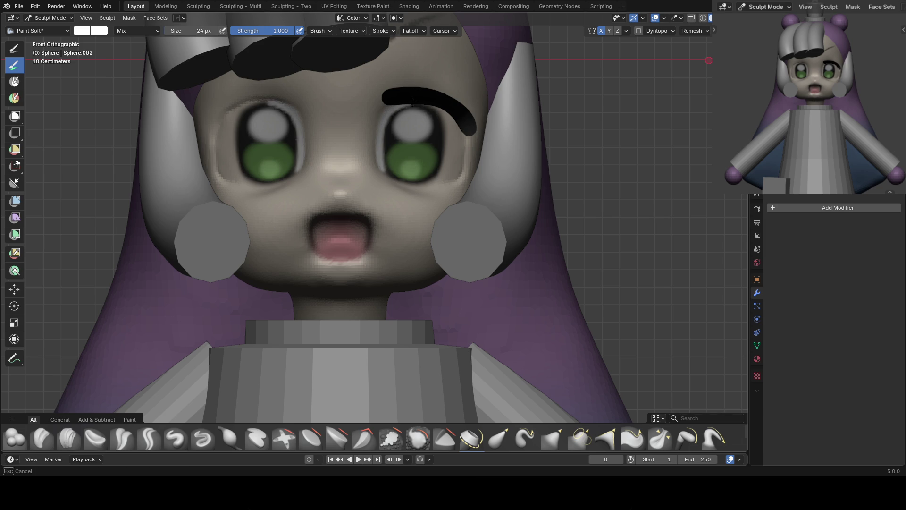
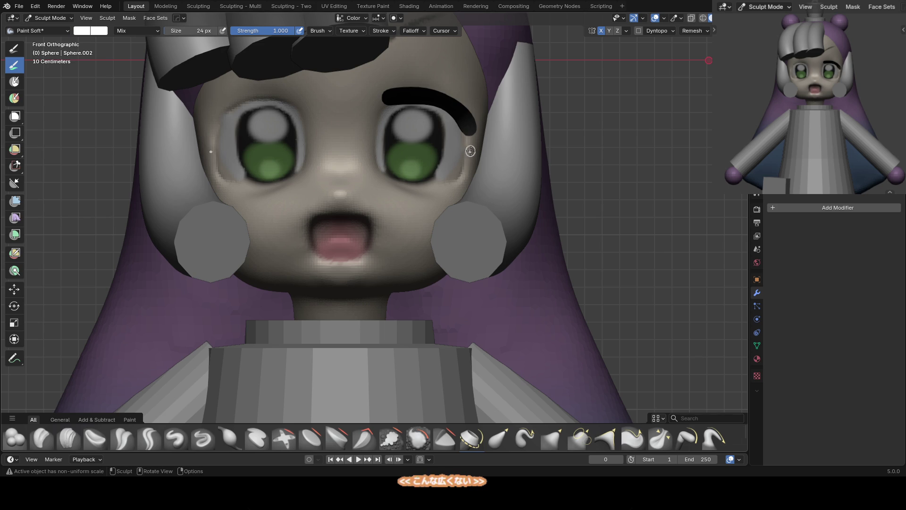
Sample the face's skin tone, then pull the face shape beside the right eye with Grab
key(s)
key(g)
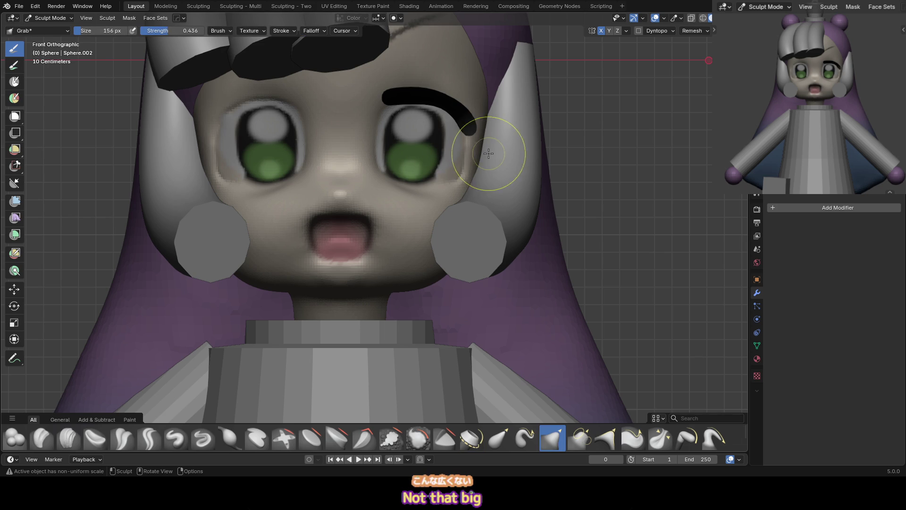
scroll(426, 160, down, 1)
key(f)
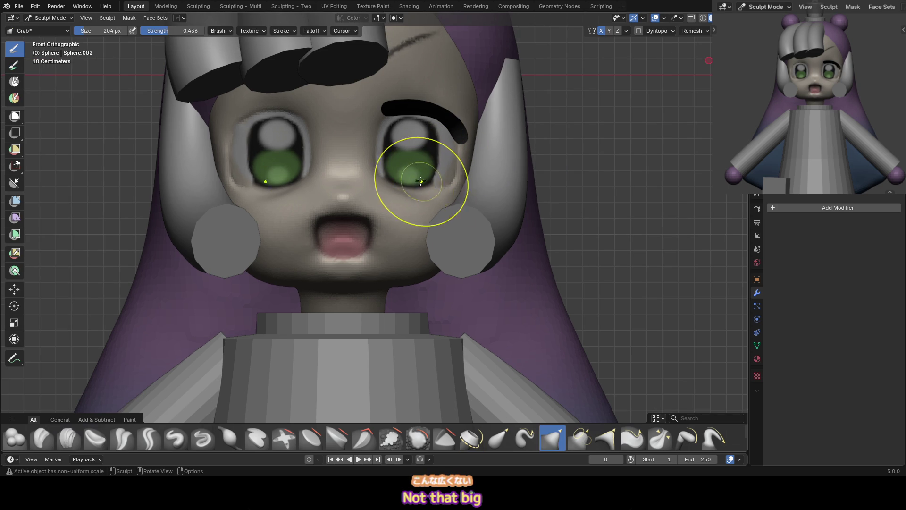
click(411, 162)
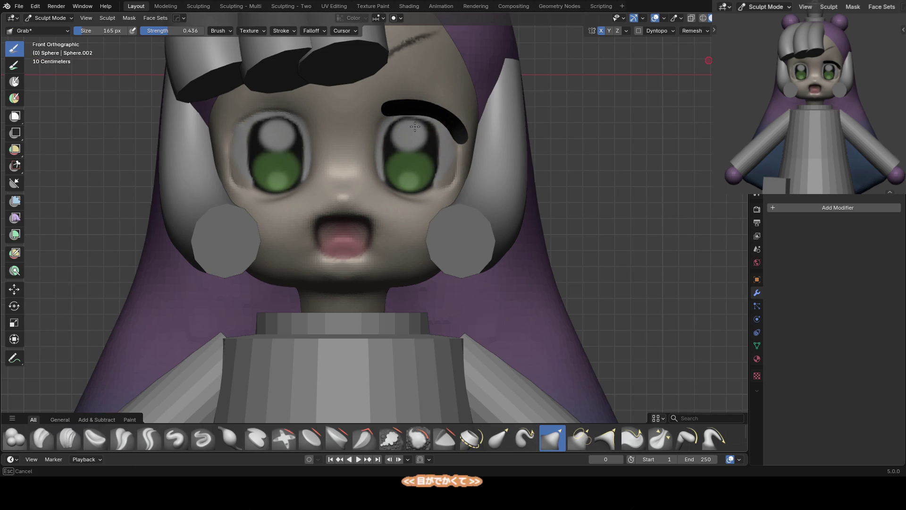
key(f)
click(411, 151)
Enlarge the brush and isolate the head in Local View with Scrape selected
scroll(436, 170, down, 2)
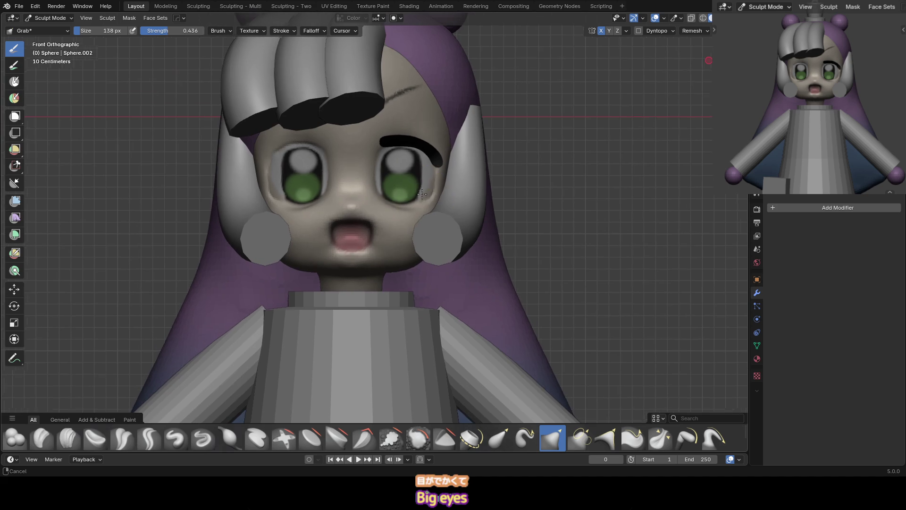
scroll(368, 202, down, 1)
key(f)
click(401, 192)
key(KP_Divide)
key(shift+t)
Puff out the side of the cheek with Inflate and sharpen the jaw line with Draw Sharp
mouse_move(415, 182)
middle_down()
mouse_move(324, 224)
mouse_move(331, 196)
middle_up()
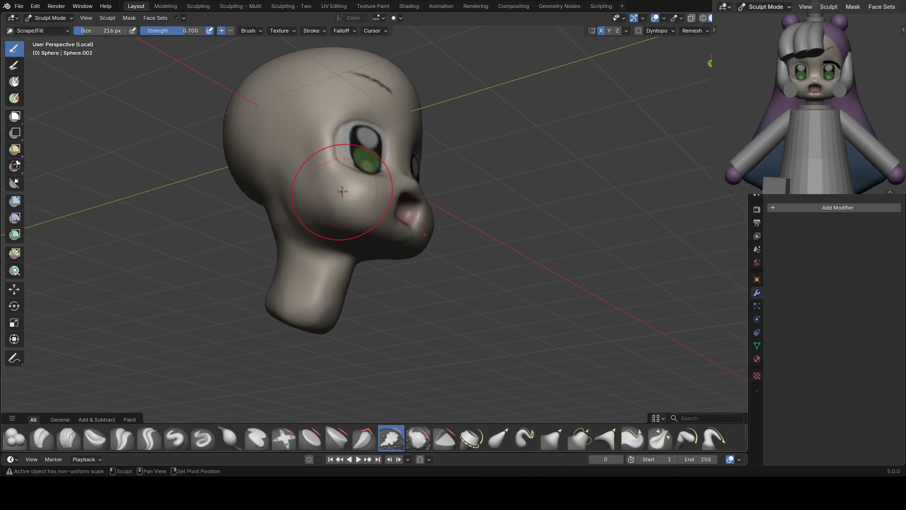
key(shift+c)
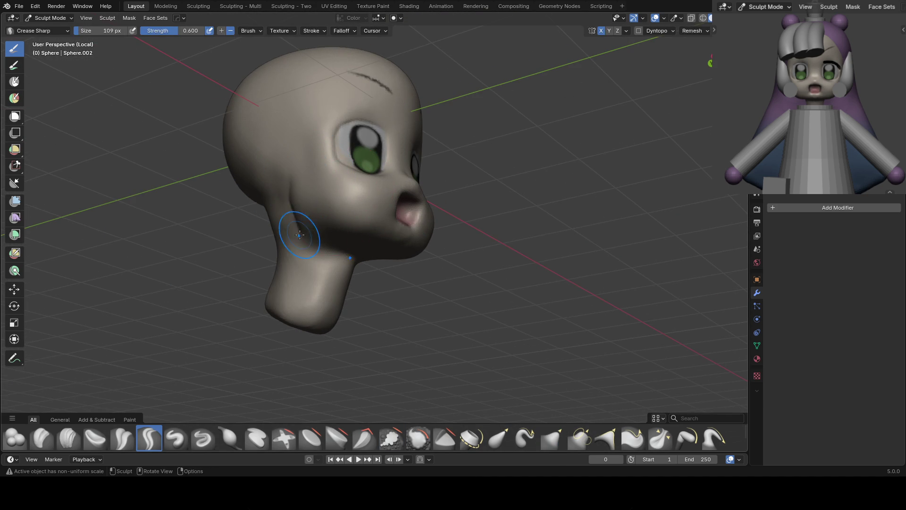
key(i)
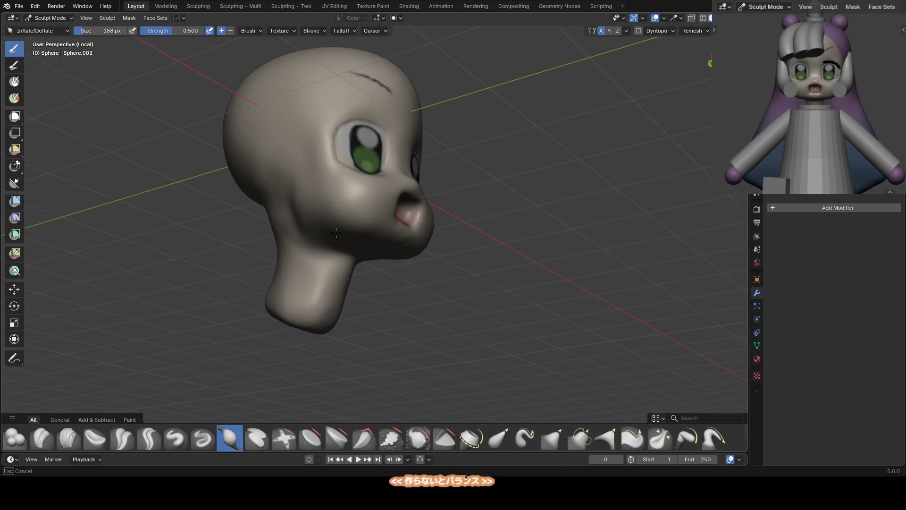
key(KP_1)
key(shift+t)
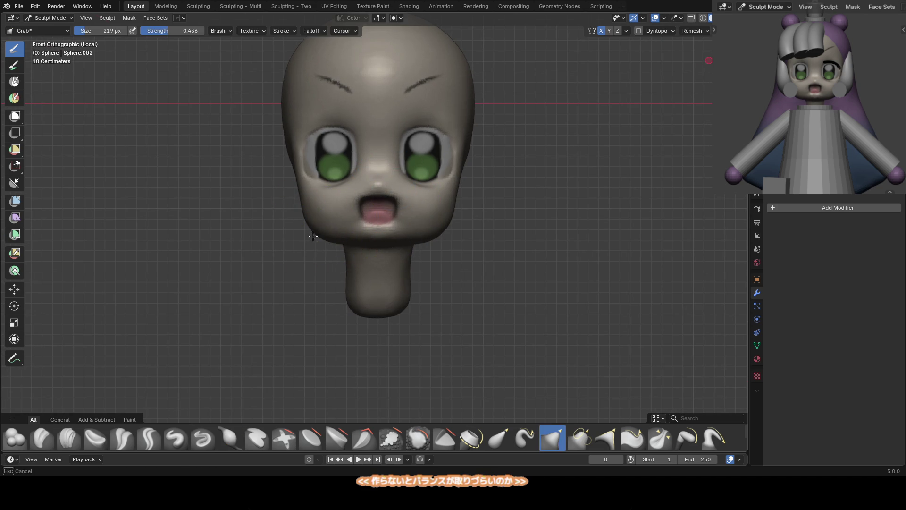
middle_drag(318, 222, 338, 222)
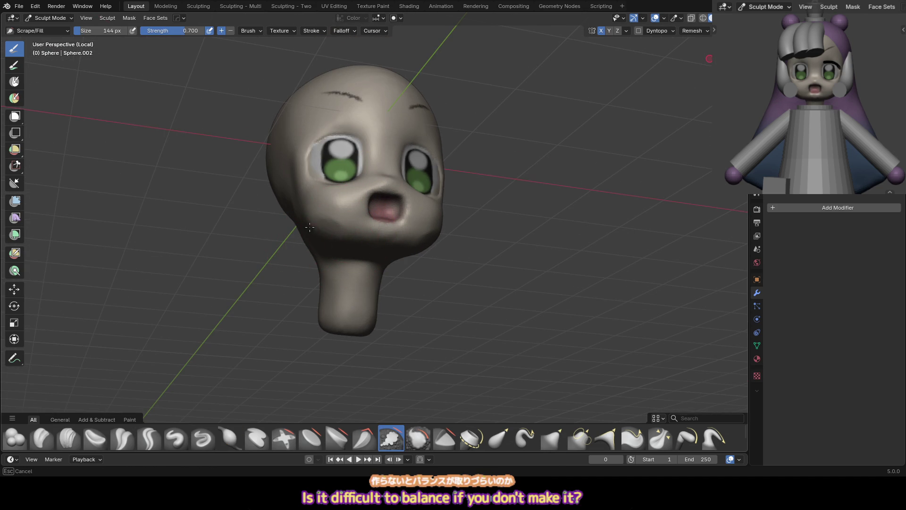
key(i)
mouse_move(319, 219)
middle_down()
mouse_move(451, 216)
mouse_move(449, 184)
mouse_move(467, 194)
mouse_move(478, 178)
middle_up()
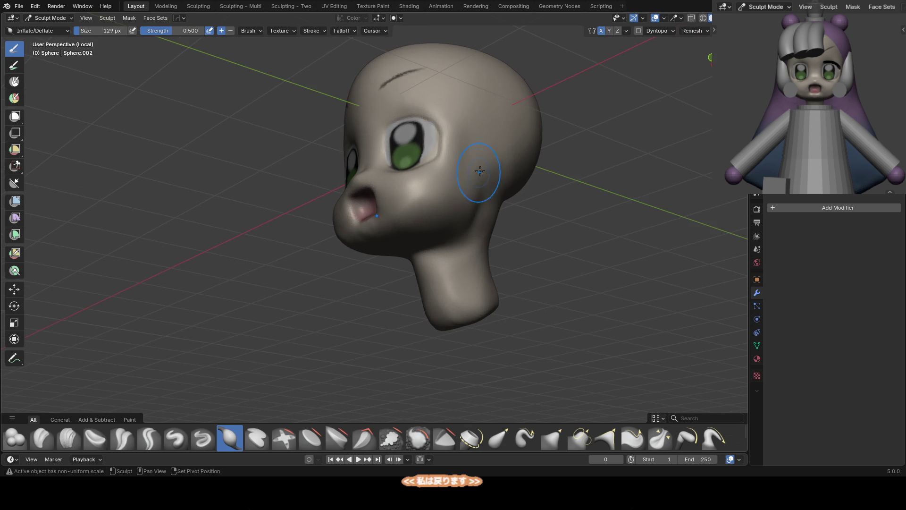
middle_drag(458, 231, 474, 196)
key(shift+x)
drag(473, 196, 467, 208)
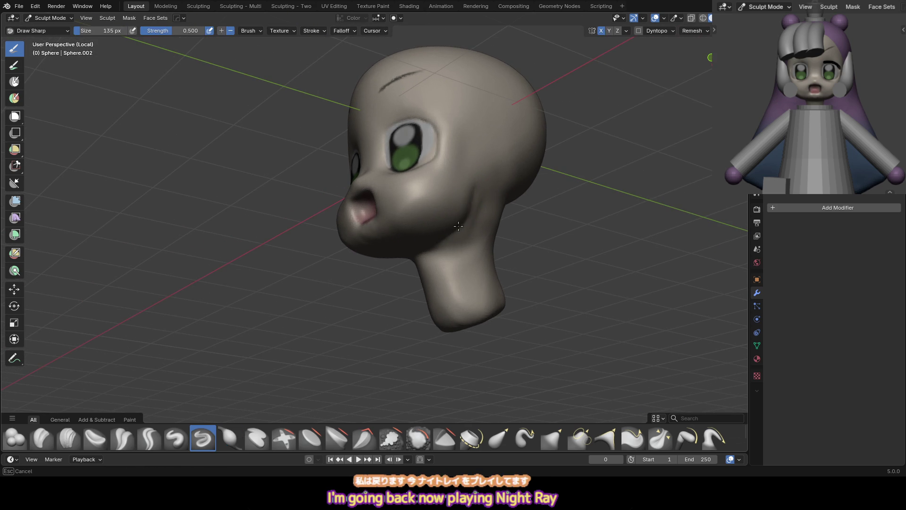
Scrape the cheek from a lower three-quarter view, resizing the brush to 176 px, then 82 px
mouse_move(442, 224)
middle_down()
mouse_move(454, 202)
mouse_move(453, 211)
middle_up()
key(i)
mouse_move(479, 176)
middle_down()
mouse_move(424, 233)
mouse_move(391, 177)
middle_up()
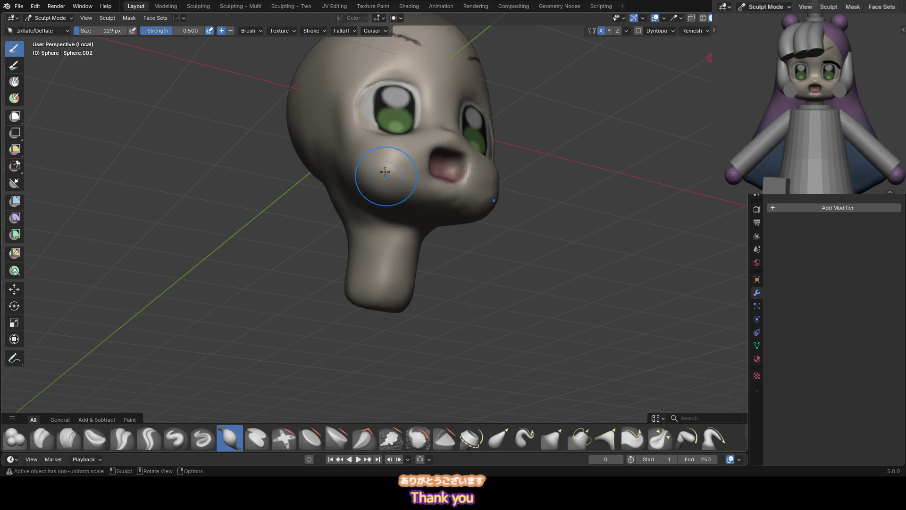
key(shift+t)
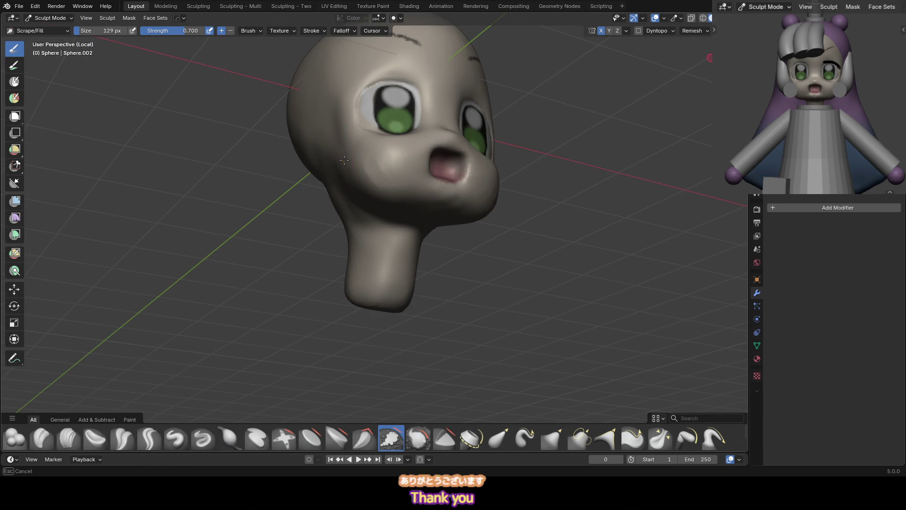
key(f)
click(372, 173)
middle_drag(373, 173, 360, 170)
key(f)
click(365, 170)
mouse_move(348, 172)
middle_down()
mouse_move(333, 158)
mouse_move(307, 172)
mouse_move(332, 171)
middle_up()
key(f)
click(320, 176)
Crease a line along the side of the face, then scrape with a 190 px brush
key(shift+c)
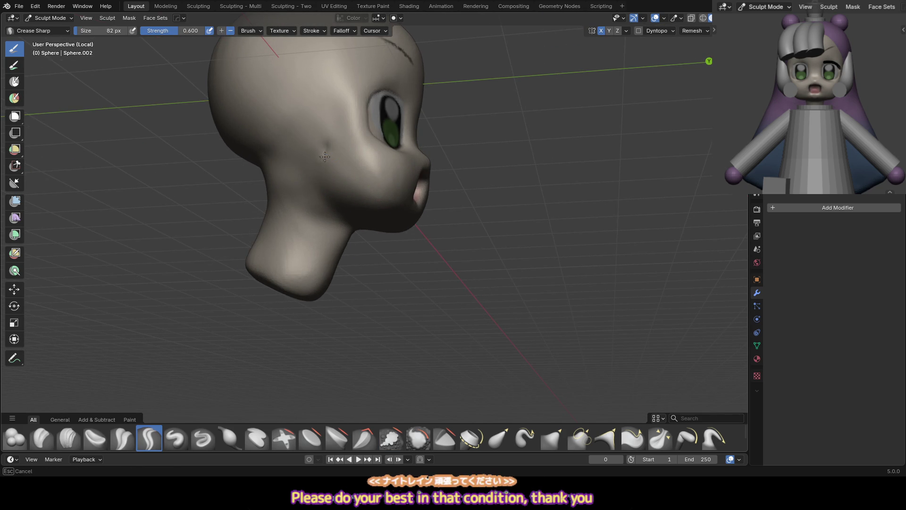
drag(320, 176, 319, 142)
key(i)
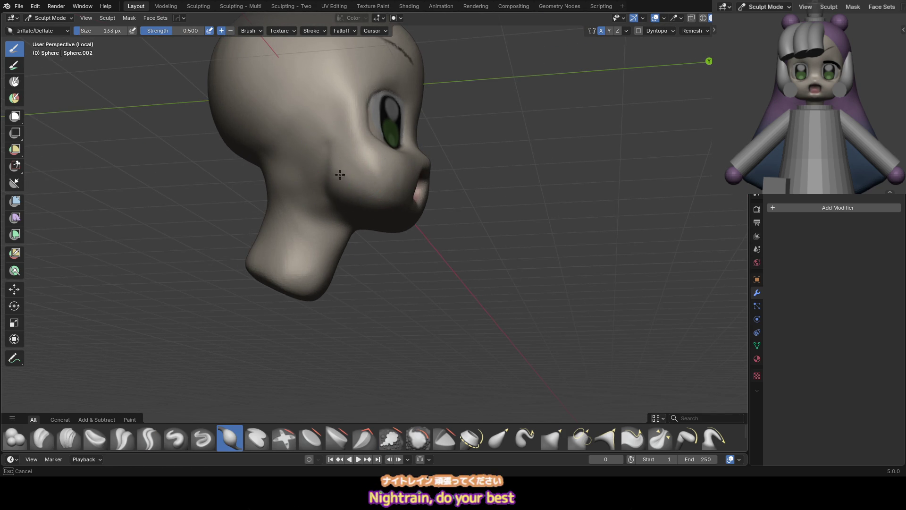
mouse_move(366, 197)
middle_down()
mouse_move(354, 186)
mouse_move(368, 203)
mouse_move(366, 182)
middle_up()
key(shift+t)
key(f)
click(378, 203)
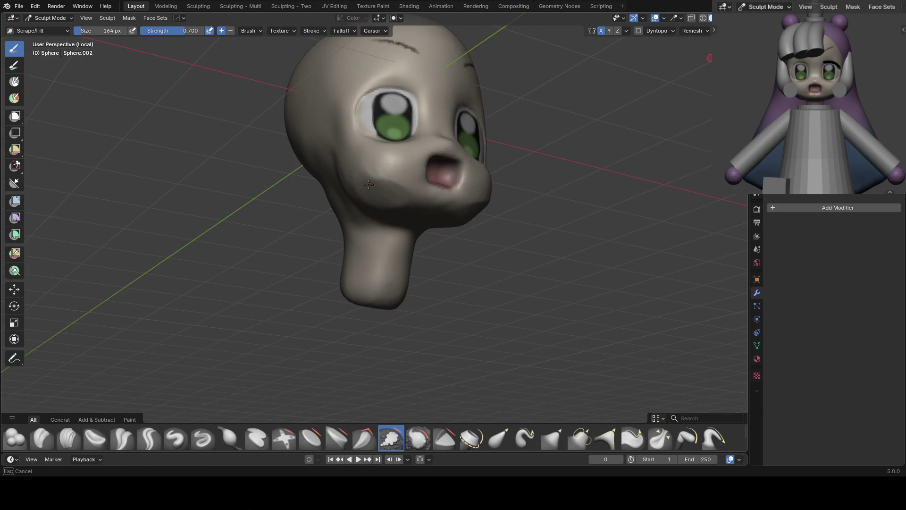
Inflate the lower cheek, then view the face from the front and exit Local View
key(KP_1)
middle_drag(467, 188, 425, 173)
key(i)
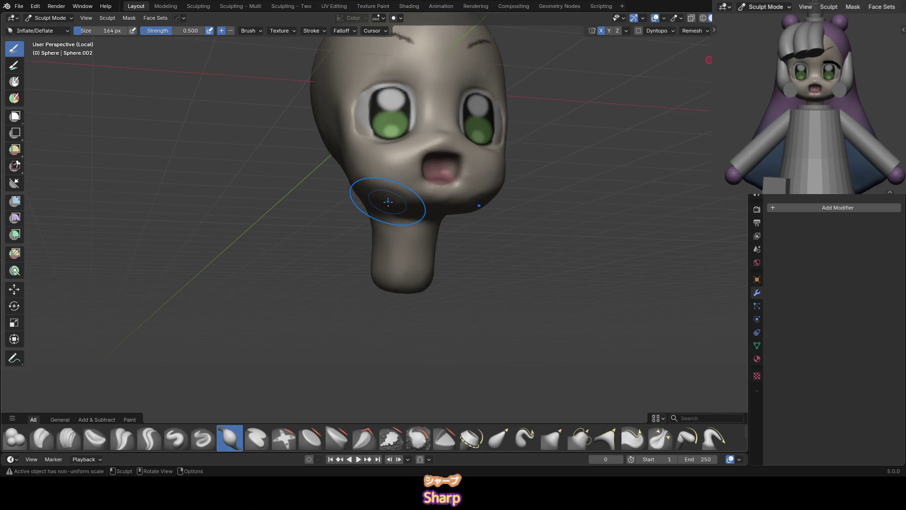
middle_drag(373, 192, 363, 181)
mouse_move(342, 188)
mouse_down()
mouse_move(332, 173)
mouse_move(375, 218)
mouse_move(377, 238)
mouse_up()
key(v)
key(KP_1)
key(KP_Divide)
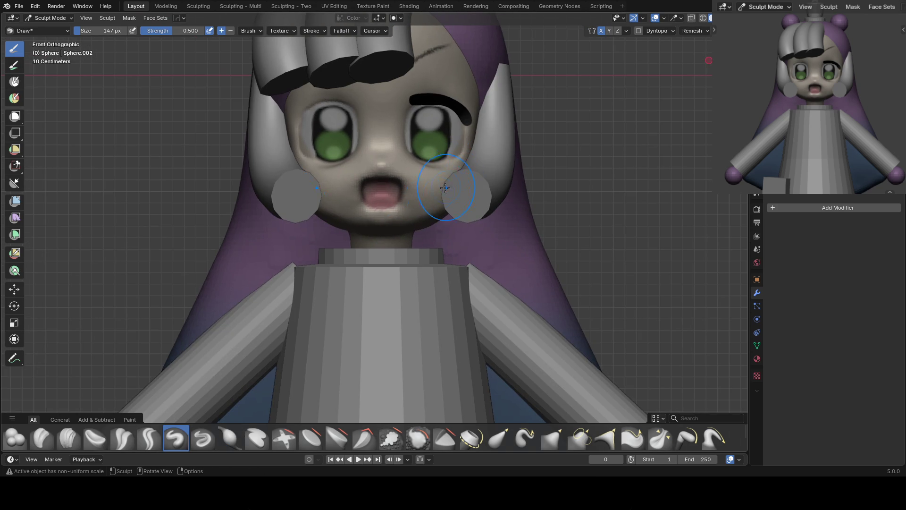
Move the end points of the NurbsPath.003 hair curve away from the cheek in Edit Mode
key(ctrl+Tab)
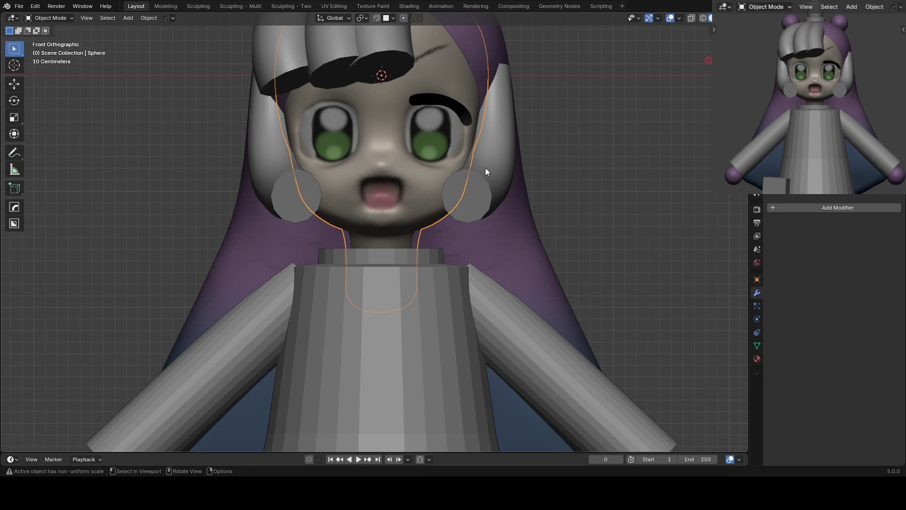
scroll(477, 176, down, 2)
click(445, 204)
key(Tab)
key(g)
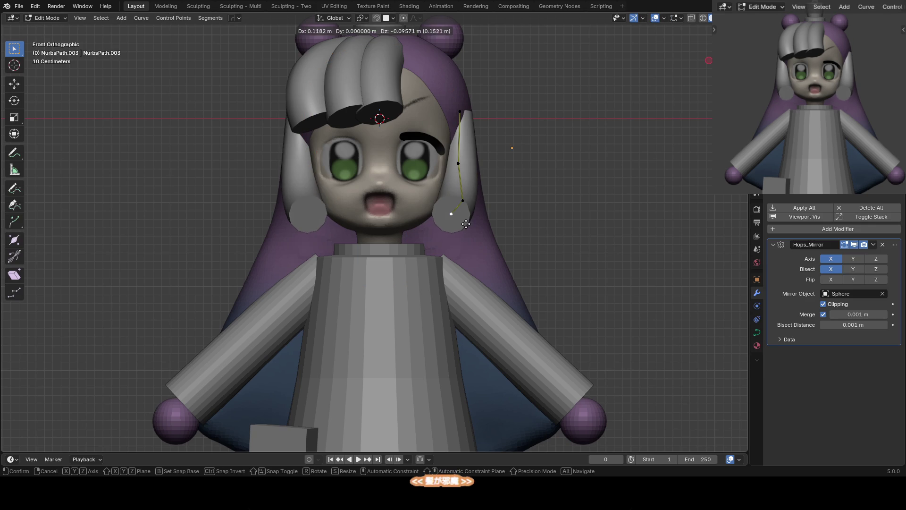
click(464, 223)
key(KP_3)
drag(414, 243, 505, 196)
key(g)
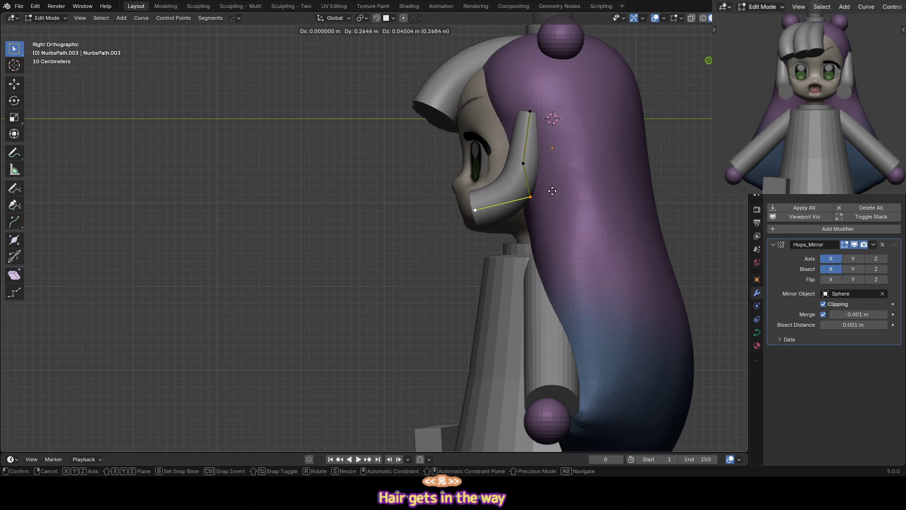
click(472, 210)
key(Tab)
Reselect Sphere.002 in Sculpt Mode and frame the face front-on with an 87 px brush
click(469, 188)
key(ctrl+Tab)
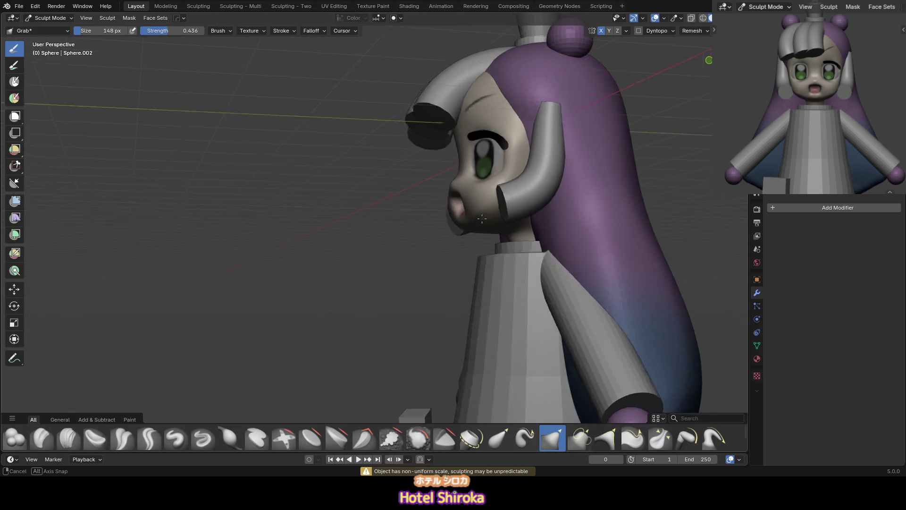
key(KP_1)
middle_drag(472, 198, 516, 227)
scroll(521, 189, up, 3)
key(KP_1)
key(f)
click(490, 186)
shift+middle_drag(490, 186, 373, 181)
Paint pink blush on both cheeks with the Paint Soft brush
key(p)
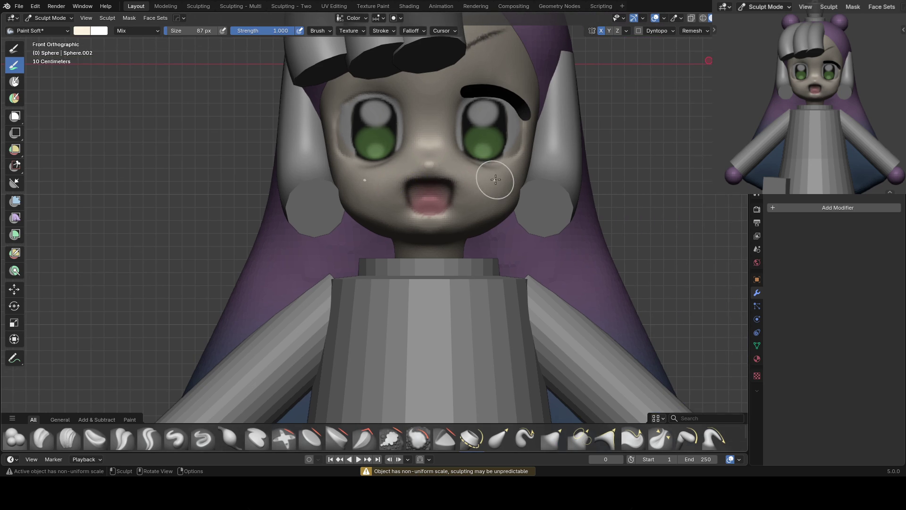
right_click(482, 135)
drag(490, 123, 450, 112)
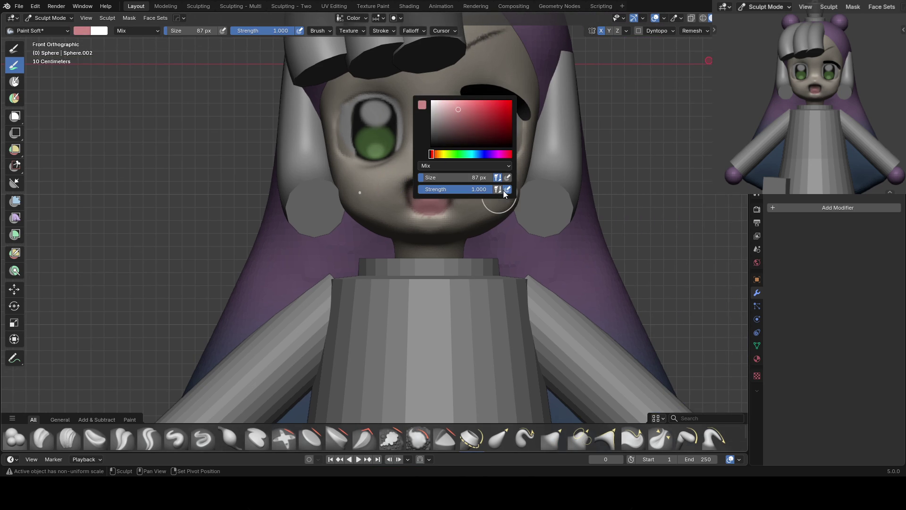
middle_drag(511, 207, 467, 182)
mouse_move(467, 182)
mouse_down()
mouse_move(501, 162)
mouse_move(499, 176)
mouse_up()
mouse_move(499, 175)
middle_down()
mouse_move(465, 176)
mouse_move(449, 165)
mouse_move(472, 170)
mouse_move(465, 162)
middle_up()
Add more blush to the right cheek using a 66 px soft paint brush
key(bracketleft)
key(bracketleft)
key(bracketleft)
key(c)
key(bracketright)
key(bracketright)
key(bracketright)
key(p)
key(bracketleft)
key(bracketleft)
key(bracketleft)
drag(464, 162, 467, 162)
key(KP_1)
Pick a red paint colour, then return to Object Mode and select the eyebrow
right_click(441, 108)
click(440, 88)
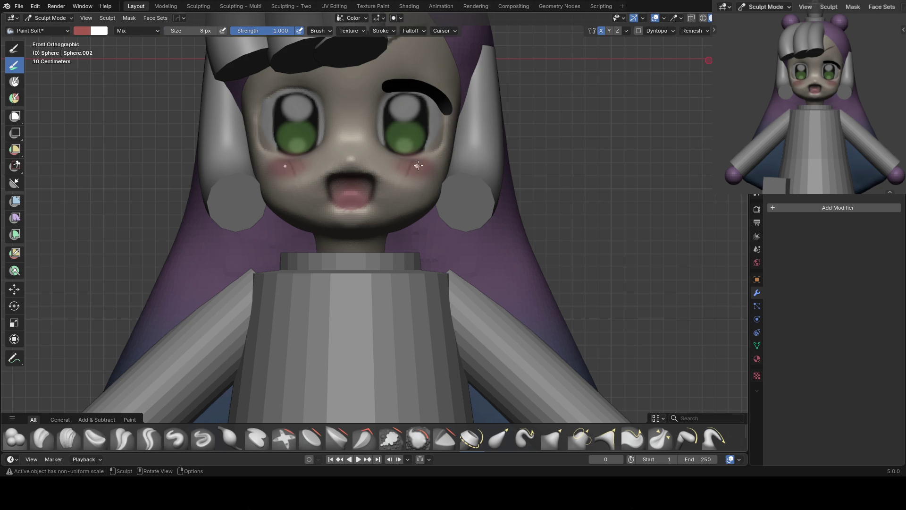
scroll(439, 148, down, 5)
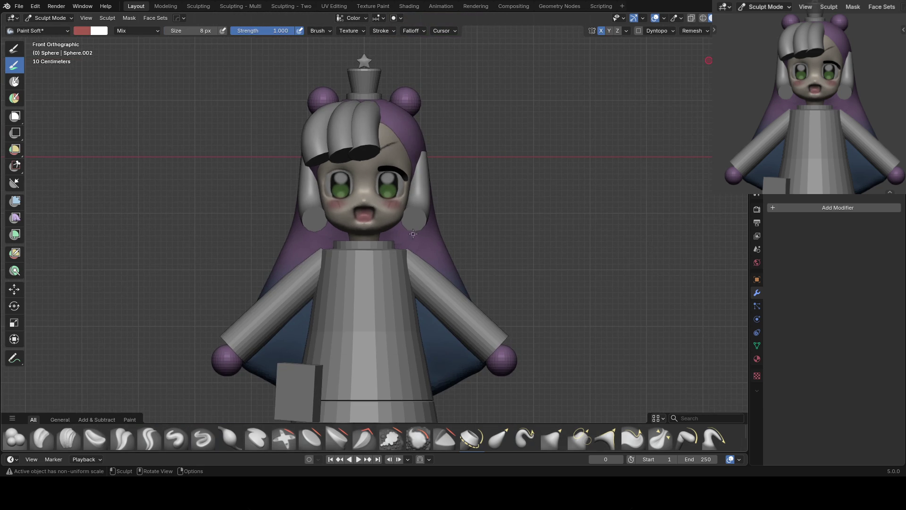
scroll(414, 233, up, 1)
key(ctrl+Tab)
click(403, 149)
Mirror the eyebrow across X using the head as the mirror centre
key(shift+alt+x)
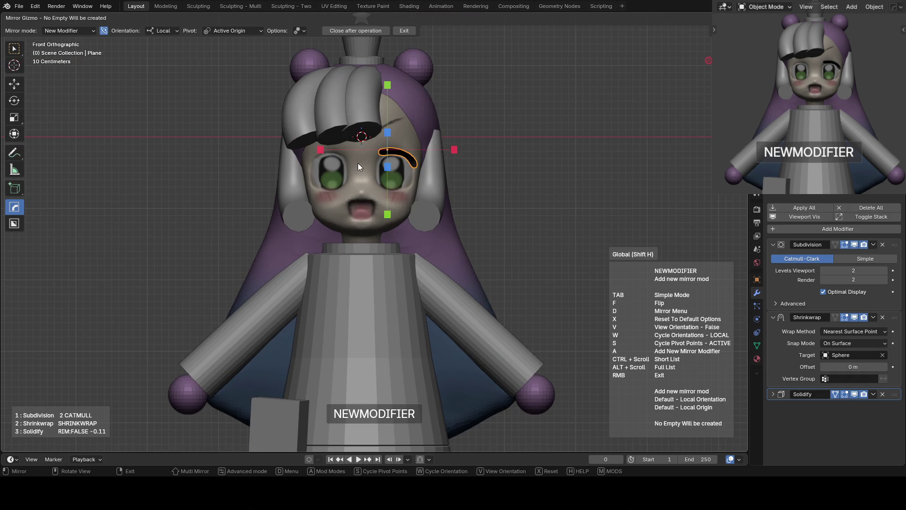
shift+click(418, 157)
click(427, 135)
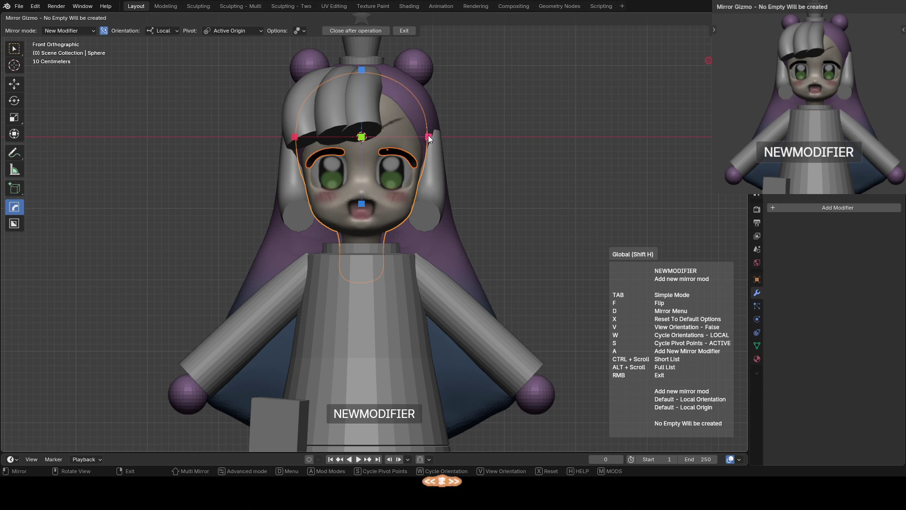
right_click(428, 140)
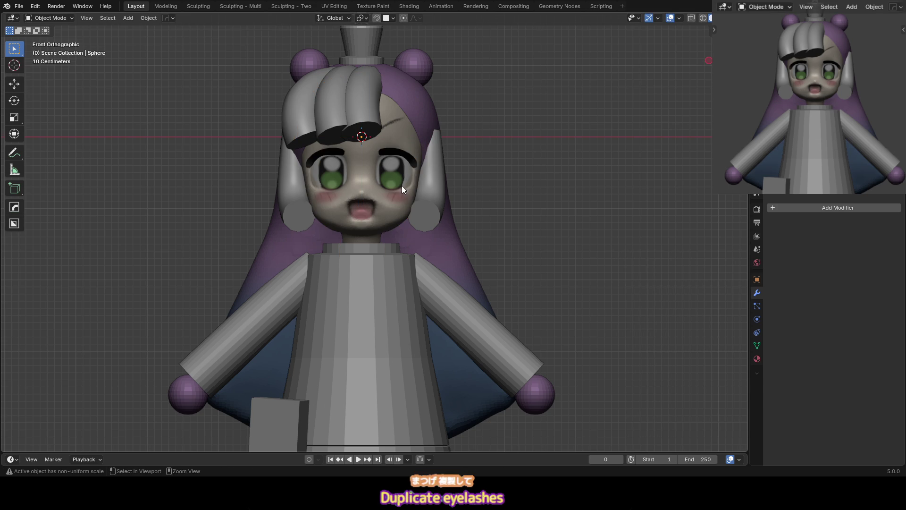
scroll(401, 185, up, 3)
scroll(397, 146, up, 3)
Lower the eyelash piece, rotate it 46.2°, and hide its modifiers in the viewport
click(398, 106)
scroll(380, 131, down, 1)
key(Tab)
scroll(378, 125, up, 2)
key(g)
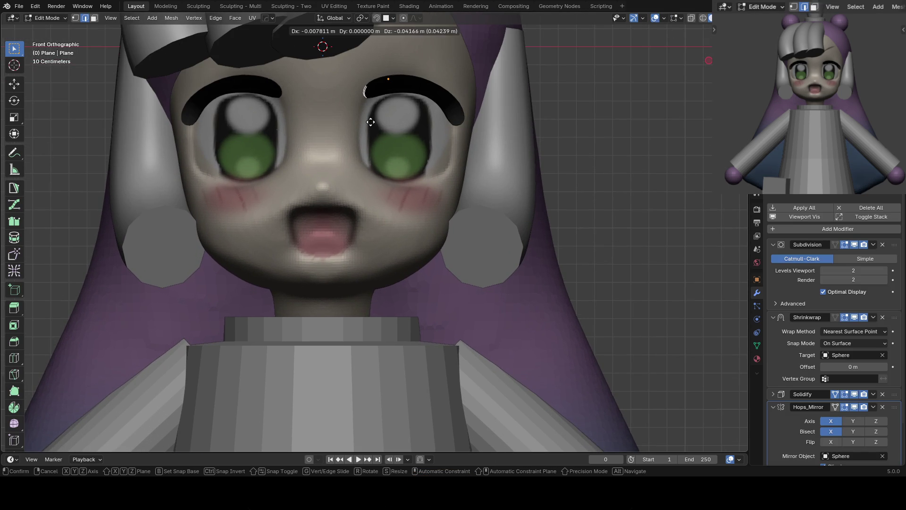
click(373, 119)
key(r)
click(393, 103)
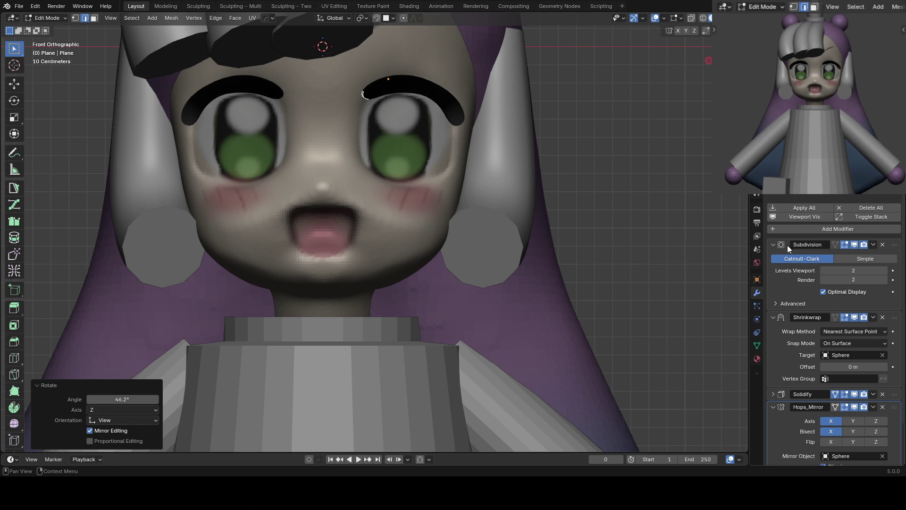
click(799, 217)
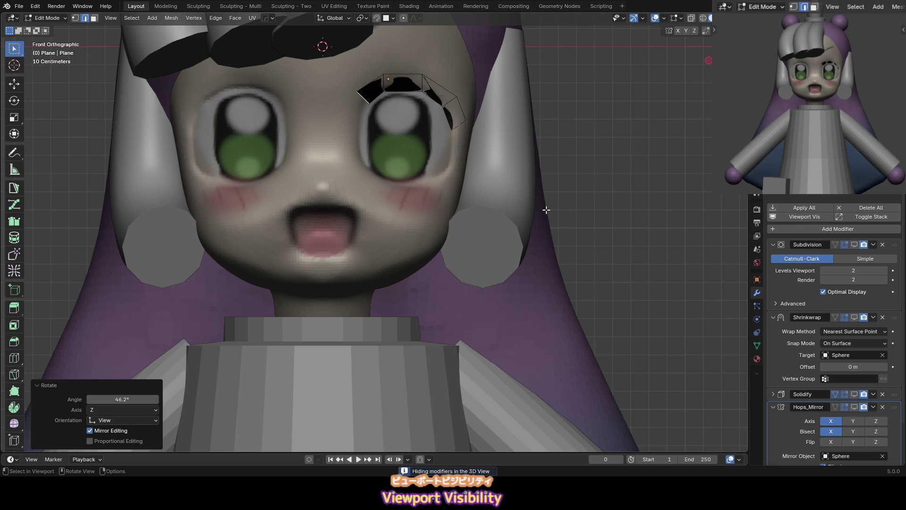
scroll(430, 226, up, 3)
In vertex select, move the eyebrow's left-end vertex lower and reposition a second eyebrow vertex
key(1)
click(317, 121)
key(g)
click(345, 141)
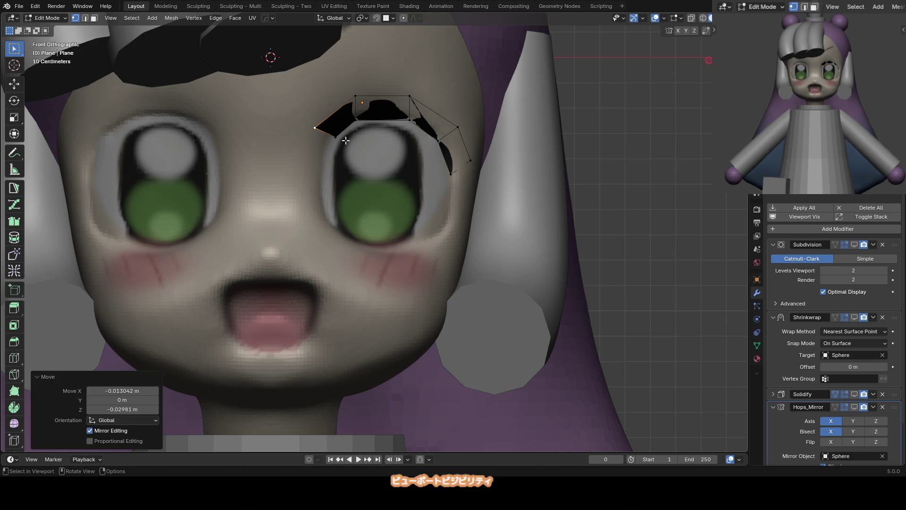
click(358, 93)
key(g)
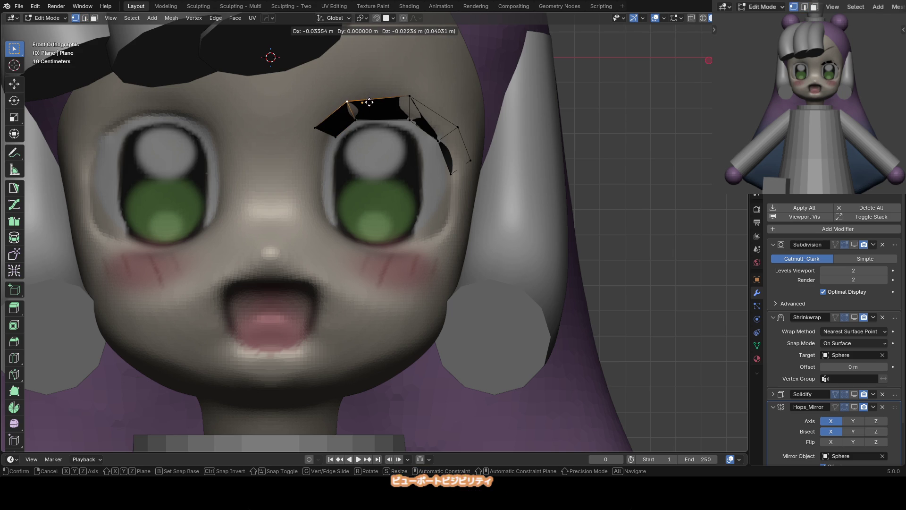
click(422, 92)
Add a centred vertical loop cut across the eyebrow and adjust its top vertex
key(ctrl+r)
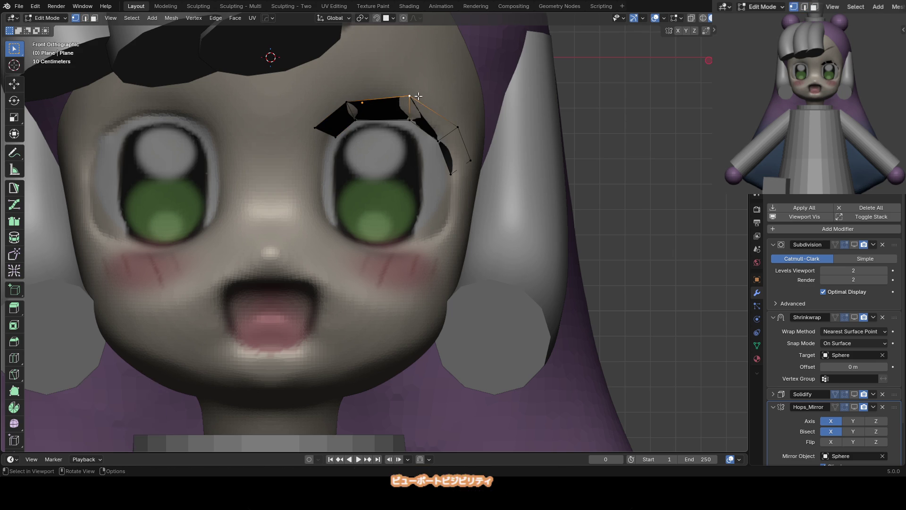
click(381, 109)
right_click(381, 109)
click(380, 98)
key(g)
click(381, 95)
key(g)
click(385, 120)
Reposition the eyebrow's upper-left and top vertices to refine its arch
click(343, 104)
key(g)
click(354, 116)
key(g)
click(353, 120)
key(g)
click(385, 98)
key(g)
click(383, 101)
key(g)
click(383, 101)
Adjust the eyebrow's upper-right vertex and the vertex on its right curve
click(415, 99)
key(g)
click(414, 100)
key(g)
click(415, 100)
click(460, 130)
key(g)
click(462, 133)
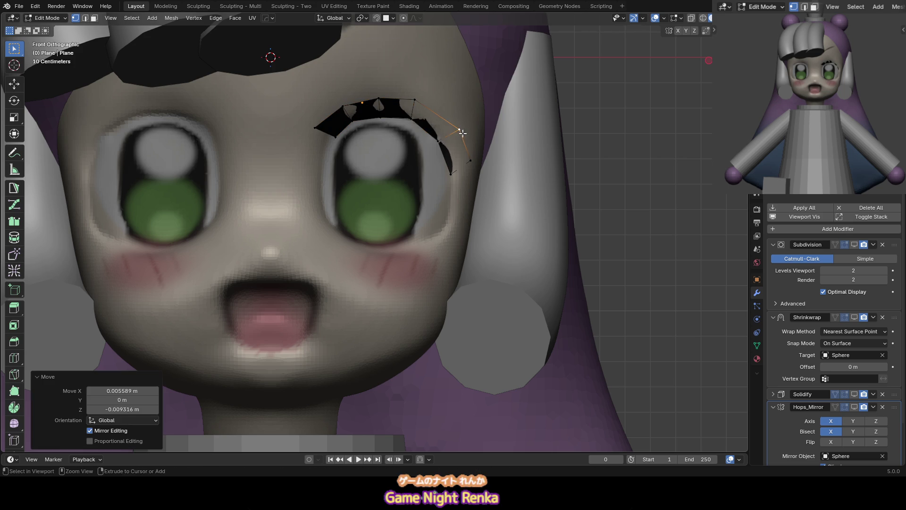
Reshape the eyebrow tail, raising its lowest vertex and nudging a right-curve vertex up
click(441, 143)
key(g)
click(451, 174)
key(g)
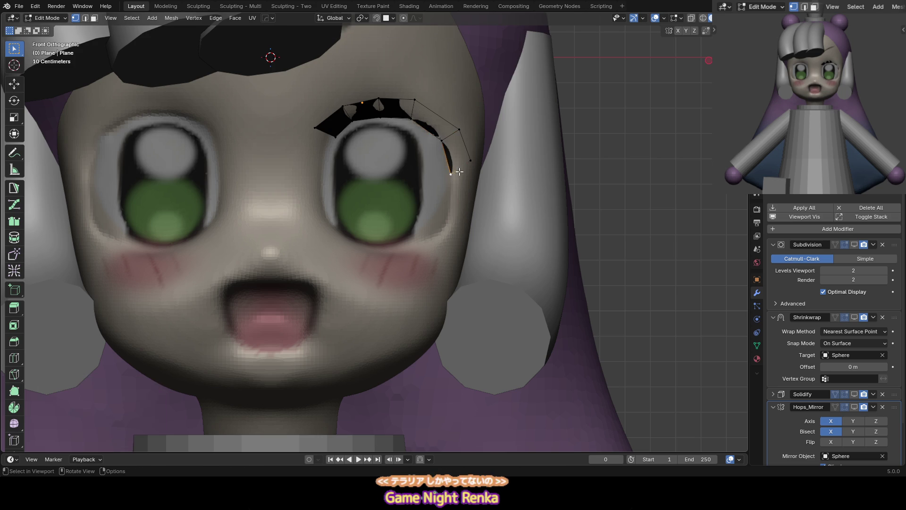
click(463, 154)
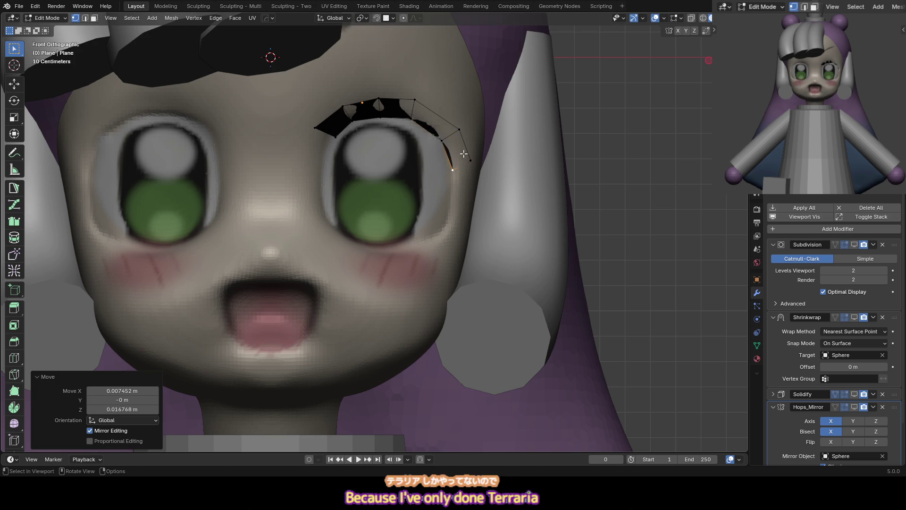
click(436, 117)
key(g)
click(447, 129)
From an angled view, tweak the tail vertices, undo a stray loop cut, and extend the eyebrow end
mouse_move(447, 129)
middle_down()
mouse_move(489, 146)
mouse_move(475, 147)
middle_up()
key(g)
click(483, 144)
key(g)
key(g)
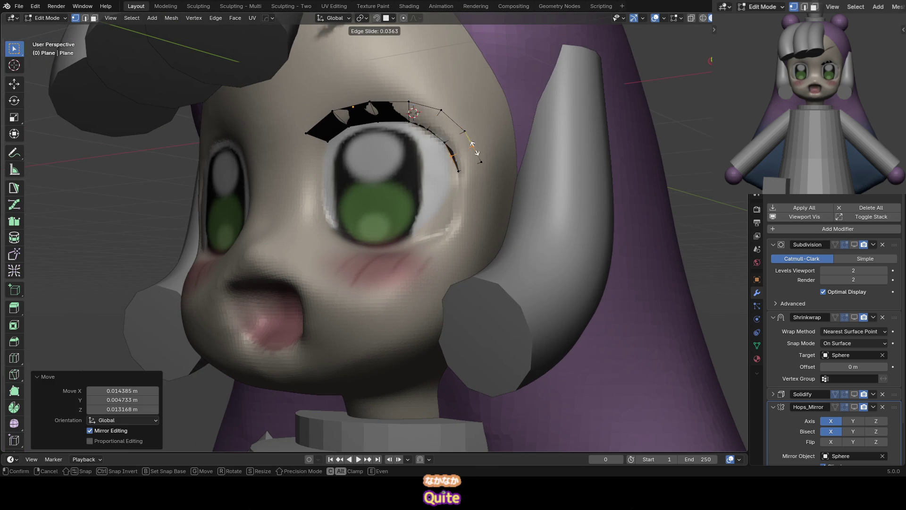
right_click(477, 151)
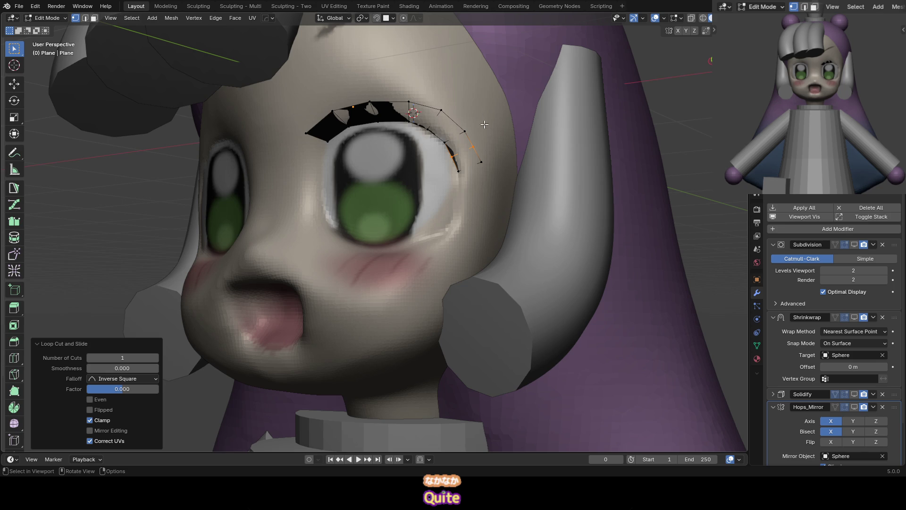
key(ctrl+z)
key(ctrl+z)
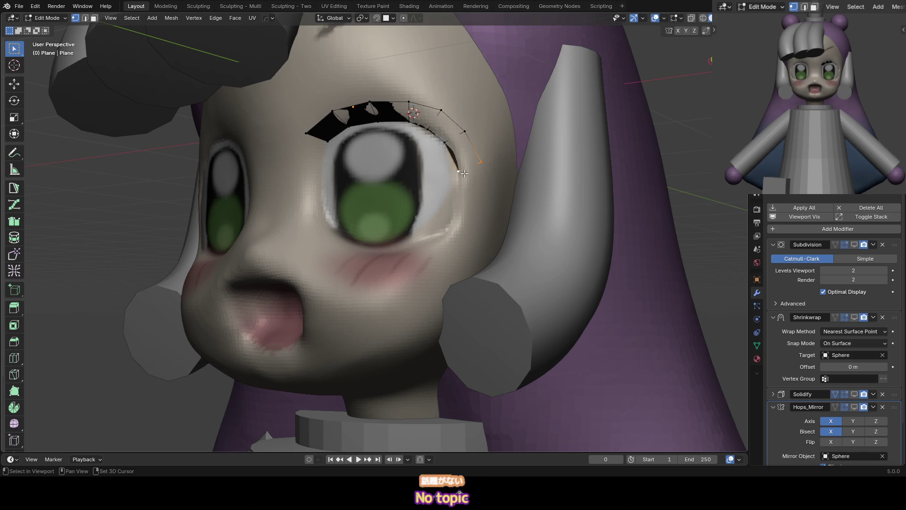
key(g)
middle_drag(462, 173, 476, 176)
click(500, 179)
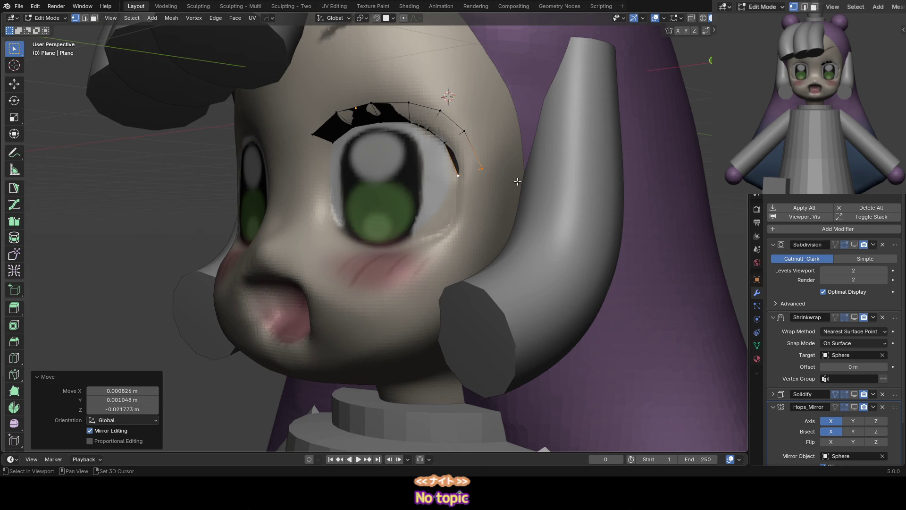
Correct the last eyebrow edits and add a new vertex extending the tail, back in front view
key(g)
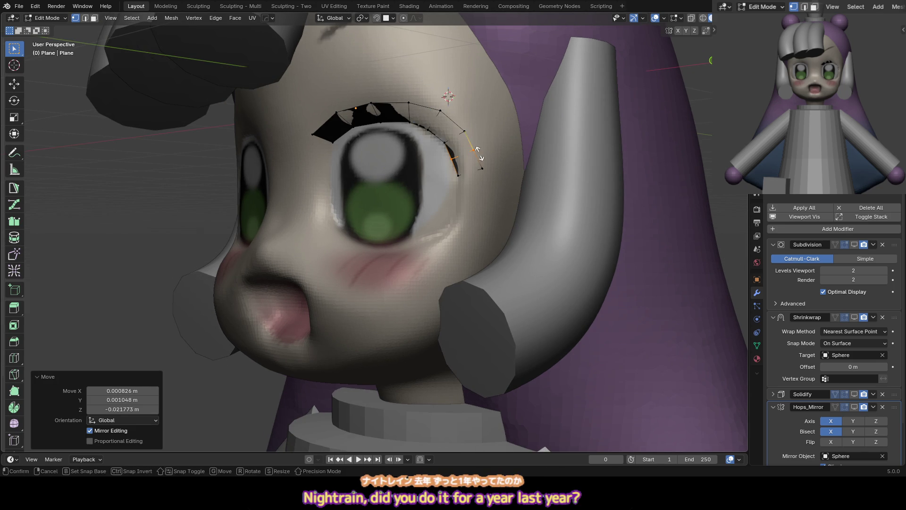
key(Escape)
key(ctrl+z)
key(ctrl+shift+z)
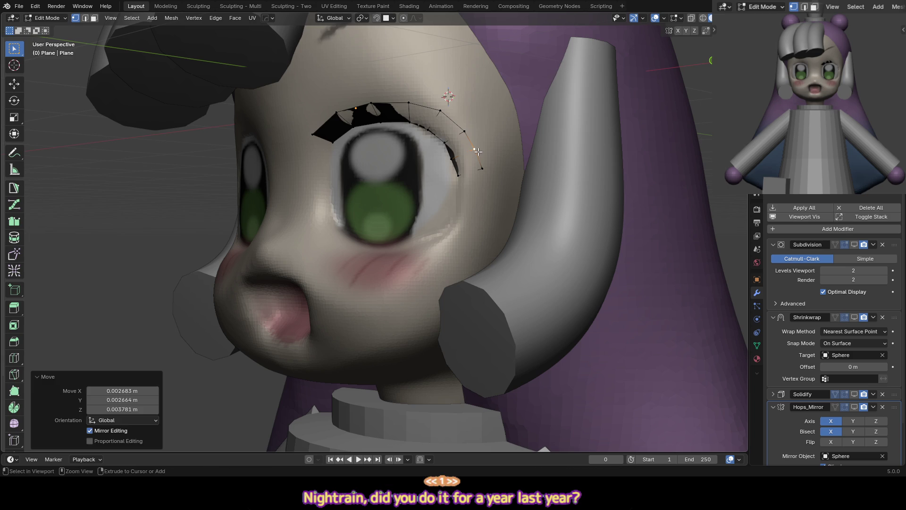
ctrl+right_click(480, 167)
key(KP_1)
scroll(426, 165, up, 2)
Lift the edge path along the eyebrow's top slightly and adjust a vertex on its right part
click(355, 136)
ctrl+click(322, 142)
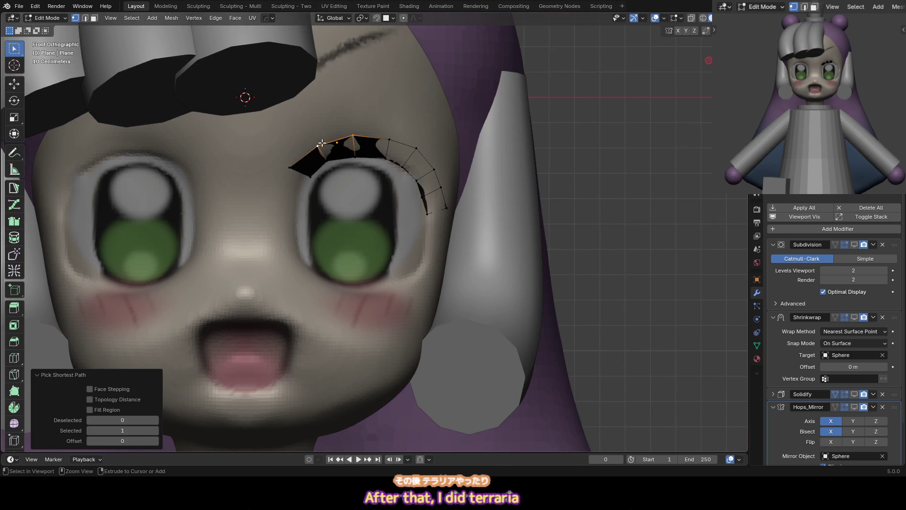
key(g)
click(336, 145)
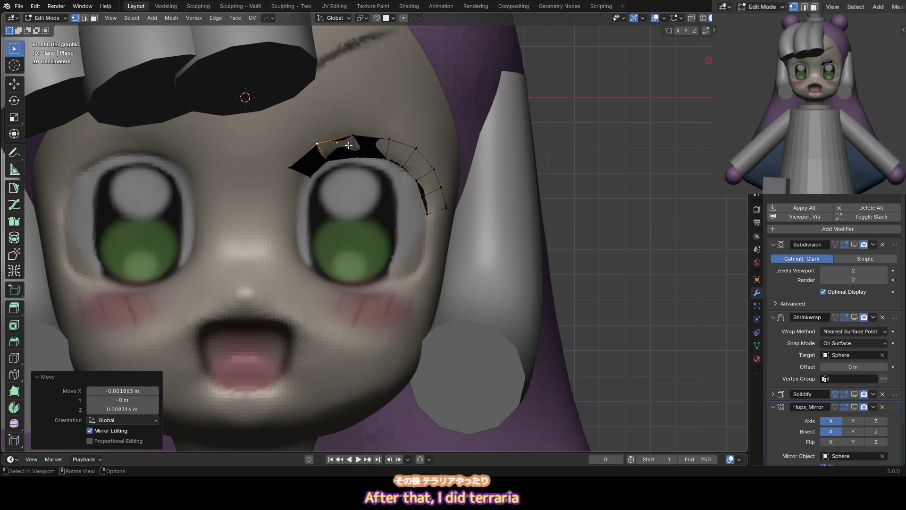
click(416, 149)
middle_drag(416, 148, 444, 149)
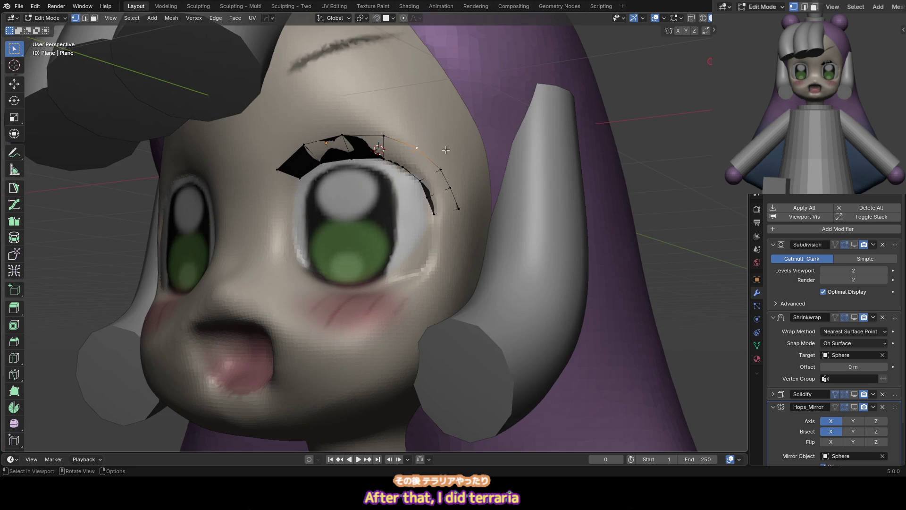
key(g)
click(445, 149)
Add a centred lengthwise loop cut along the eyebrow, clear the selection, and save the file
key(ctrl+r)
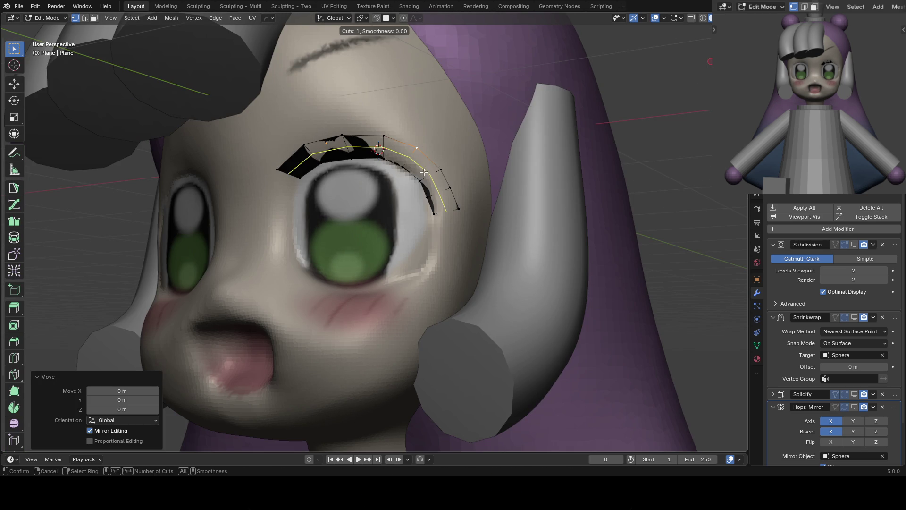
click(424, 172)
click(426, 172)
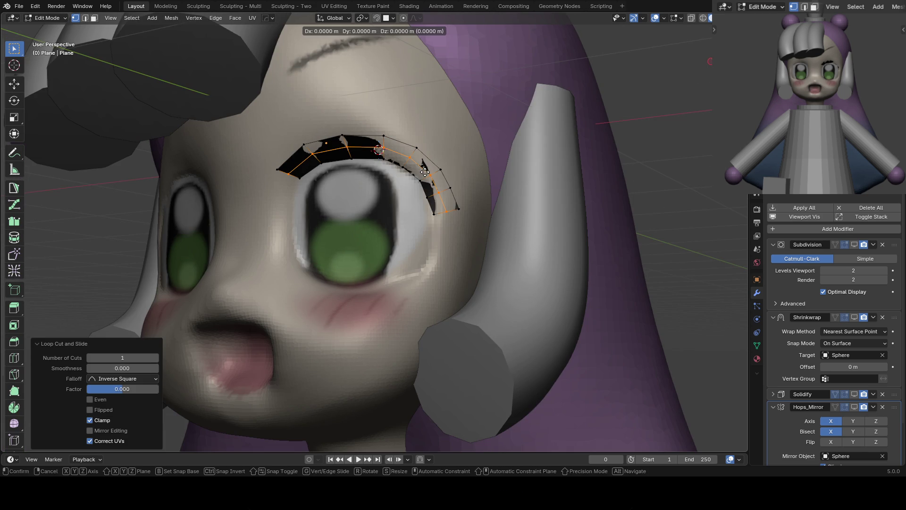
key(g)
click(427, 172)
key(alt+a)
key(ctrl+s)
key(KP_1)
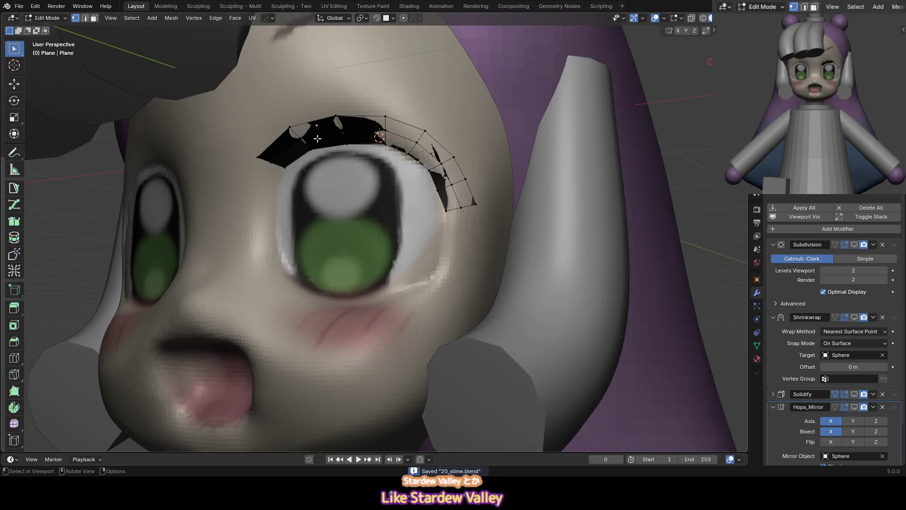
Pull the first tab upward from the eyebrow's top and slide a right-top vertex along its edge
key(g)
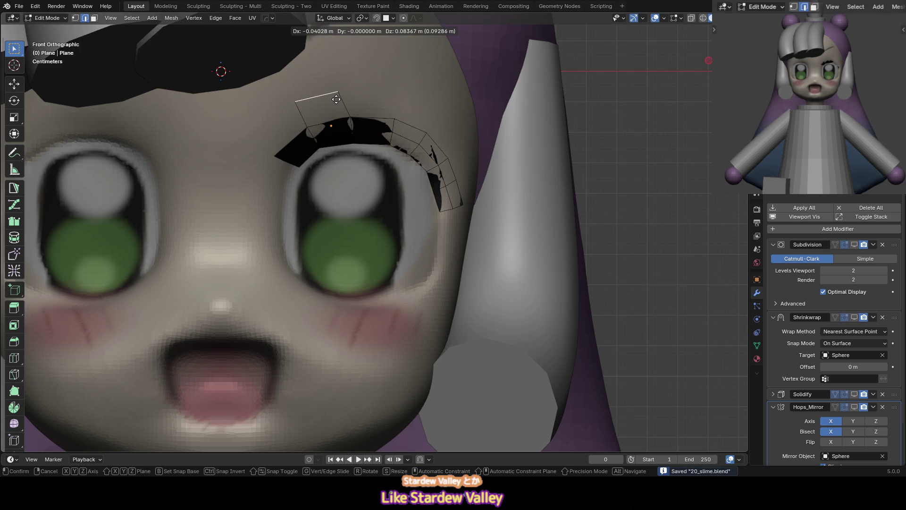
click(337, 94)
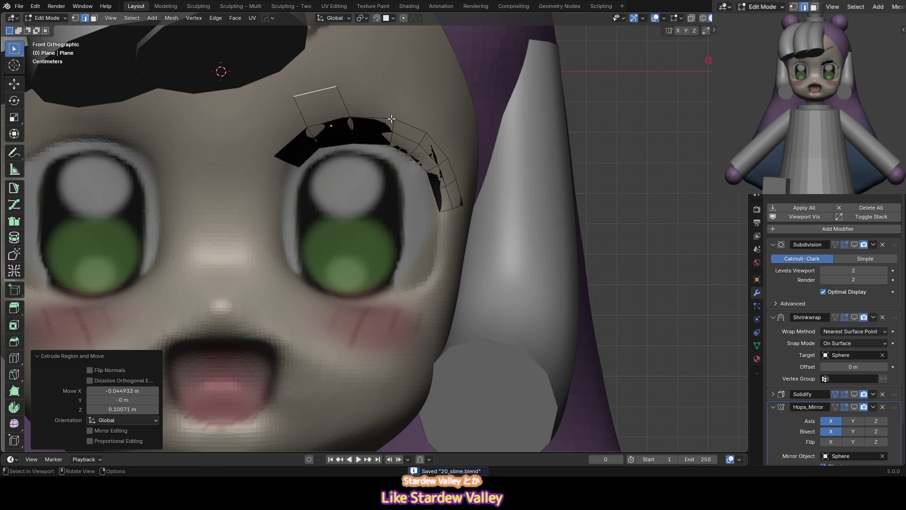
click(390, 119)
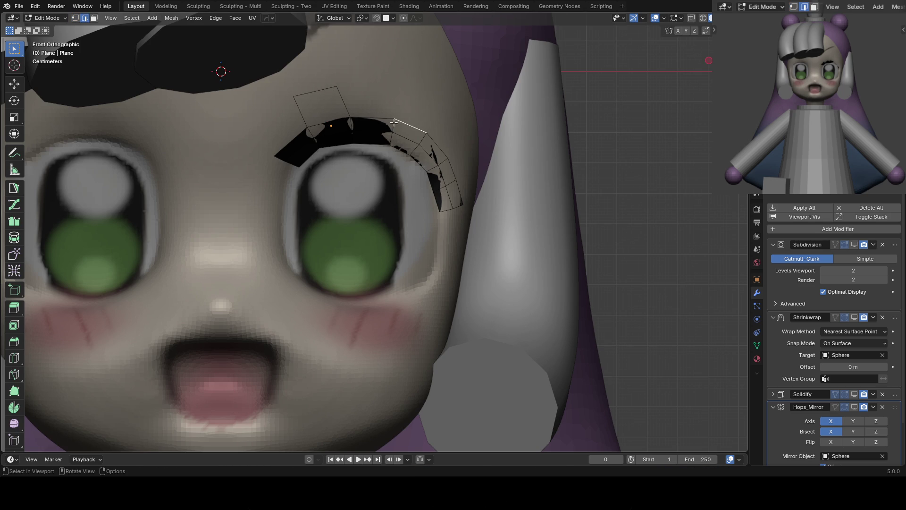
key(shift+v)
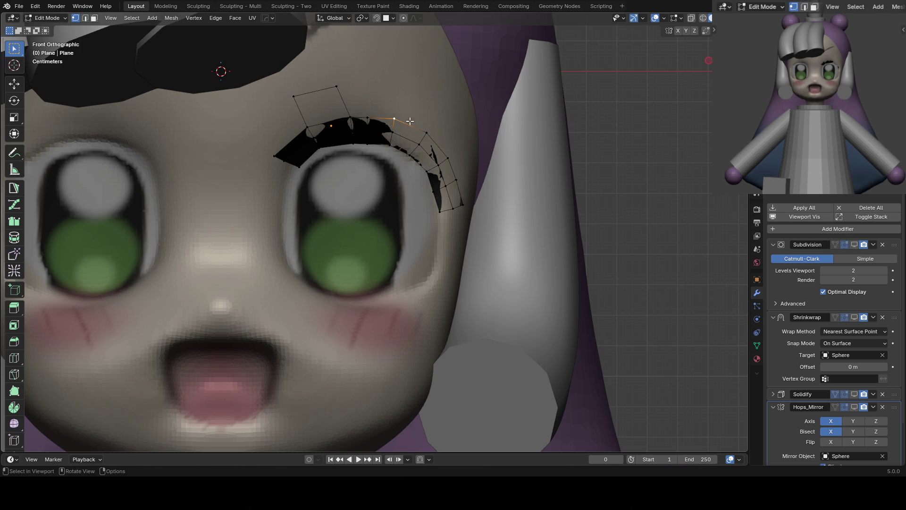
click(411, 121)
Extrude a second top edge upward into another tab, then return to Object Mode
key(2)
click(391, 121)
key(e)
click(401, 90)
key(Tab)
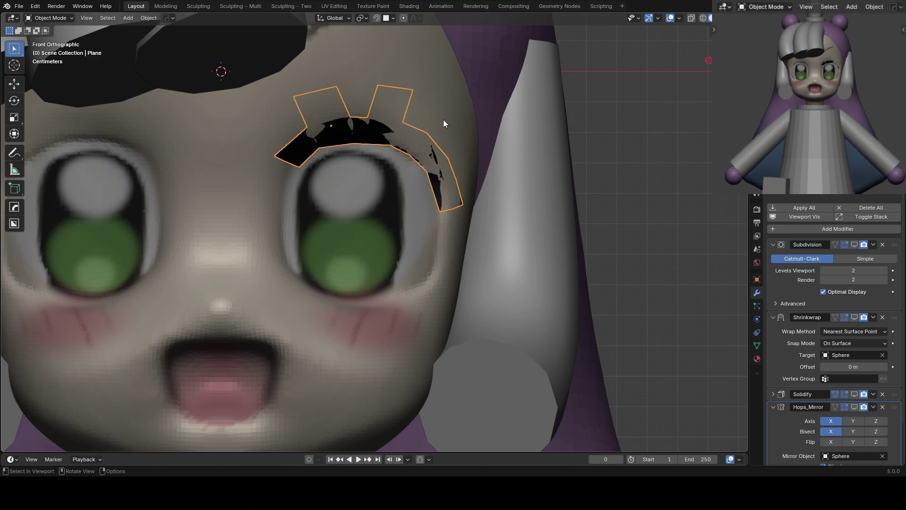
Show the modifiers again and slide the edge at the eyebrow's left end
scroll(595, 181, down, 3)
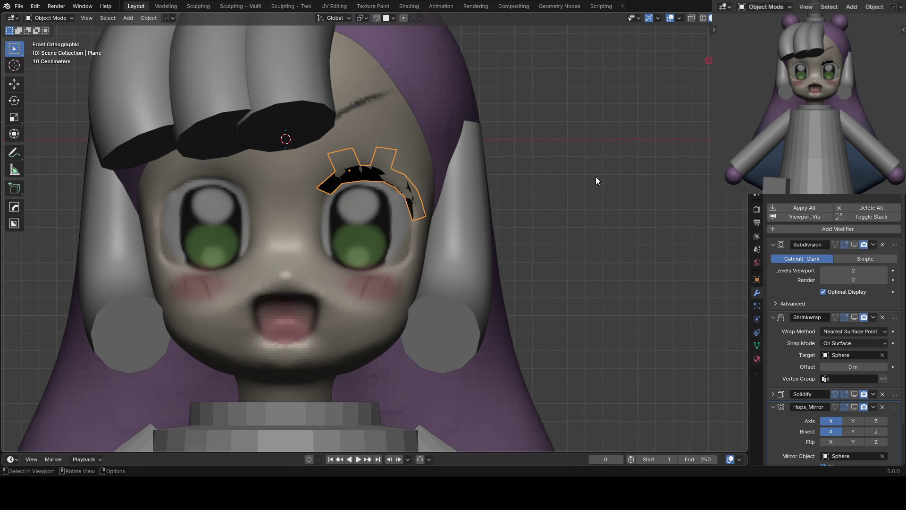
click(780, 217)
scroll(361, 165, up, 2)
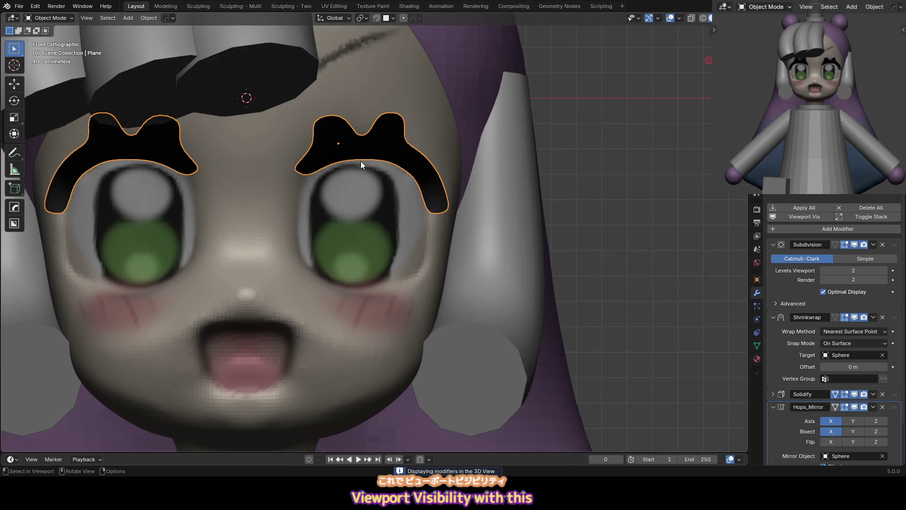
key(Tab)
scroll(360, 165, up, 1)
key(g)
key(g)
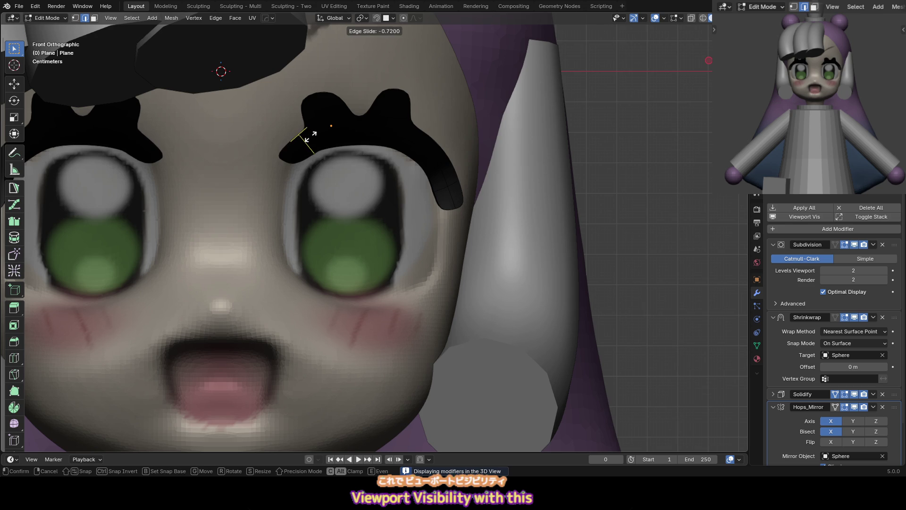
click(333, 125)
Abandon a loop cut across the eyebrow and save the blend file
key(ctrl+r)
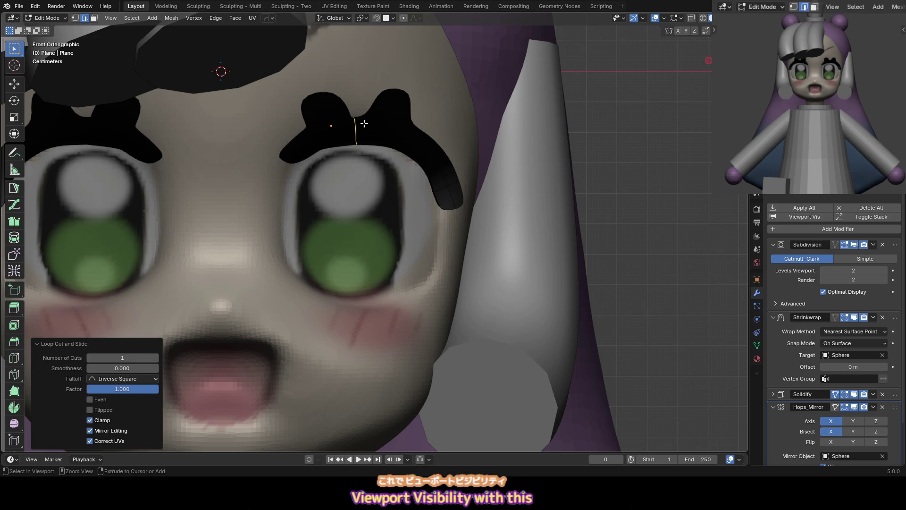
scroll(375, 124, down, 3)
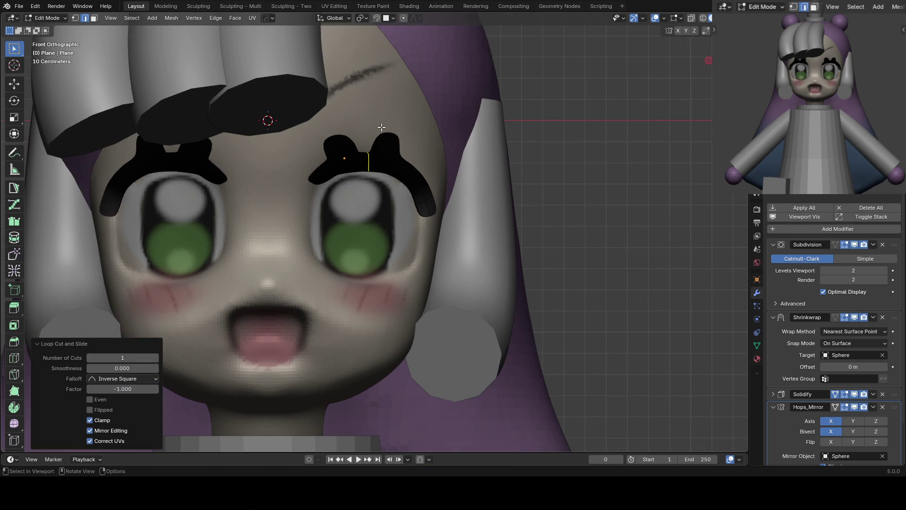
key(Escape)
scroll(381, 127, down, 2)
key(ctrl+s)
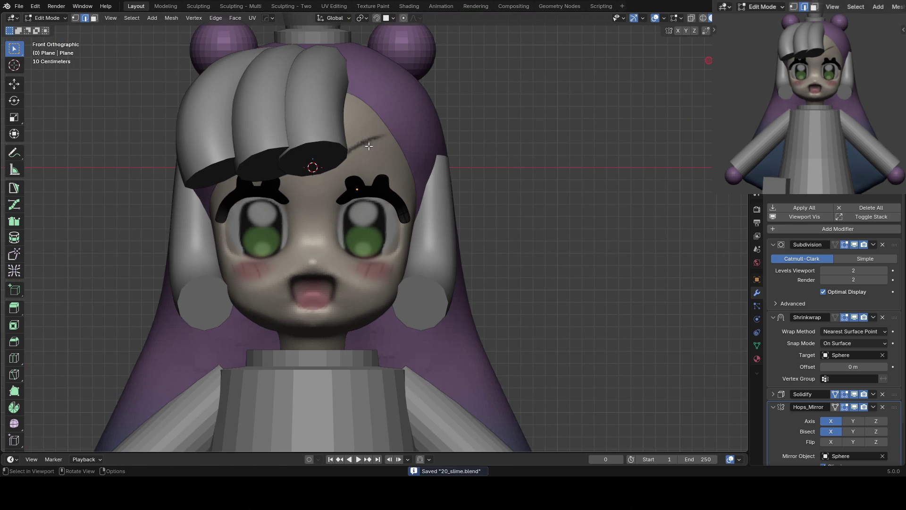
scroll(374, 160, up, 5)
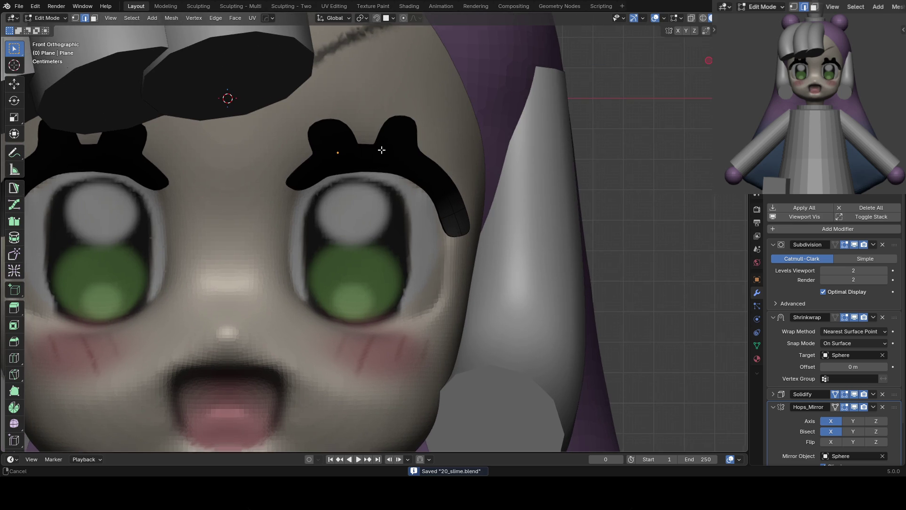
Undo the eyebrow's second top bump and slide its vertical edge loop left with modifiers hidden
key(ctrl+z)
key(ctrl+z)
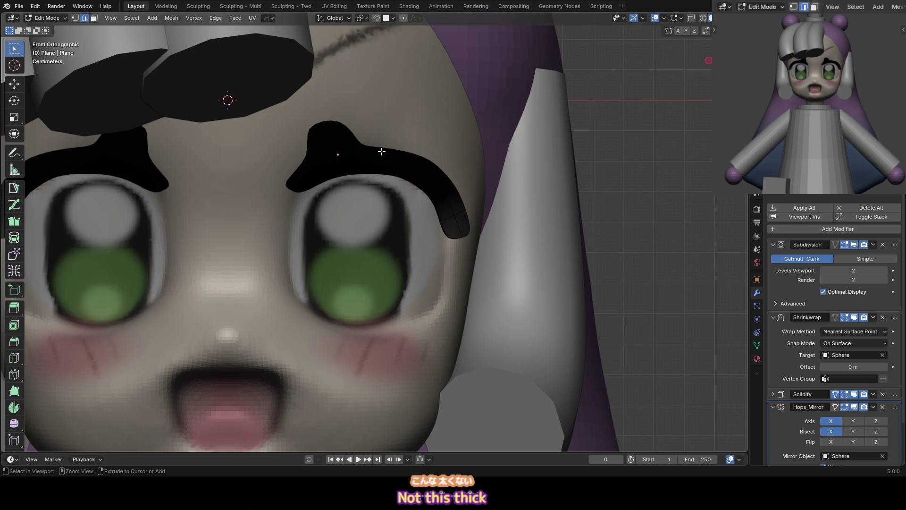
alt+click(381, 151)
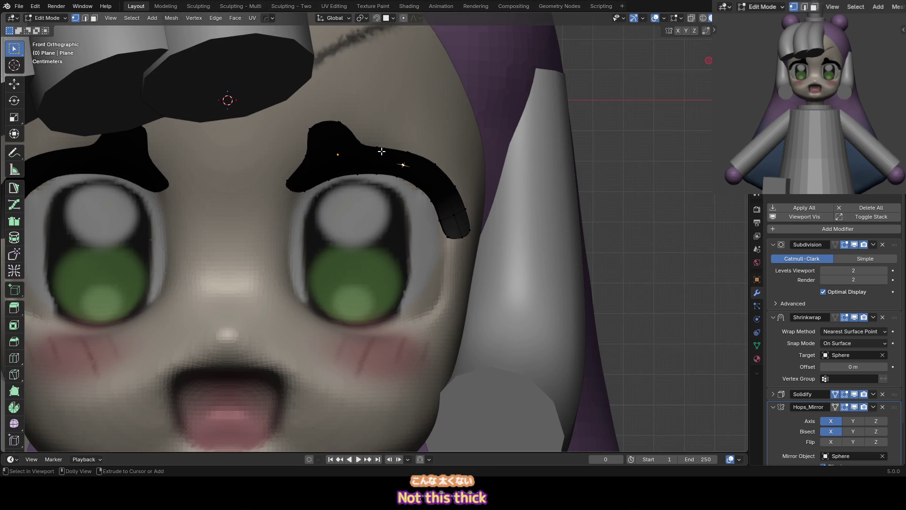
click(808, 219)
scroll(330, 128, up, 1)
scroll(331, 128, up, 1)
middle_drag(369, 115, 369, 125)
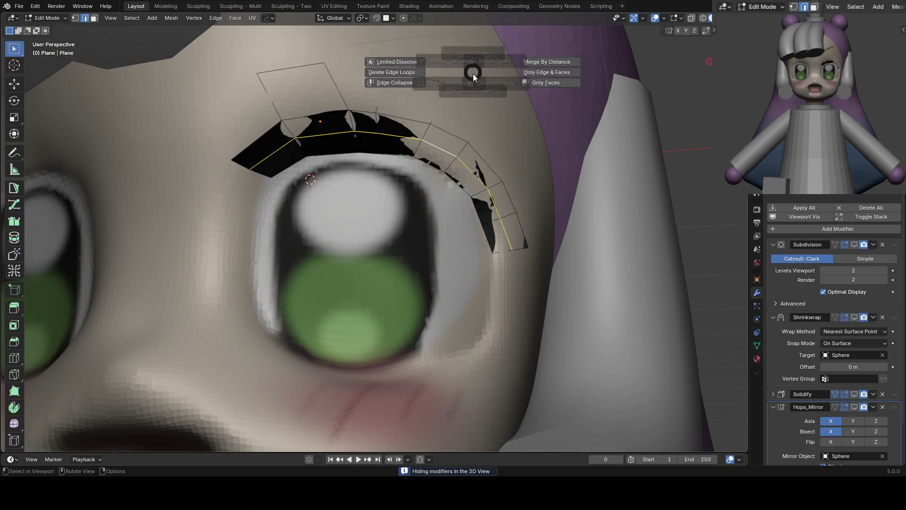
click(356, 131)
key(g)
key(g)
click(361, 126)
In vertex mode, move a brow vertex further left and reposition two eyelid vertices
key(1)
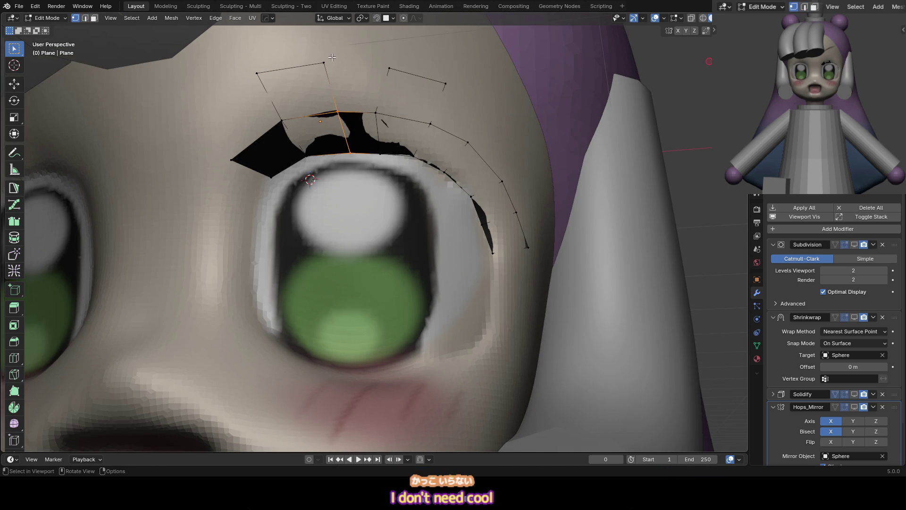
key(g)
click(323, 59)
key(g)
key(Escape)
click(339, 113)
key(g)
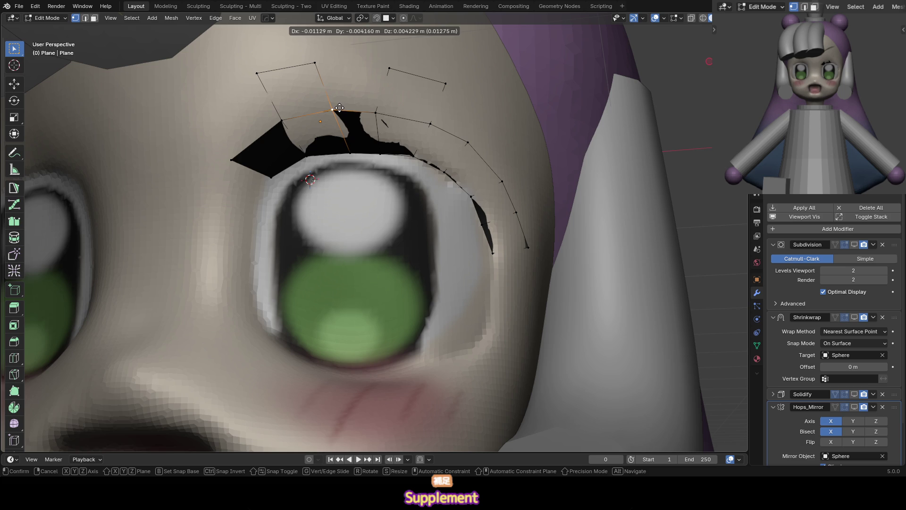
click(359, 108)
click(375, 112)
key(g)
click(382, 114)
Pull two upper brow vertices inward and shift an eyelid vertex right
click(389, 69)
key(g)
click(403, 75)
click(445, 84)
key(g)
click(437, 83)
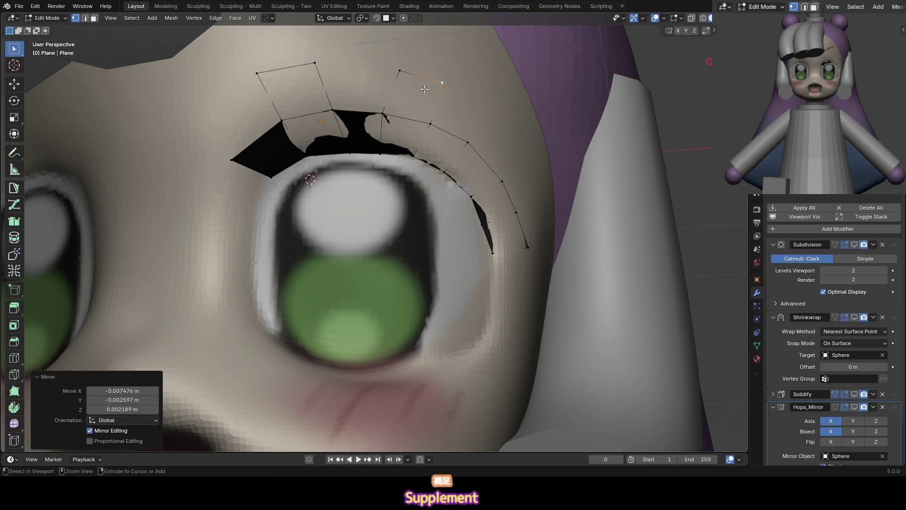
click(384, 113)
key(g)
click(393, 112)
Adjust the lower eyelid vertices so the brow hugs the eye
click(381, 153)
key(g)
click(384, 148)
click(411, 156)
key(g)
click(410, 154)
key(g)
click(411, 154)
Raise a brow vertex slightly and nudge a lid vertex right
click(444, 81)
middle_drag(452, 90, 440, 95)
key(g)
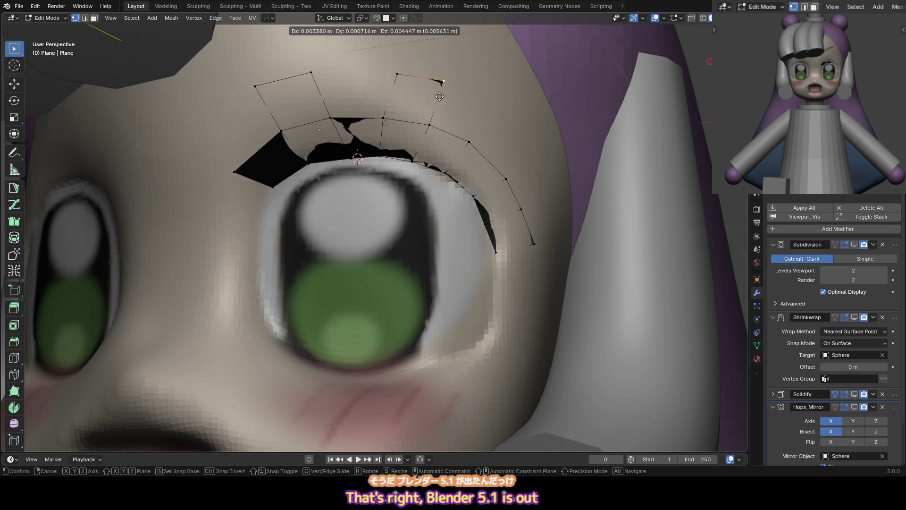
click(439, 96)
key(g)
click(399, 72)
click(389, 115)
key(g)
click(395, 116)
Nudge the top brow vertex and move the left brow corner inward
click(311, 73)
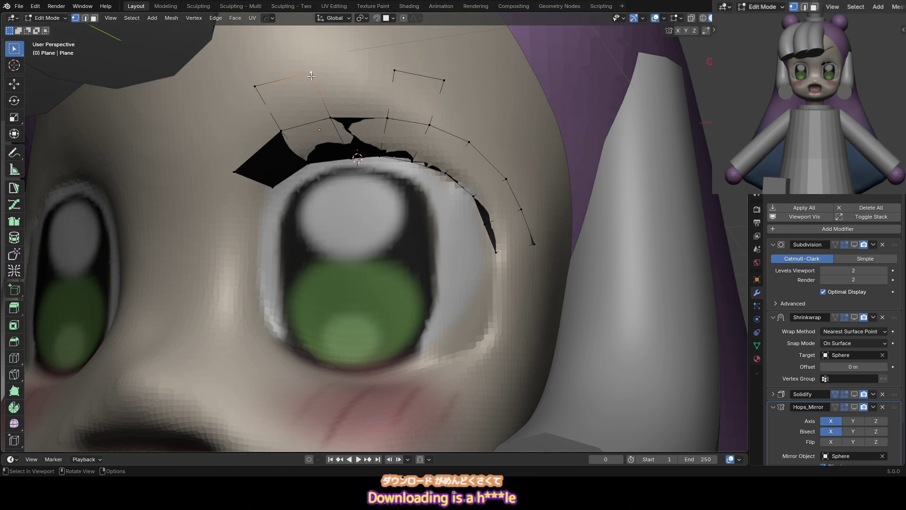
key(g)
click(309, 74)
click(255, 87)
key(g)
click(265, 84)
Slide an edge along the brow and add a new loop in the right brow quad
key(g)
key(g)
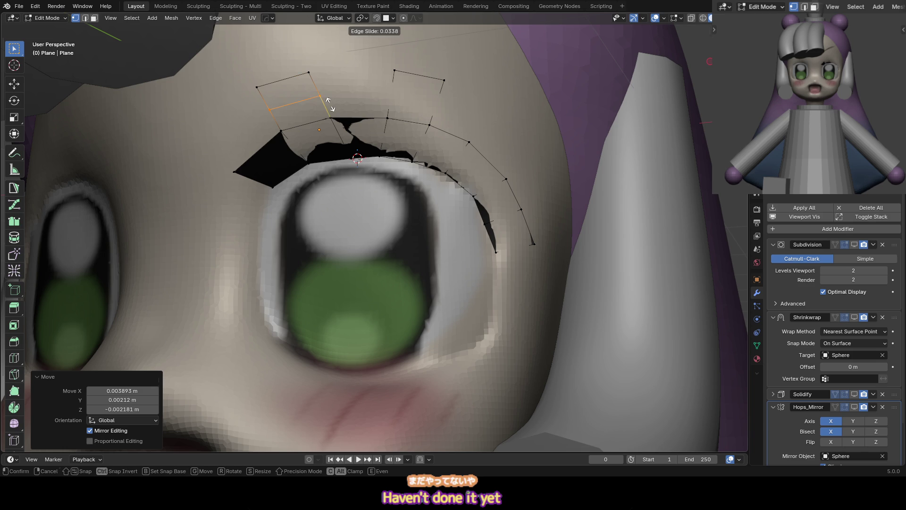
click(328, 100)
key(ctrl+r)
click(416, 94)
click(416, 95)
View the face from the front, return to Object Mode, save, and reselect the eyebrow plane
key(KP_1)
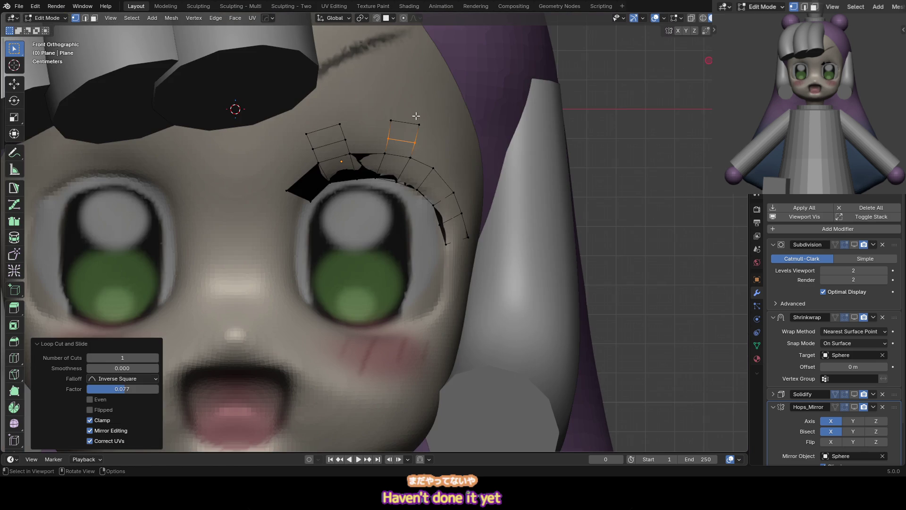
key(Tab)
key(alt+a)
key(ctrl+s)
click(306, 180)
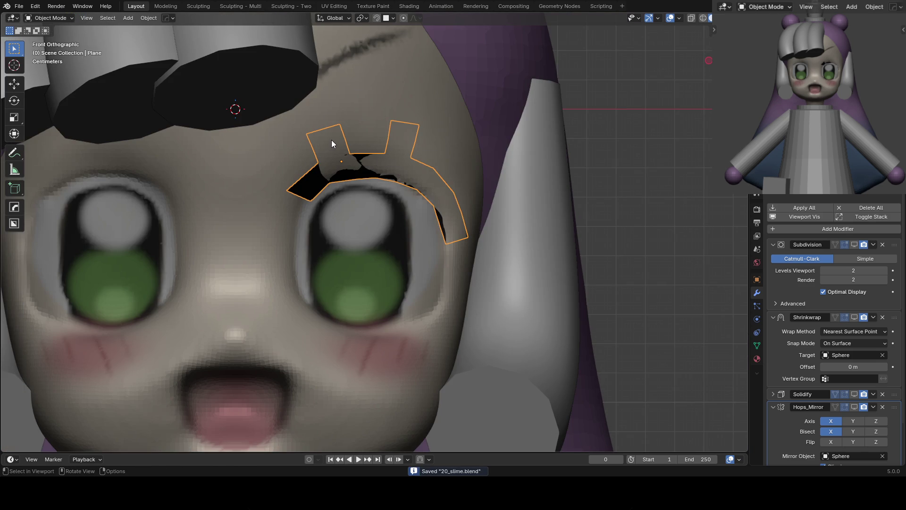
Put the eyebrow plane in Sculpt Mode and re-enable its modifiers' viewport display
mouse_move(404, 164)
middle_down()
mouse_move(396, 137)
mouse_move(316, 131)
middle_up()
key(alt+a)
click(308, 172)
key(ctrl+Tab)
middle_drag(341, 152, 349, 187)
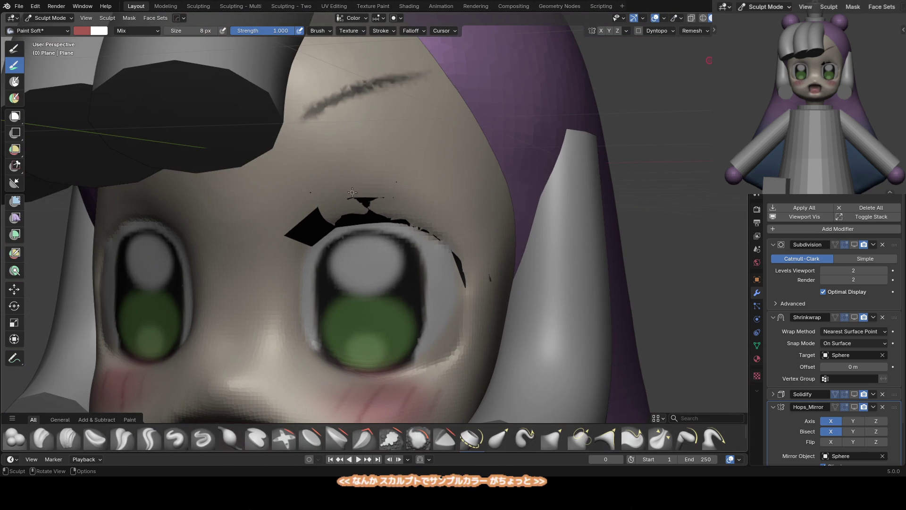
click(790, 218)
scroll(364, 181, up, 2)
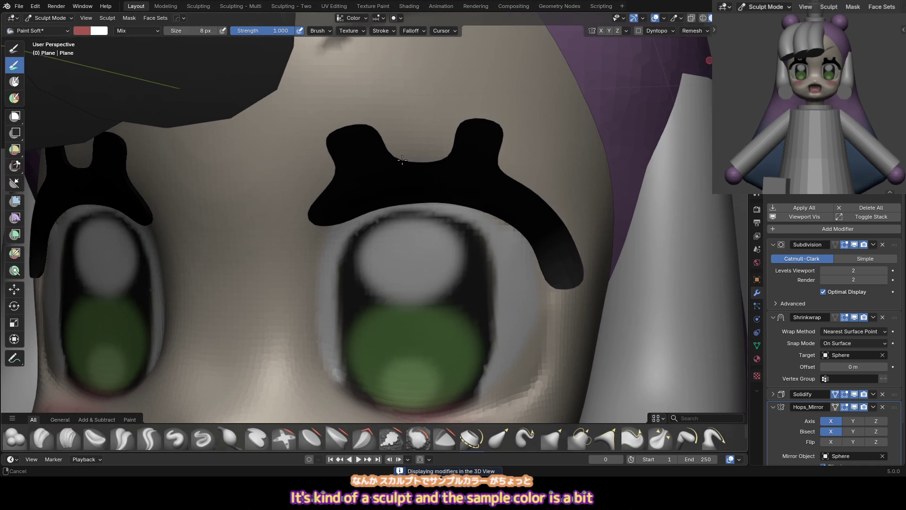
right_click(342, 225)
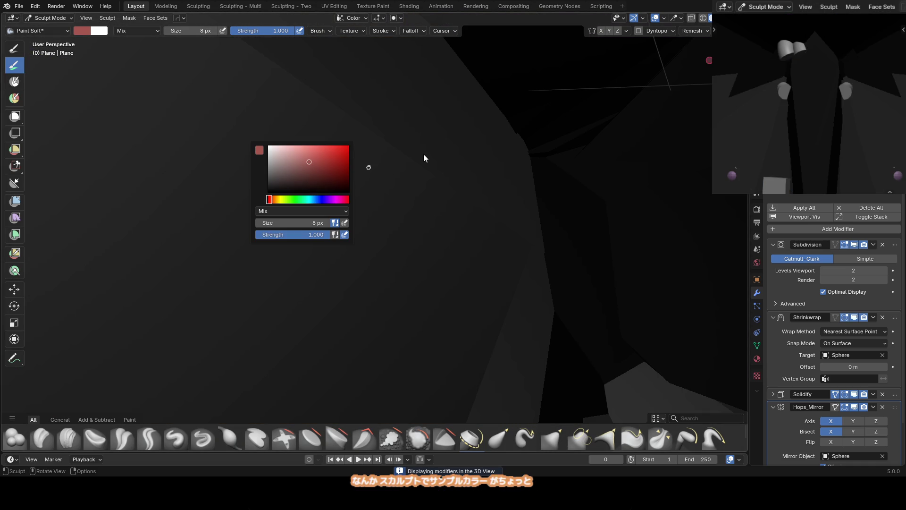
scroll(471, 163, down, 6)
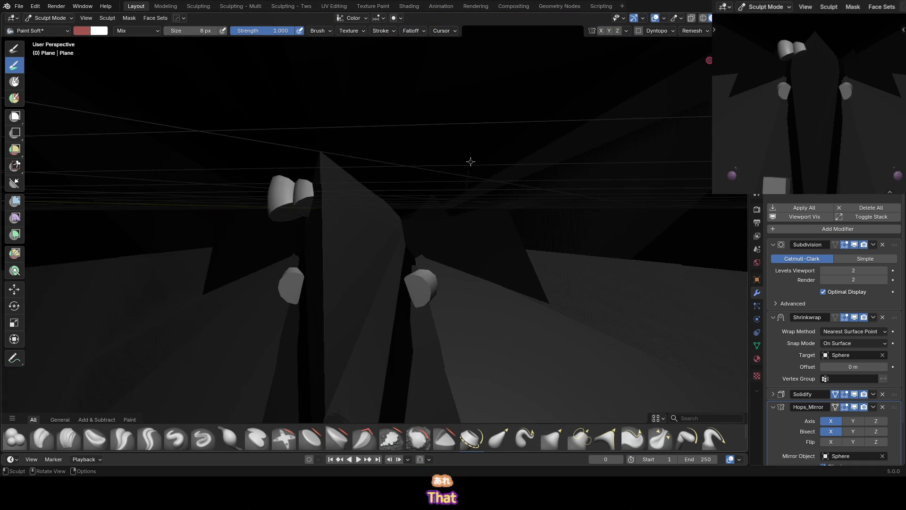
Return to Object Mode, deselect everything, and frame the character from the front
middle_drag(481, 168, 481, 168)
key(ctrl+Tab)
click(458, 190)
key(a)
key(alt+a)
scroll(378, 200, down, 3)
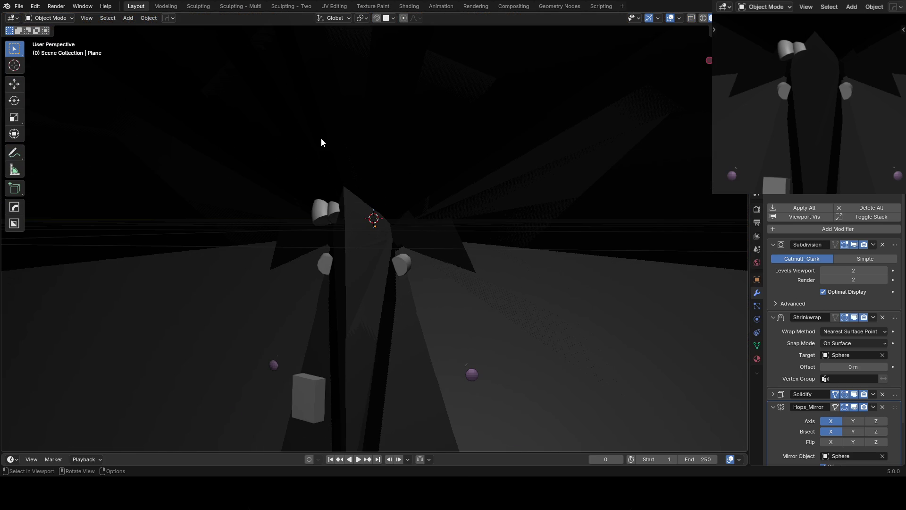
key(KP_1)
scroll(423, 166, down, 5)
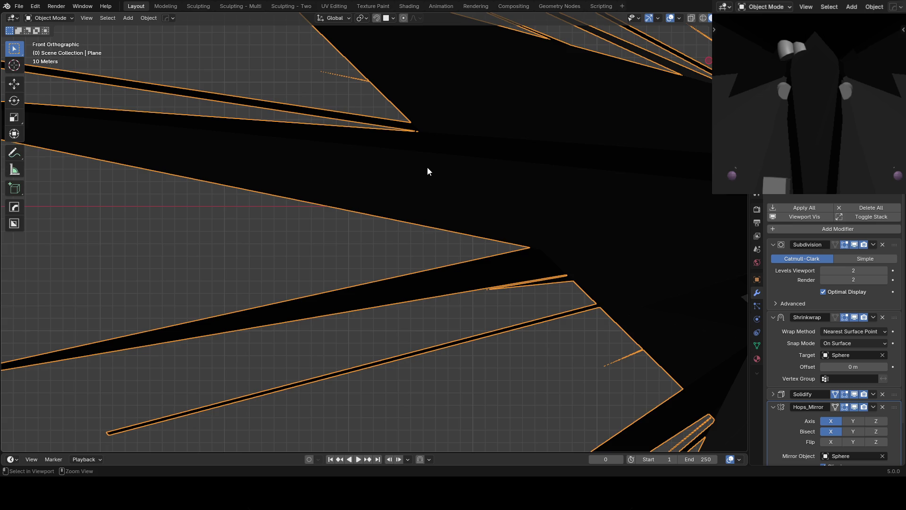
key(ctrl+z)
key(ctrl+z)
key(Home)
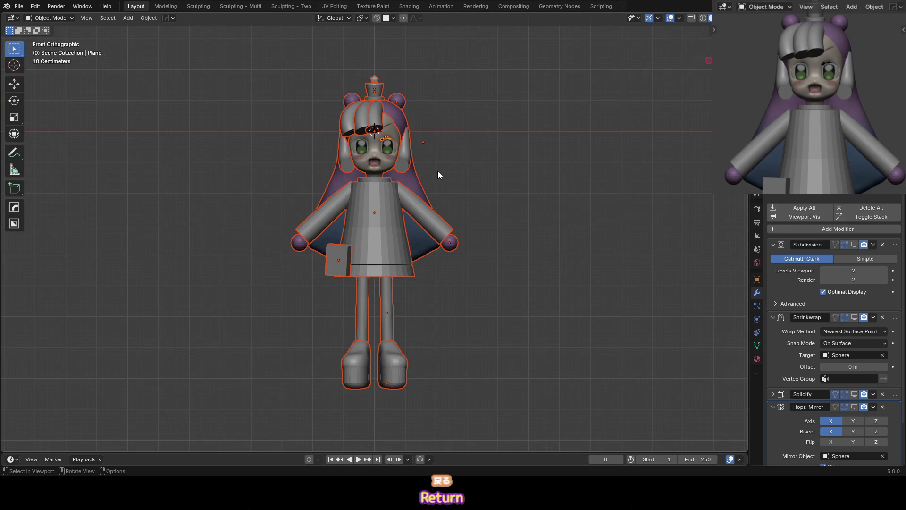
Step through undo and redo to recover the lit sculpt state after the dark-scene glitch
key(ctrl+shift+z)
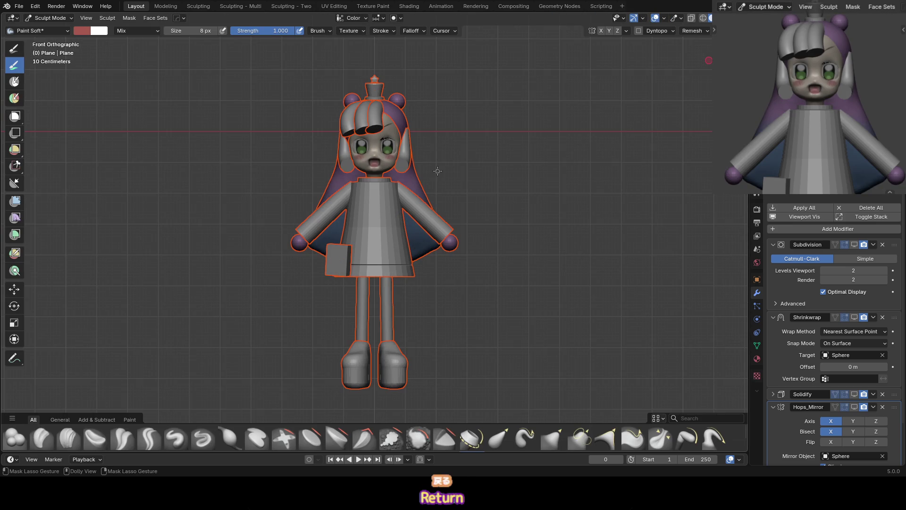
key(ctrl+z)
key(ctrl+shift+z)
key(ctrl+z)
key(ctrl+shift+z)
key(ctrl+z)
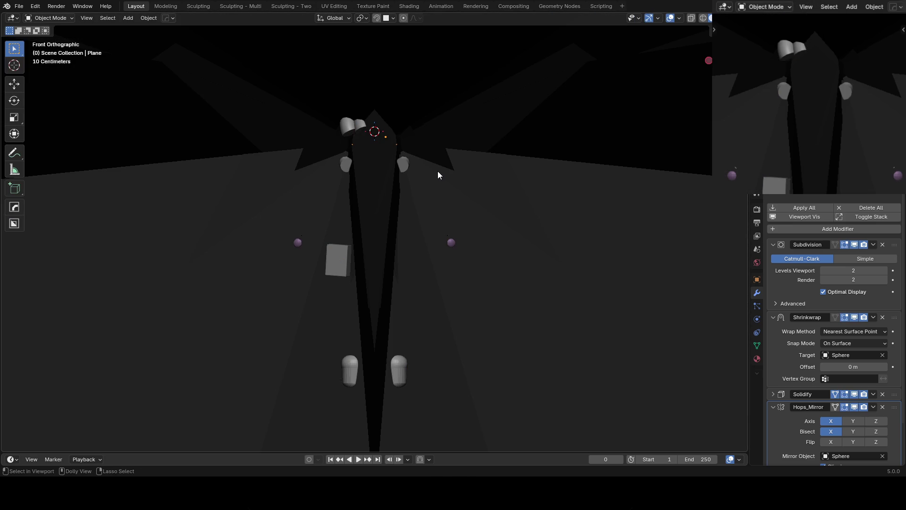
key(ctrl+shift+z)
scroll(434, 213, up, 5)
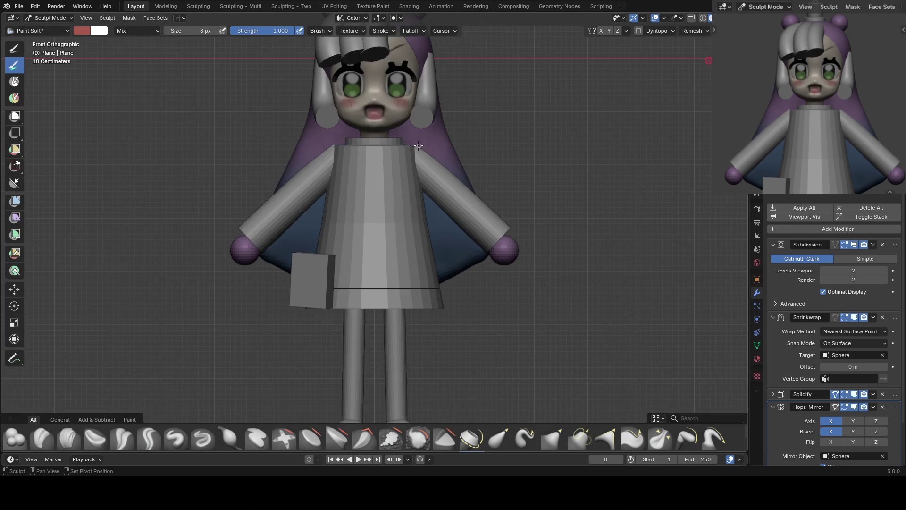
Get back to Object Mode with both eyebrows intact, save, and enter eyebrow Edit Mode
key(a)
key(ctrl+z)
scroll(423, 217, up, 5)
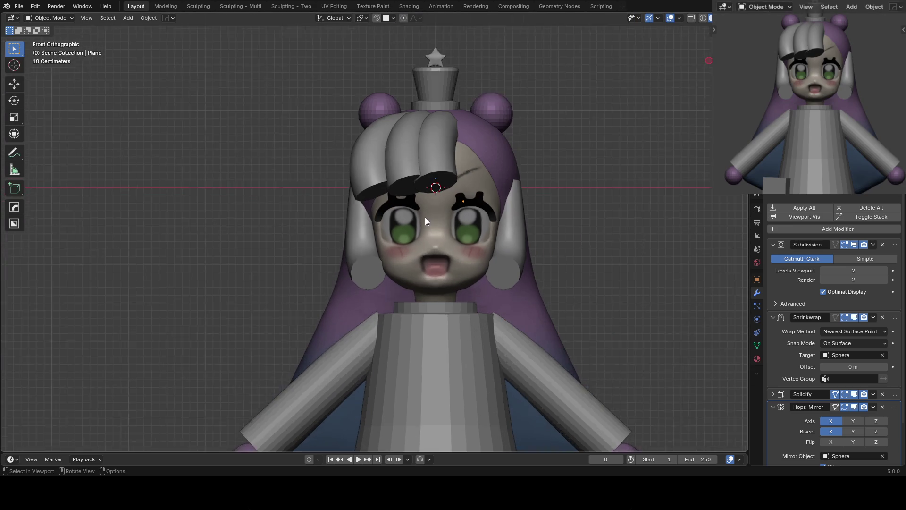
scroll(419, 188, up, 2)
key(ctrl+s)
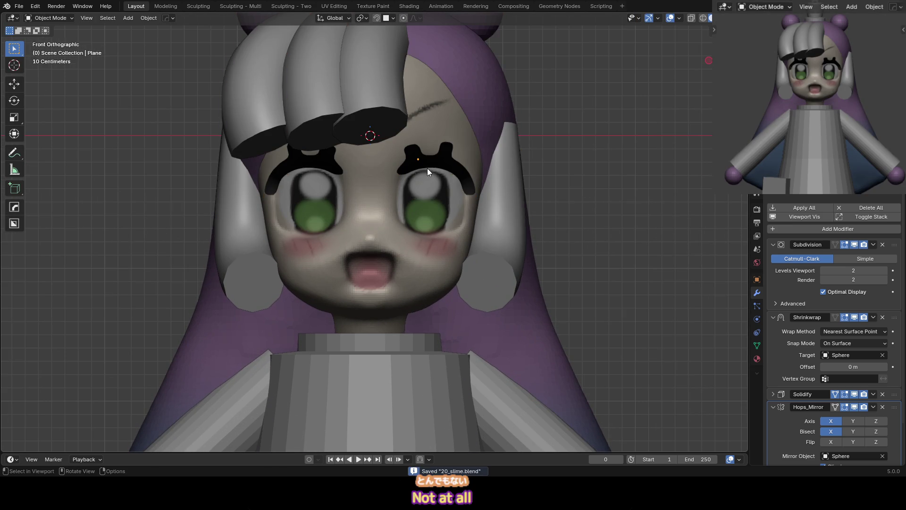
shift+middle_drag(434, 163, 399, 168)
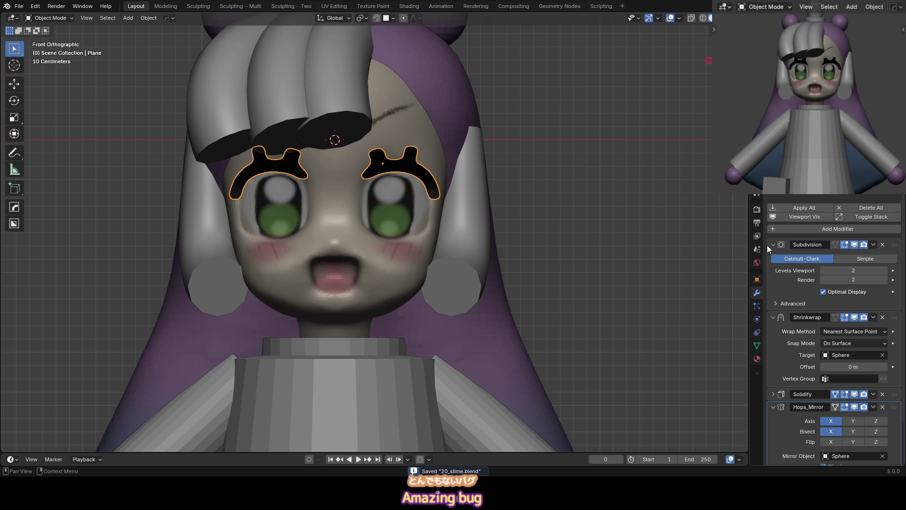
scroll(467, 215, up, 3)
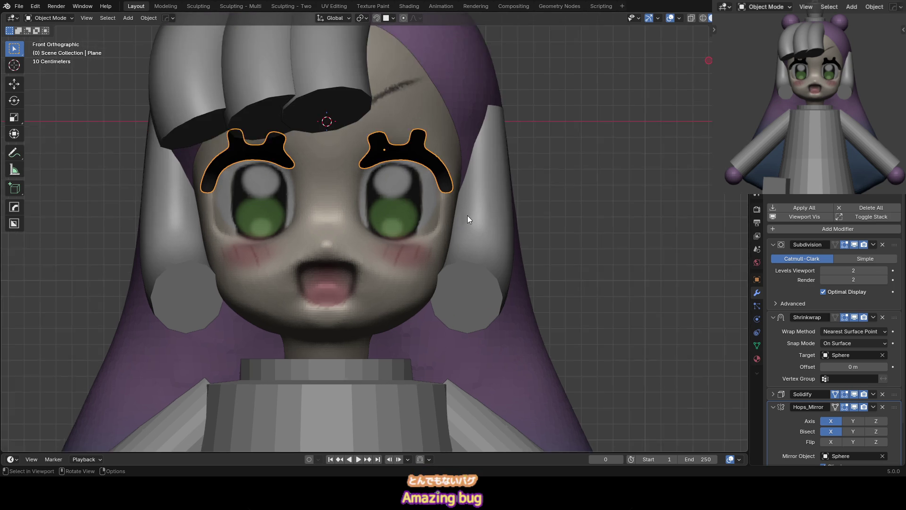
key(Tab)
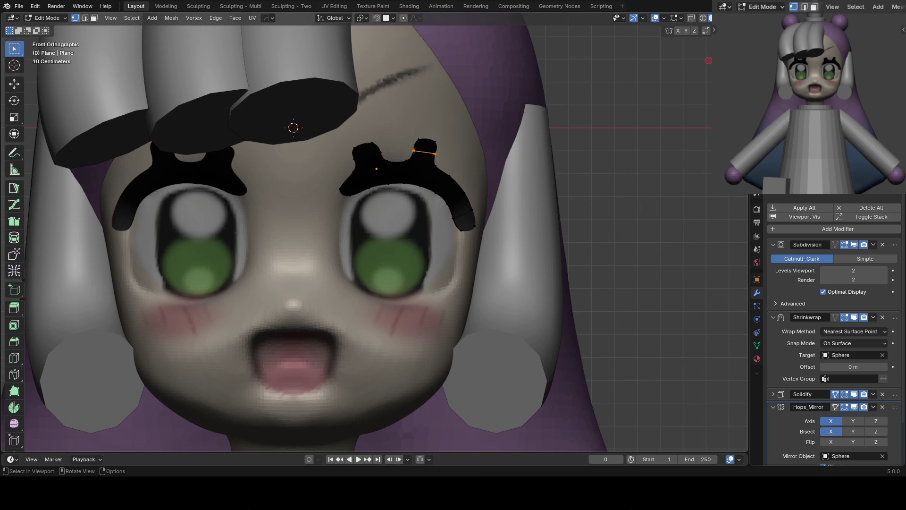
With modifiers hidden, edge-slide the vertical loops of the left and right eyebrow cages
click(802, 216)
scroll(460, 188, up, 3)
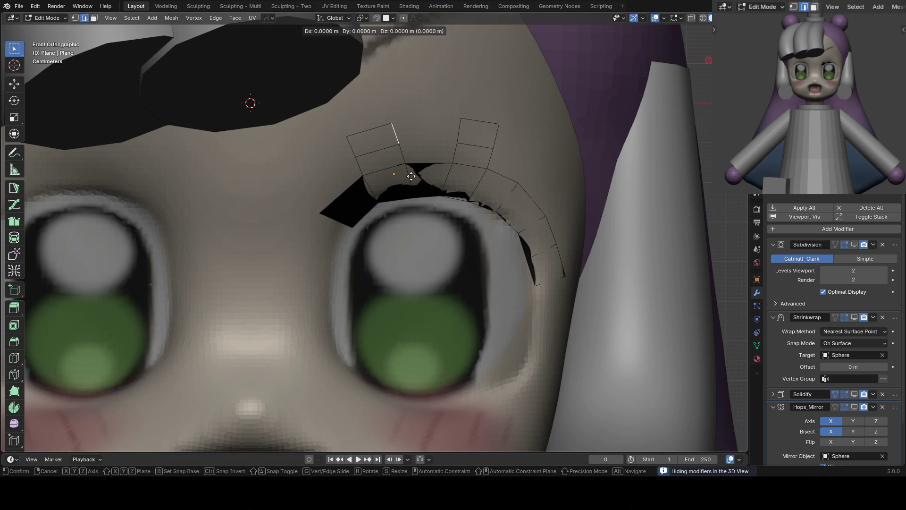
ctrl+click(406, 155)
key(g)
key(g)
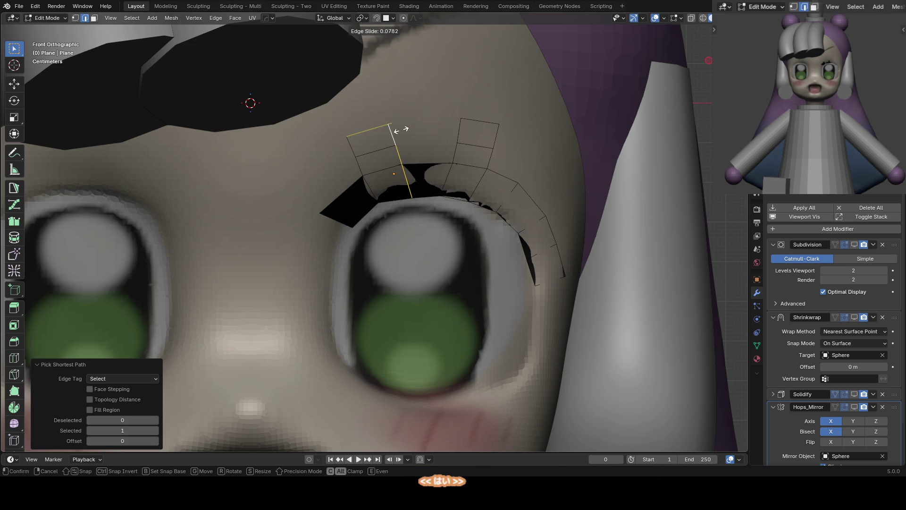
click(394, 130)
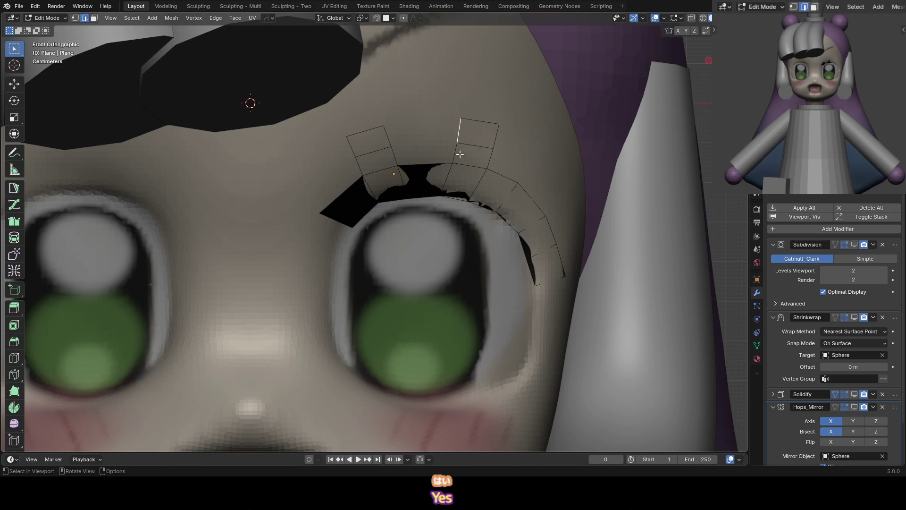
ctrl+click(462, 177)
key(g)
key(g)
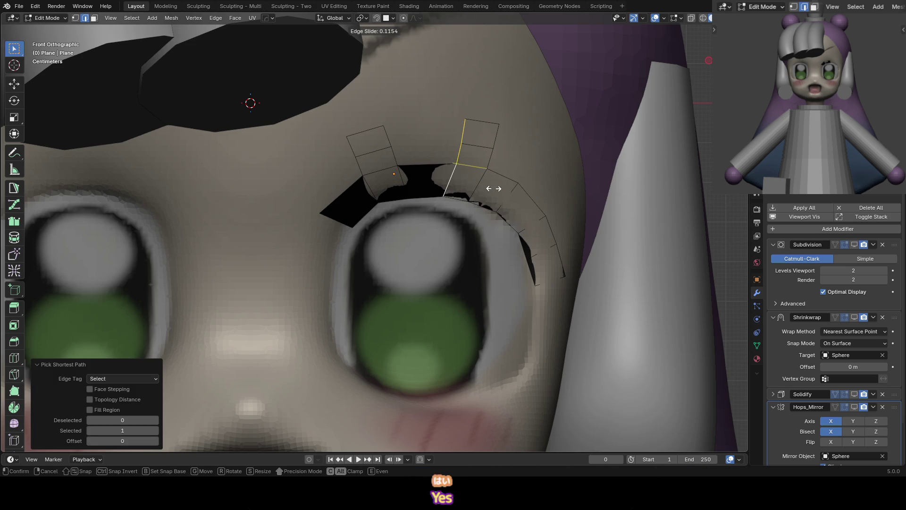
click(493, 189)
Save in Object Mode, show the smoothed eyebrows, and switch the head sphere to Sculpt Mode
key(Tab)
key(ctrl+s)
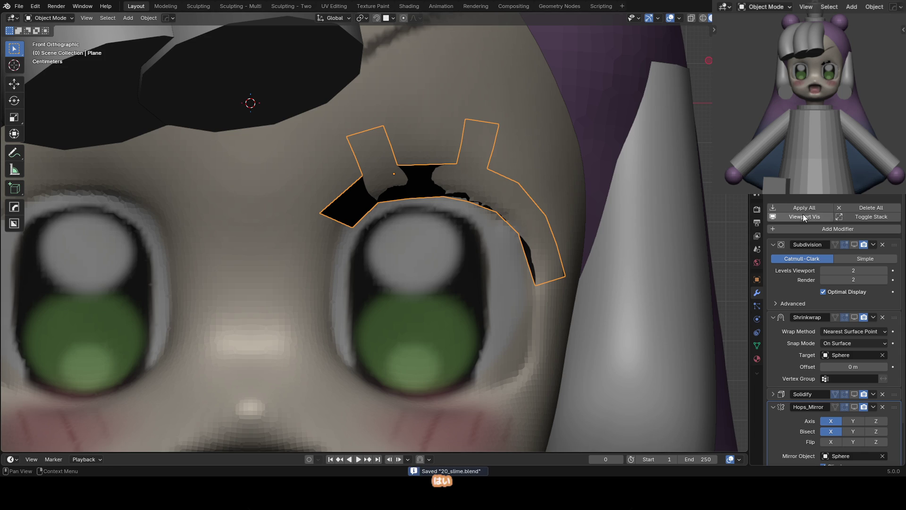
click(803, 217)
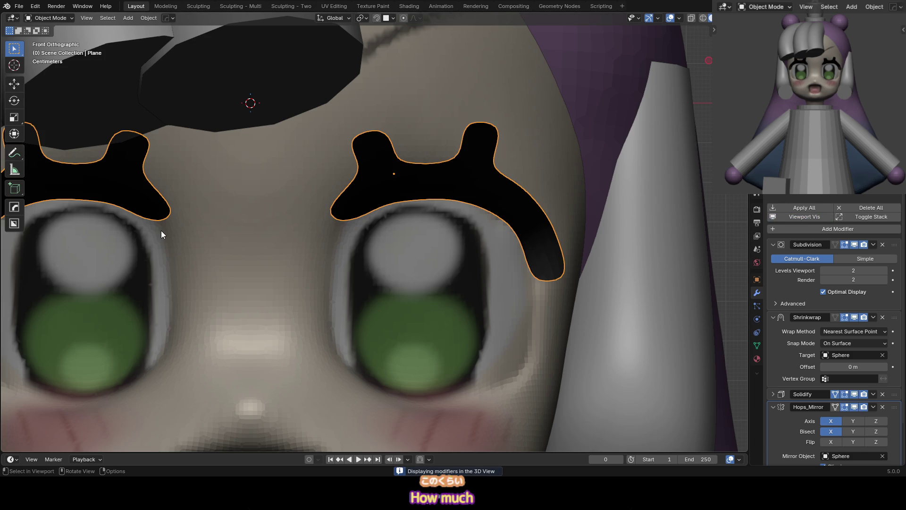
scroll(474, 231, down, 5)
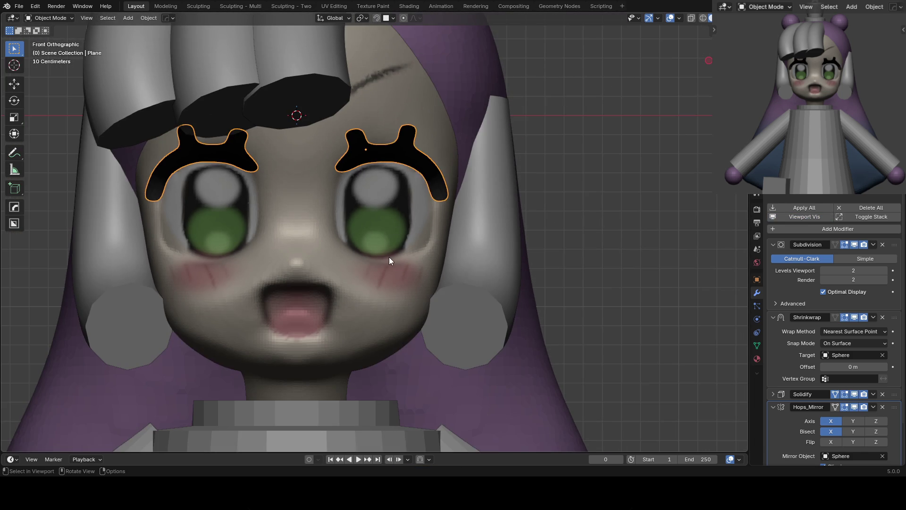
click(389, 260)
key(ctrl+Tab)
scroll(389, 260, down, 2)
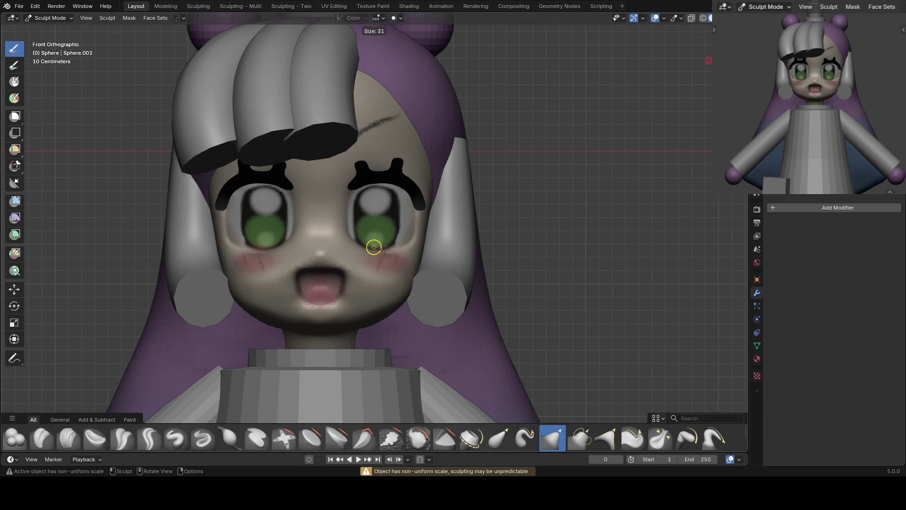
From a side view, pull the nose into shape with a small Grab brush
middle_drag(384, 243, 347, 227)
key(f)
click(411, 249)
mouse_move(394, 275)
middle_down()
mouse_move(377, 263)
mouse_move(407, 283)
mouse_move(313, 263)
middle_up()
key(f)
click(387, 280)
key(f)
click(408, 288)
scroll(333, 259, up, 5)
key(f)
click(349, 265)
drag(349, 265, 346, 257)
Return to the front orthographic view, try the Inflate brush, and save the file
mouse_move(343, 253)
middle_down()
mouse_move(401, 267)
mouse_move(364, 253)
mouse_move(383, 253)
middle_up()
scroll(357, 265, down, 5)
scroll(368, 265, up, 5)
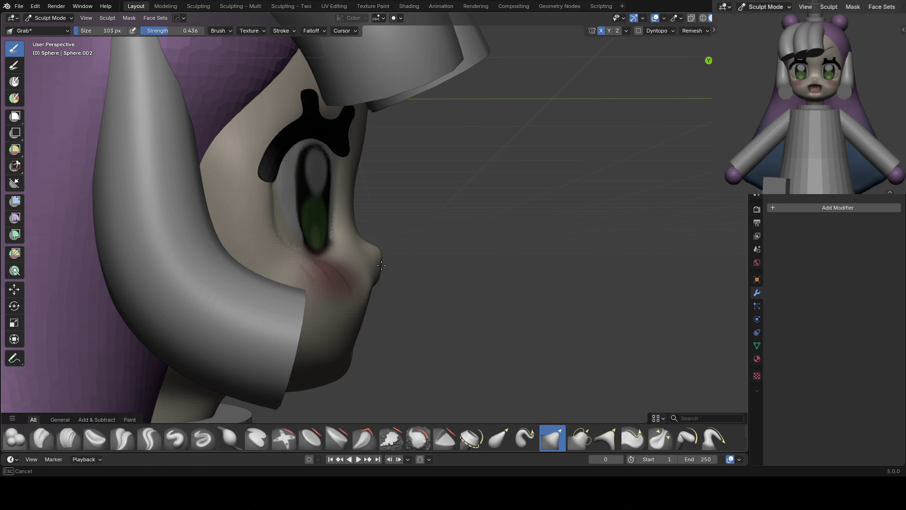
mouse_move(376, 249)
middle_down()
mouse_move(359, 250)
mouse_move(374, 247)
middle_up()
scroll(374, 246, up, 2)
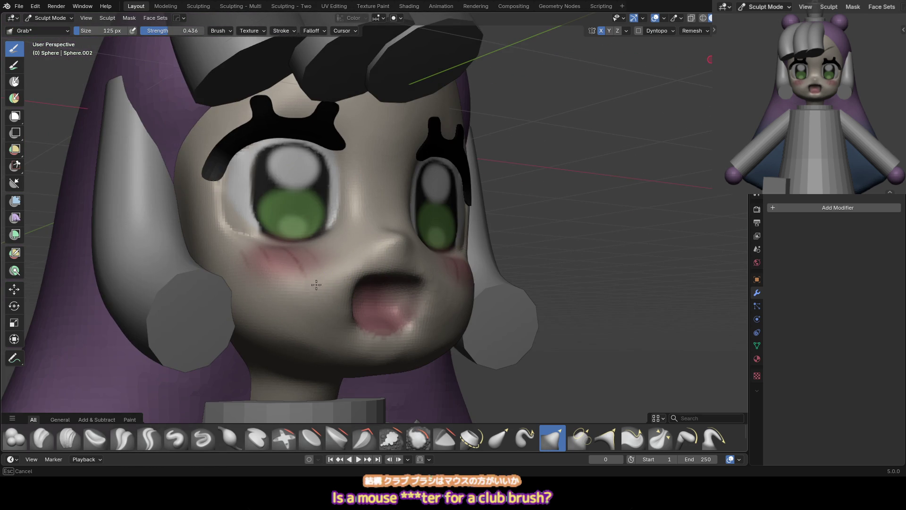
key(i)
key(KP_1)
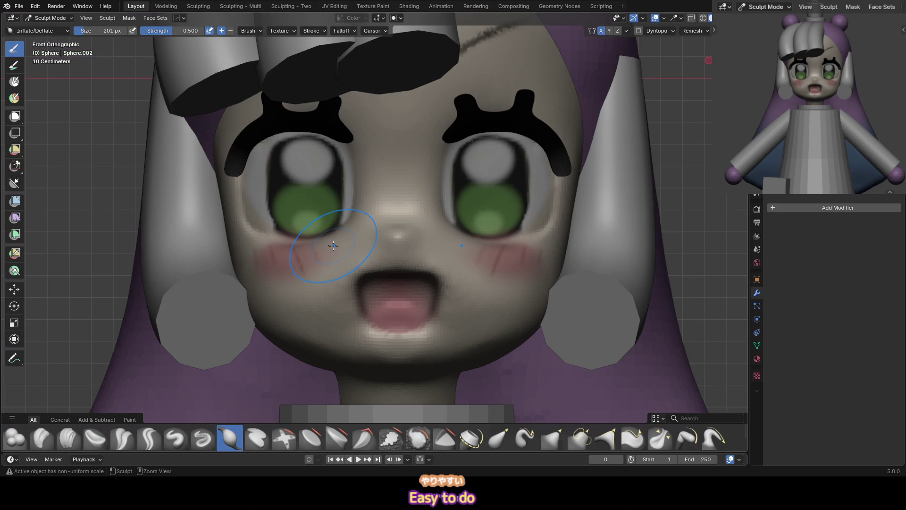
key(ctrl+s)
scroll(286, 269, down, 2)
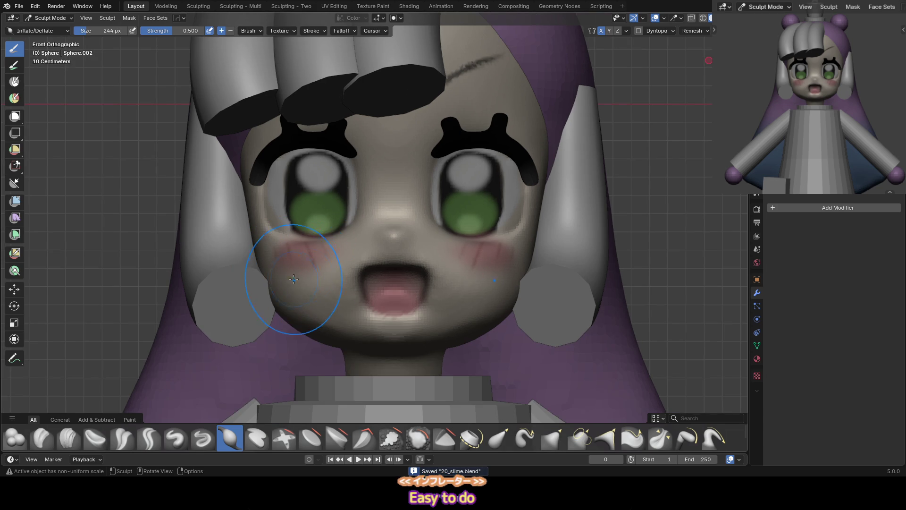
scroll(300, 281, down, 1)
Grab-reshape the lower face with a larger brush, then pull the right iris slightly down
key(g)
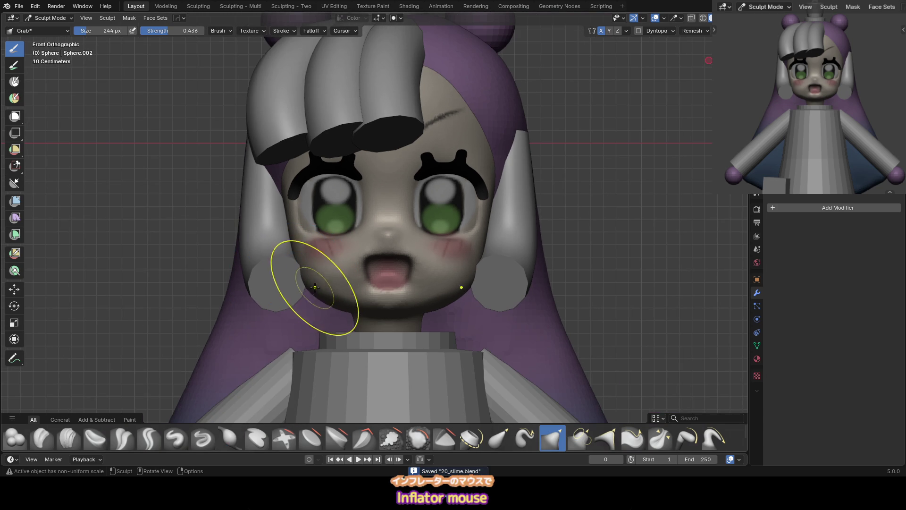
key(f)
click(293, 254)
drag(293, 255, 303, 285)
middle_drag(304, 285, 312, 267)
scroll(320, 258, down, 3)
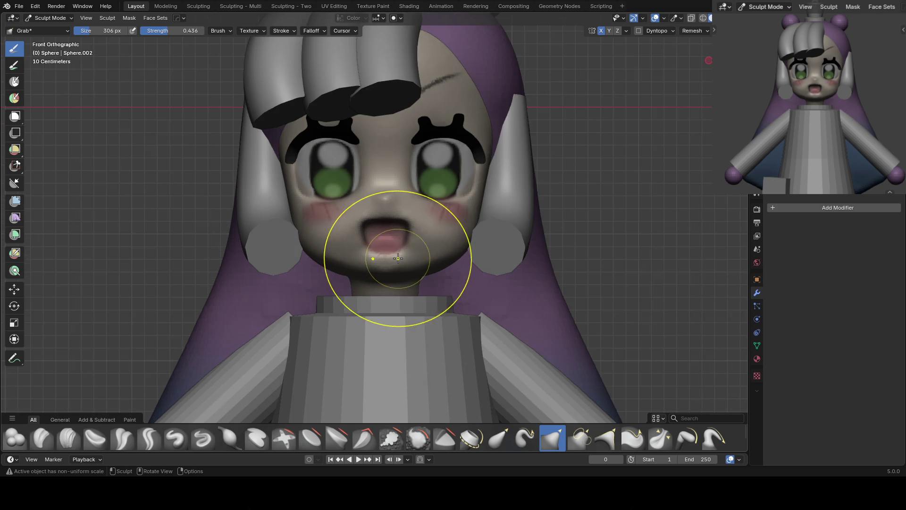
key(KP_1)
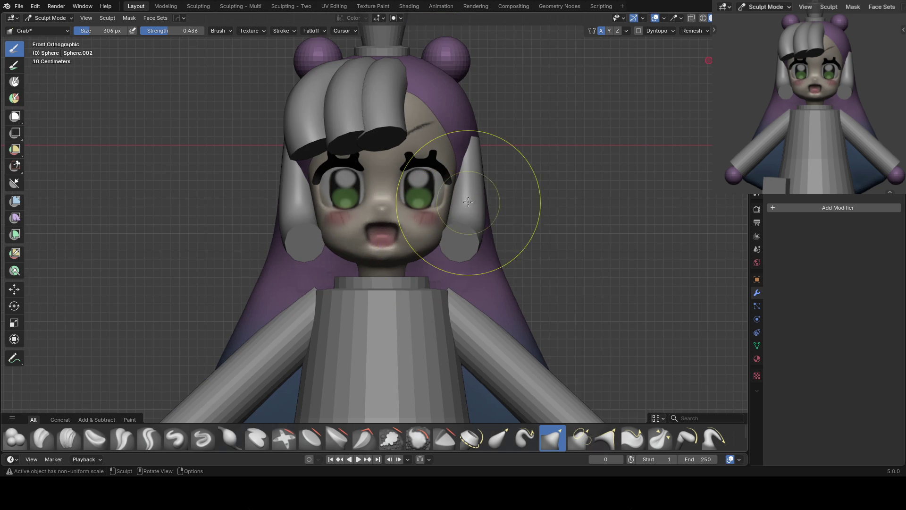
scroll(453, 213, up, 2)
key(f)
click(401, 170)
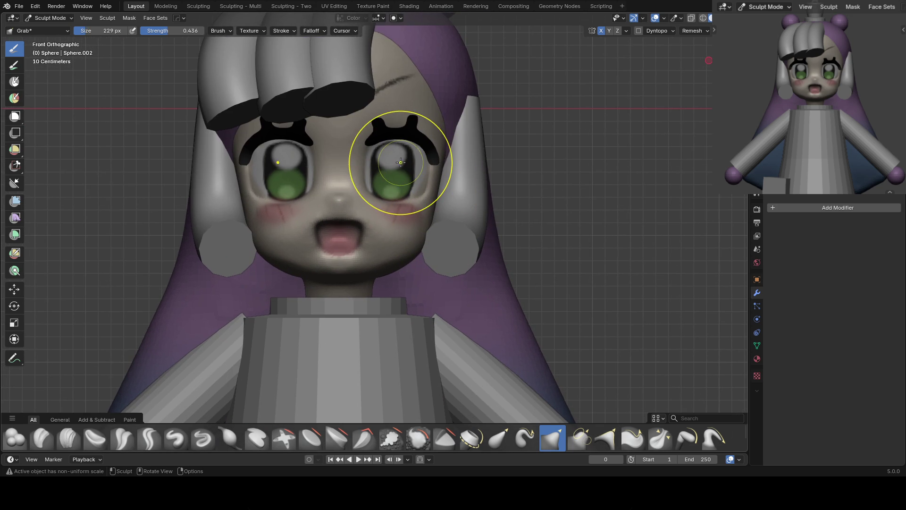
drag(396, 192, 396, 186)
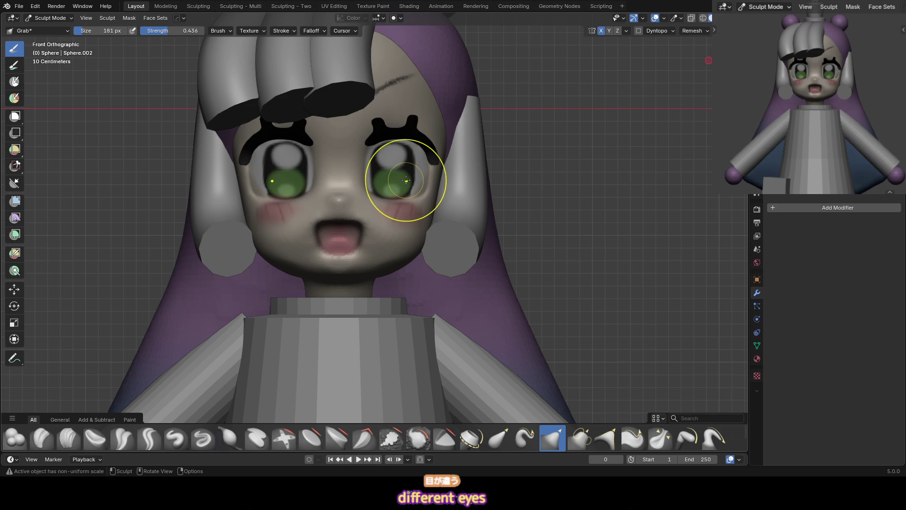
Darken the top of the irises with the Paint Soft brush
scroll(396, 175, up, 4)
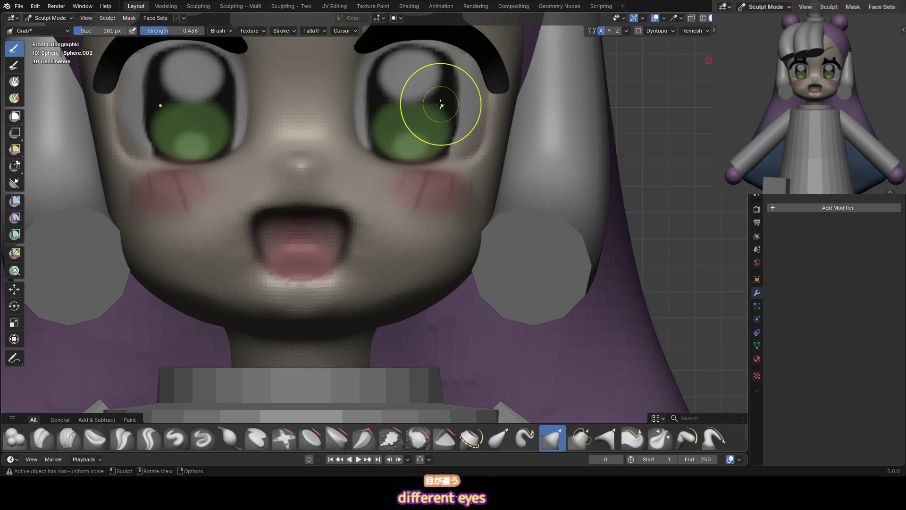
key(p)
mouse_move(383, 99)
mouse_down()
mouse_move(414, 104)
mouse_move(380, 105)
mouse_move(386, 110)
mouse_move(425, 108)
mouse_move(437, 121)
mouse_move(397, 132)
mouse_move(427, 129)
mouse_up()
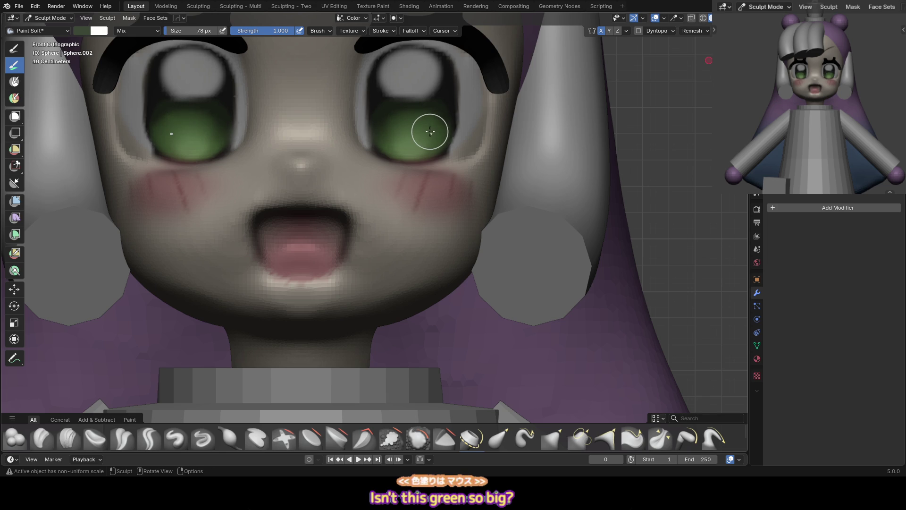
Sample the iris green and paint the tops of both irises dark with a smaller Paint Soft brush
scroll(427, 129, down, 2)
key(g)
scroll(409, 127, up, 2)
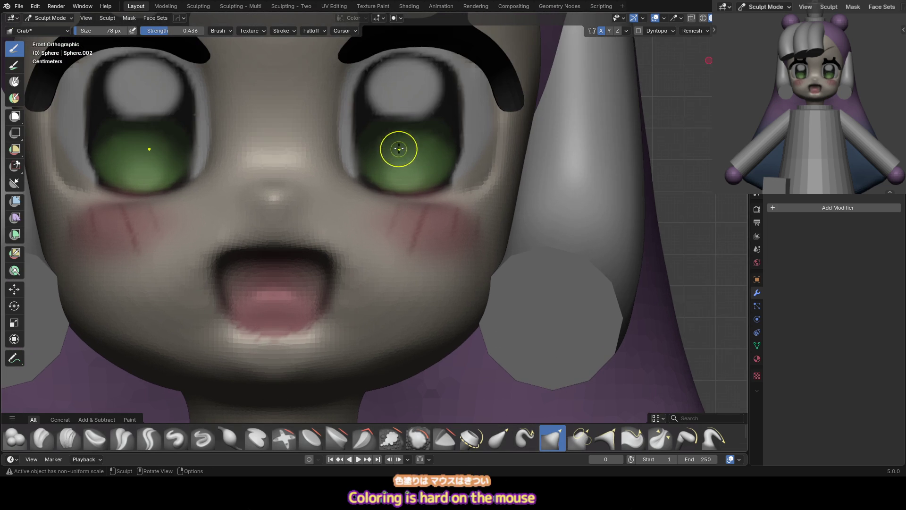
key(bracketleft)
key(bracketleft)
key(bracketleft)
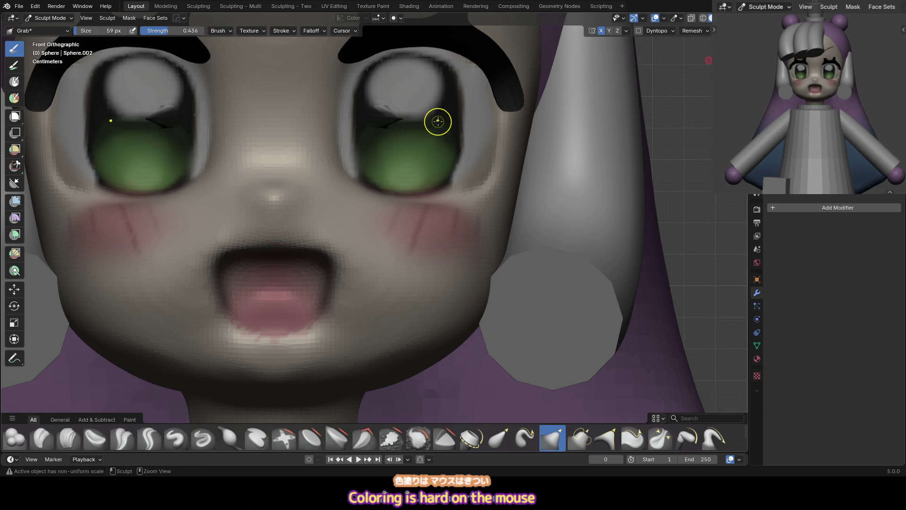
key(g)
key(bracketleft)
drag(427, 118, 369, 120)
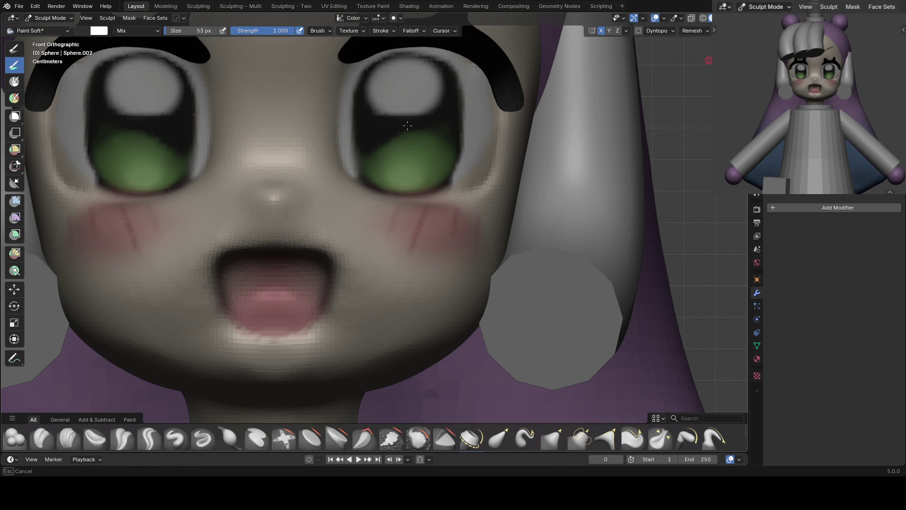
click(415, 149)
mouse_move(408, 145)
mouse_down()
mouse_move(375, 146)
mouse_move(412, 132)
mouse_up()
Grab both iris regions downward, reshape the right eye and eyelid at 173 px, then return to Object Mode
scroll(447, 142, down, 3)
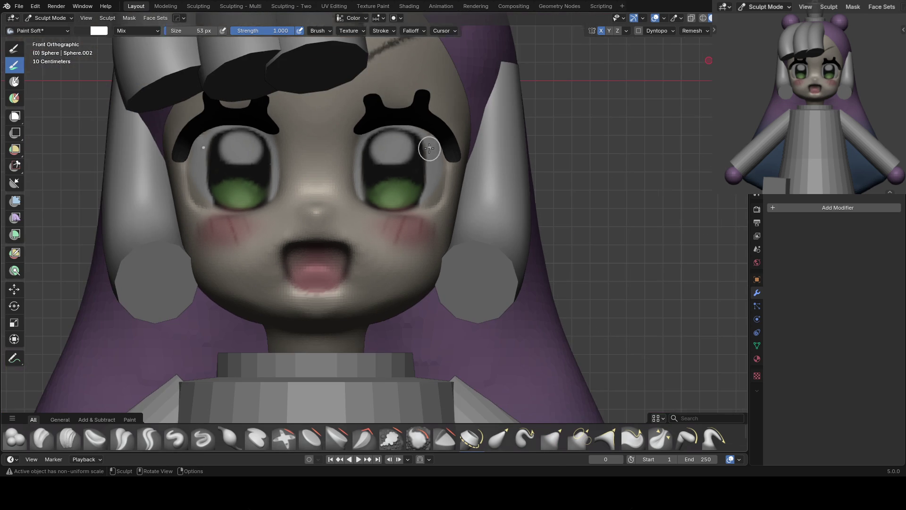
key(g)
drag(388, 174, 394, 206)
key(f)
click(420, 191)
key(f)
click(408, 170)
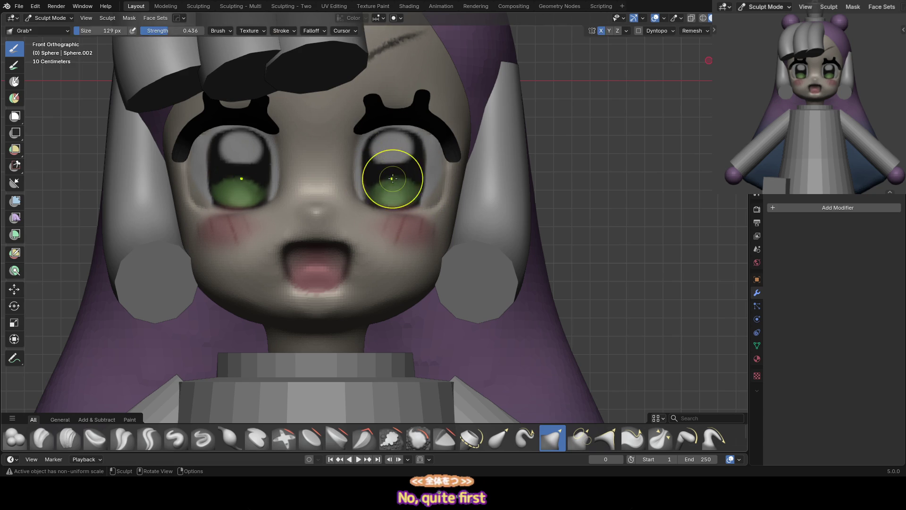
key(f)
click(395, 146)
mouse_move(395, 146)
mouse_down()
mouse_move(404, 162)
mouse_move(424, 156)
mouse_up()
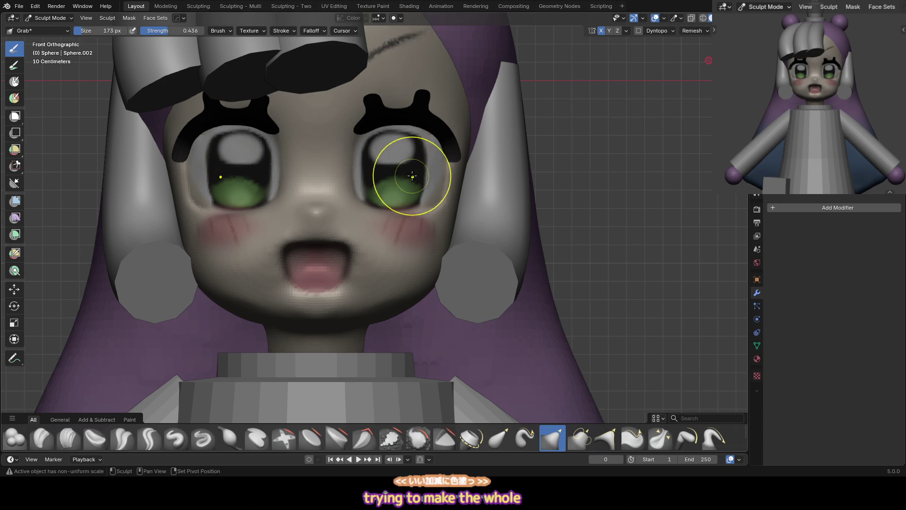
key(ctrl+Tab)
click(329, 127)
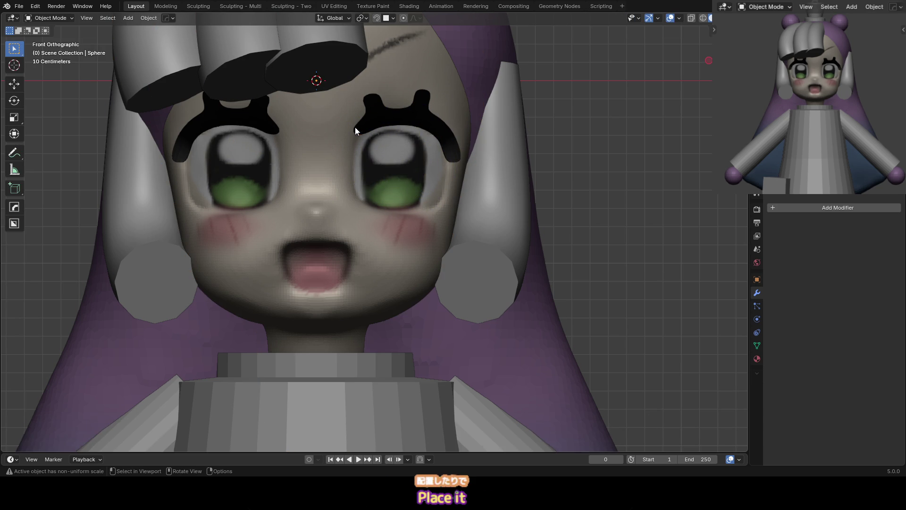
Annotate guide lines under the left eye and above the mouth, then select the head
scroll(356, 122, down, 2)
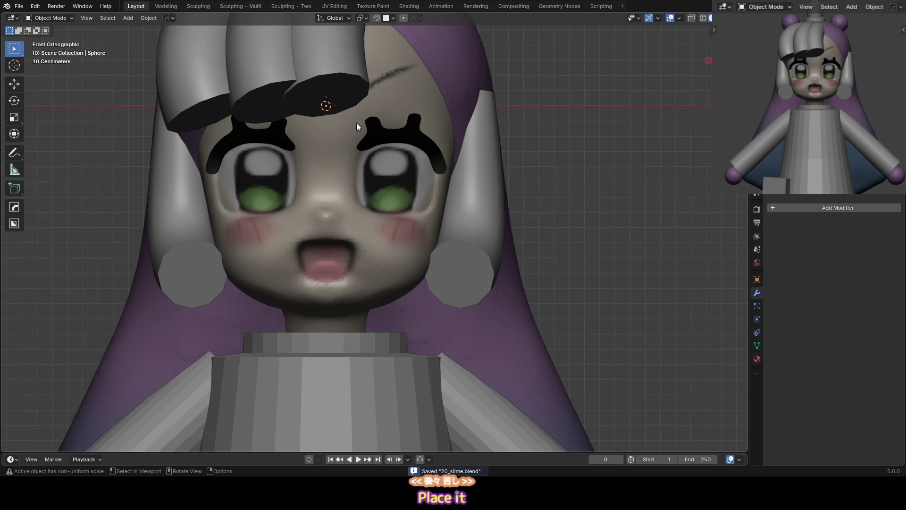
scroll(349, 169, up, 3)
scroll(350, 171, up, 1)
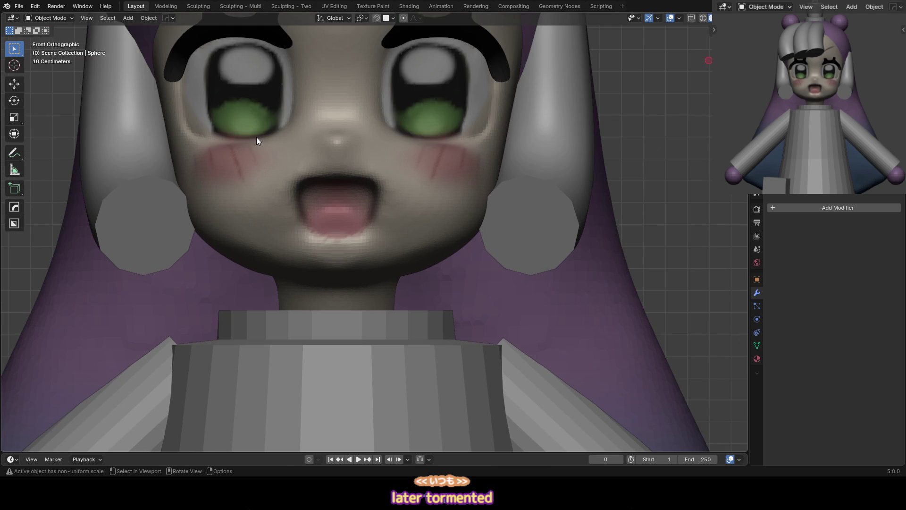
drag(247, 136, 303, 133)
drag(270, 170, 340, 174)
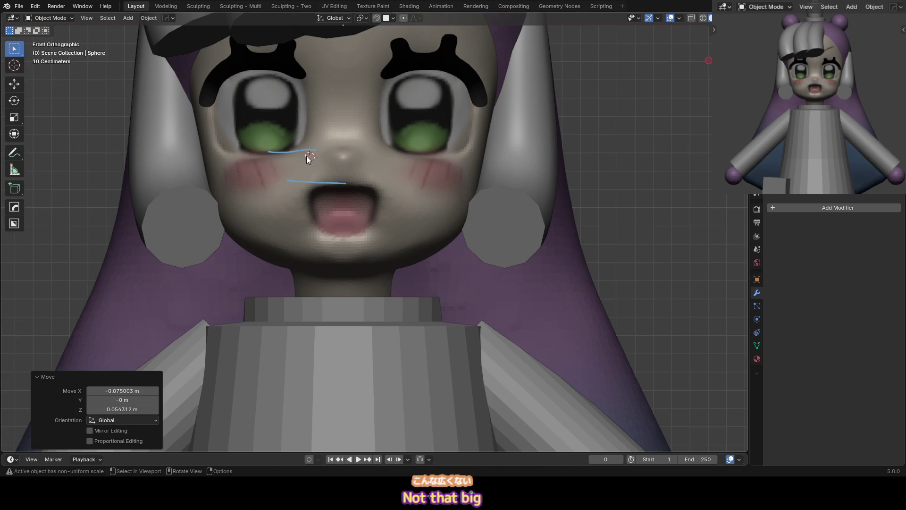
key(Escape)
click(330, 166)
scroll(329, 165, down, 2)
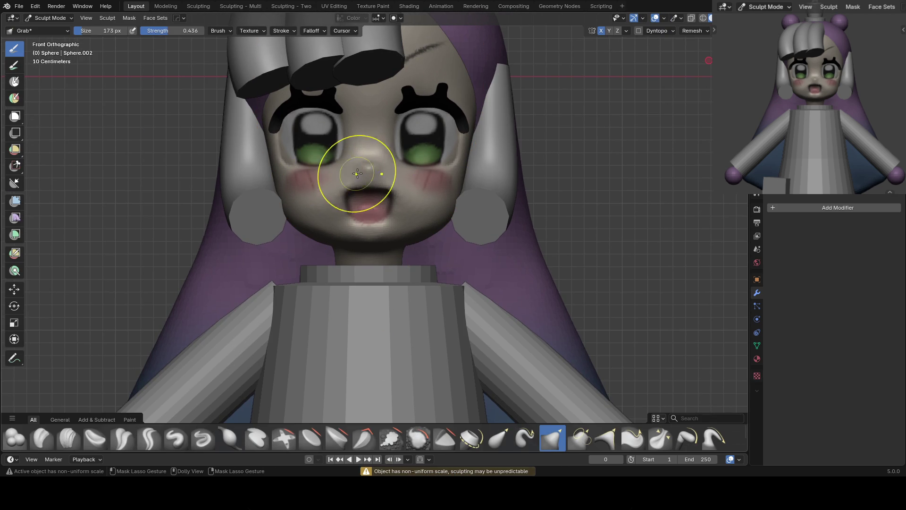
Mask off the upper face and grab-reshape the cheek and mouth area
mouse_move(276, 169)
ctrl+shift+mouse_down()
mouse_move(323, 172)
mouse_move(348, 82)
mouse_move(198, 113)
ctrl+shift+mouse_up()
scroll(374, 152, down, 1)
key(f)
click(352, 238)
key(f)
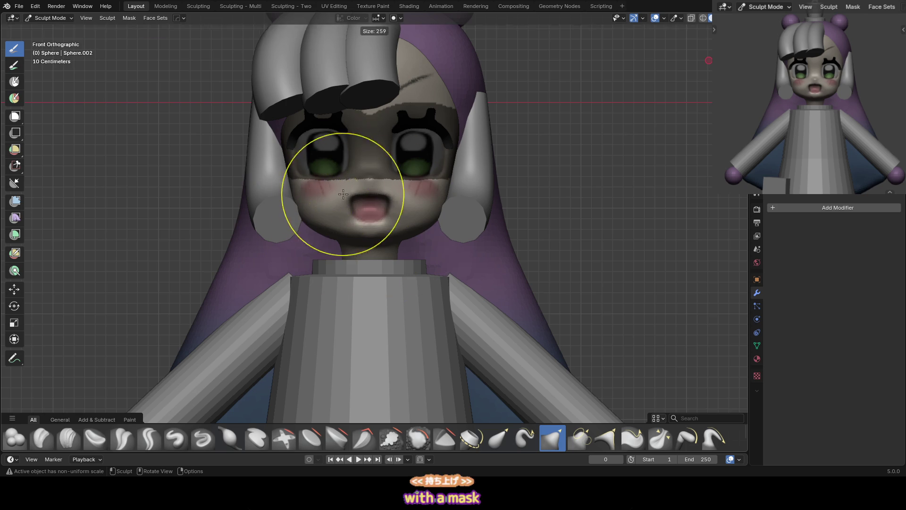
click(361, 192)
key(f)
click(323, 193)
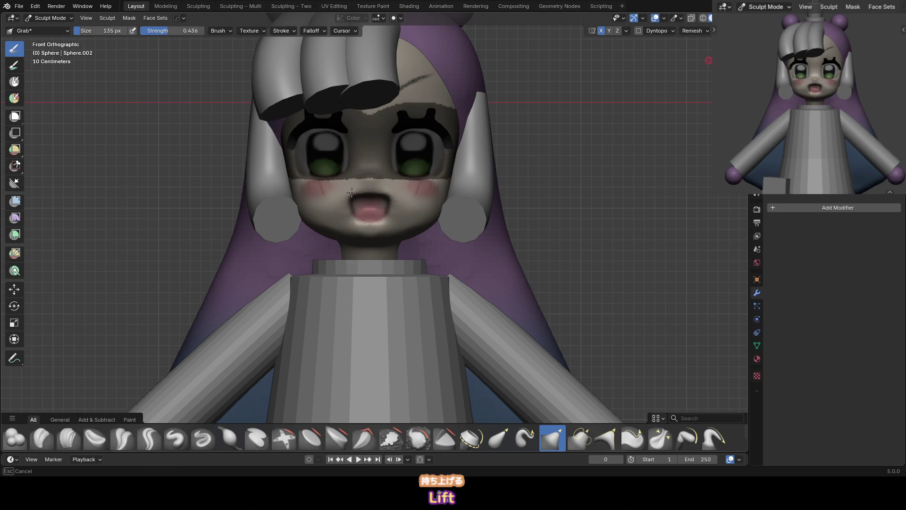
mouse_move(323, 193)
mouse_down()
mouse_move(353, 195)
mouse_move(352, 208)
mouse_up()
key(f)
click(363, 208)
mouse_move(352, 208)
middle_down()
mouse_move(298, 403)
mouse_move(303, 195)
middle_up()
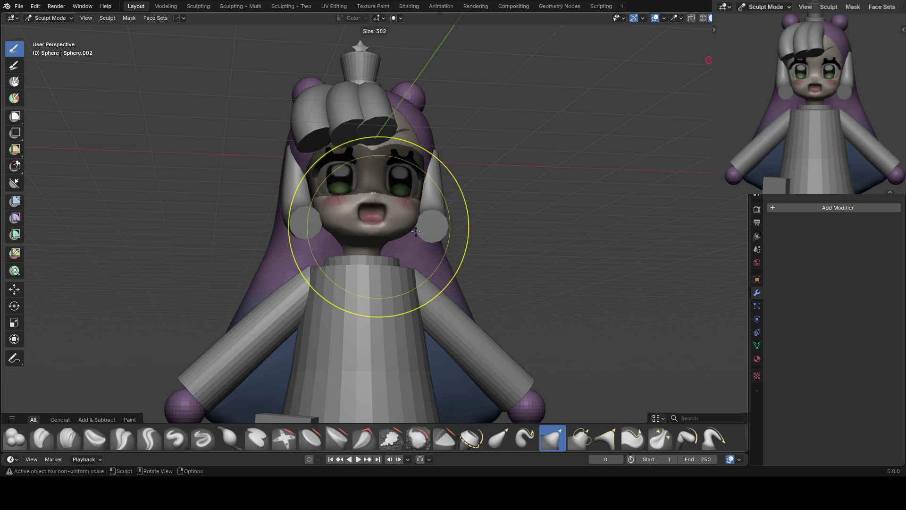
Apply Smooth Mask, enlarge the brush, then shrink the mask and smooth it twice more
key(a)
click(391, 218)
scroll(360, 228, up, 3)
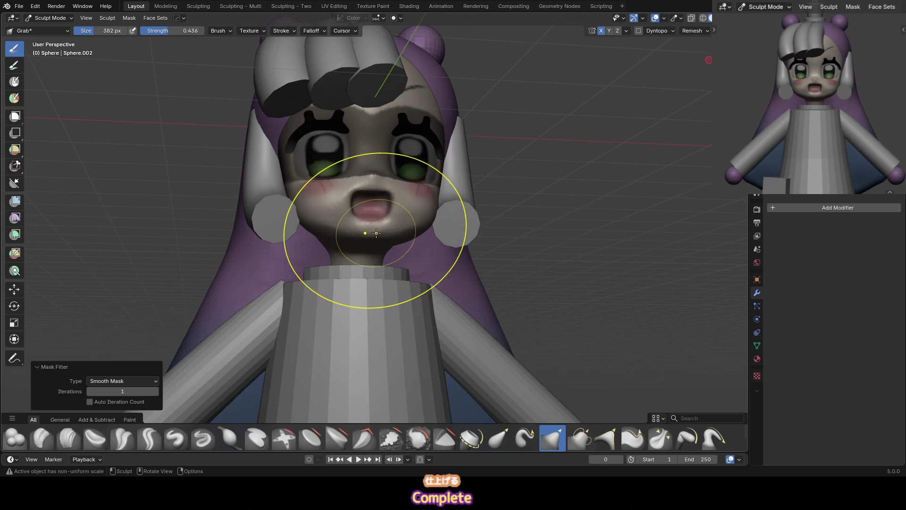
key(f)
mouse_move(344, 218)
shift+middle_down()
mouse_move(378, 217)
mouse_move(368, 184)
mouse_move(393, 206)
mouse_move(398, 179)
shift+middle_up()
click(348, 195)
key(alt+a)
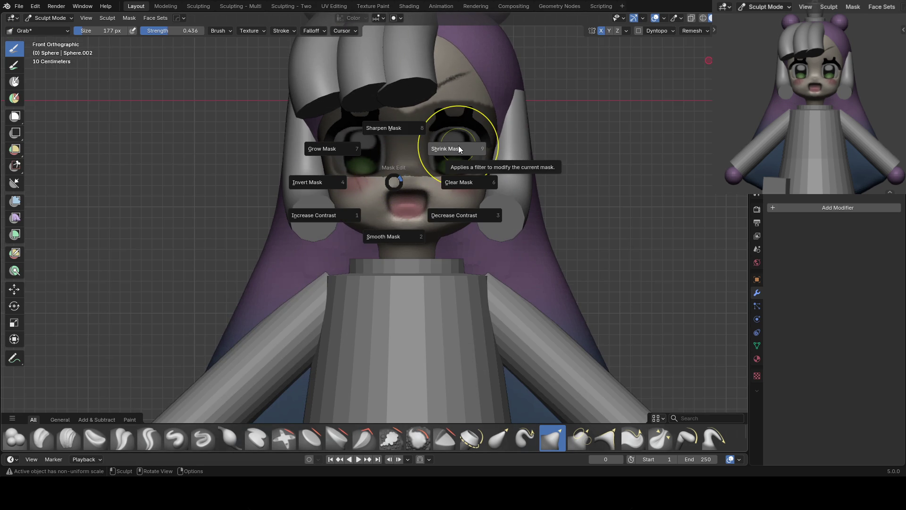
click(457, 146)
key(alt+a)
click(415, 207)
key(alt+a)
click(417, 203)
Leave Sculpt Mode via Edit Mode and return the head to Object Mode
scroll(416, 189, up, 2)
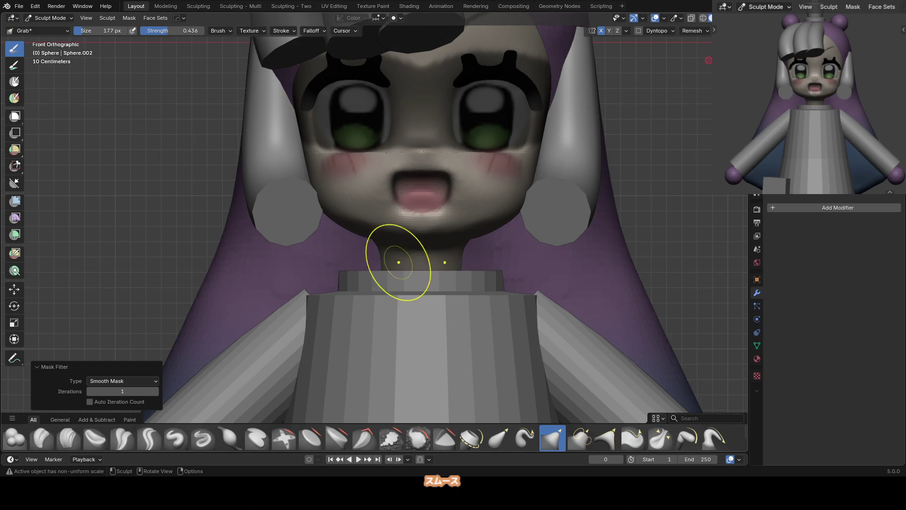
shift+scroll(495, 212, up, 1)
scroll(422, 183, up, 1)
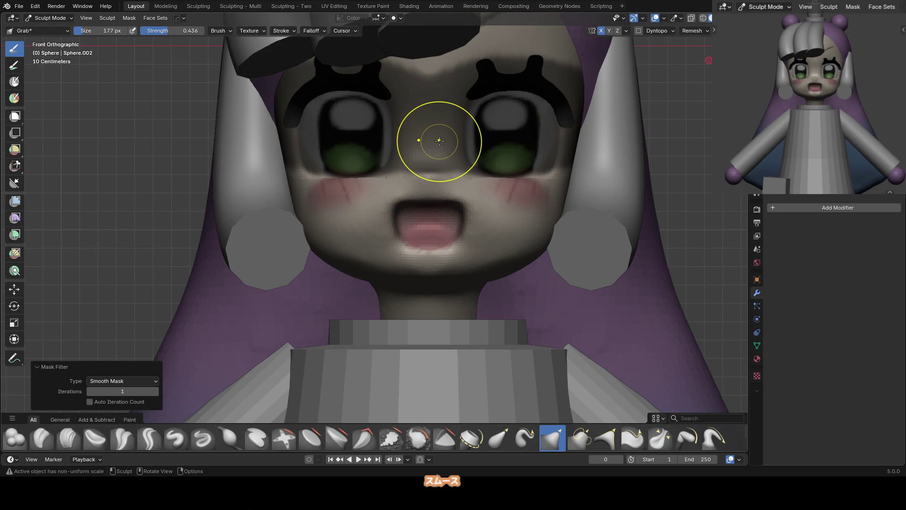
scroll(453, 139, up, 1)
key(ctrl+Tab)
click(431, 144)
scroll(448, 115, up, 2)
key(Tab)
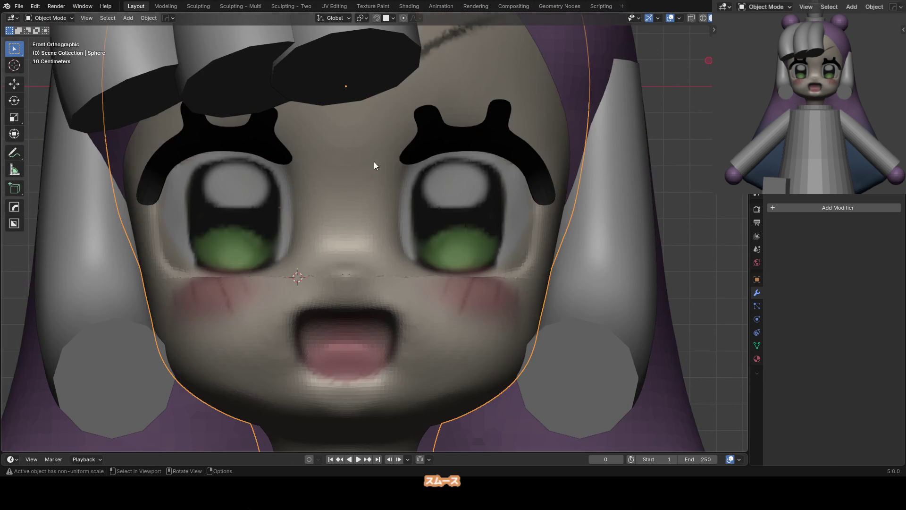
Select the eyebrow plane and set its Subdivision Levels to 1
click(419, 148)
key(Tab)
key(Tab)
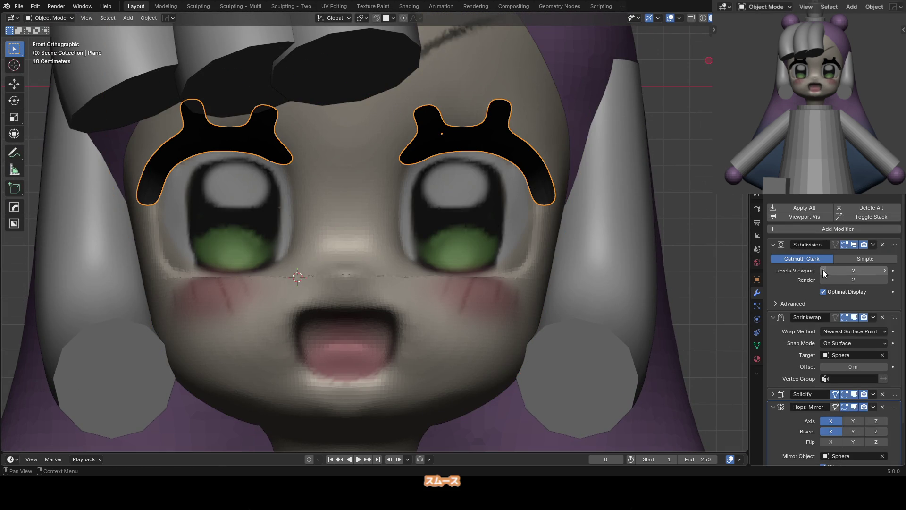
drag(824, 271, 816, 280)
key(a)
key(ctrl+Tab)
click(442, 133)
click(488, 141)
key(Tab)
key(a)
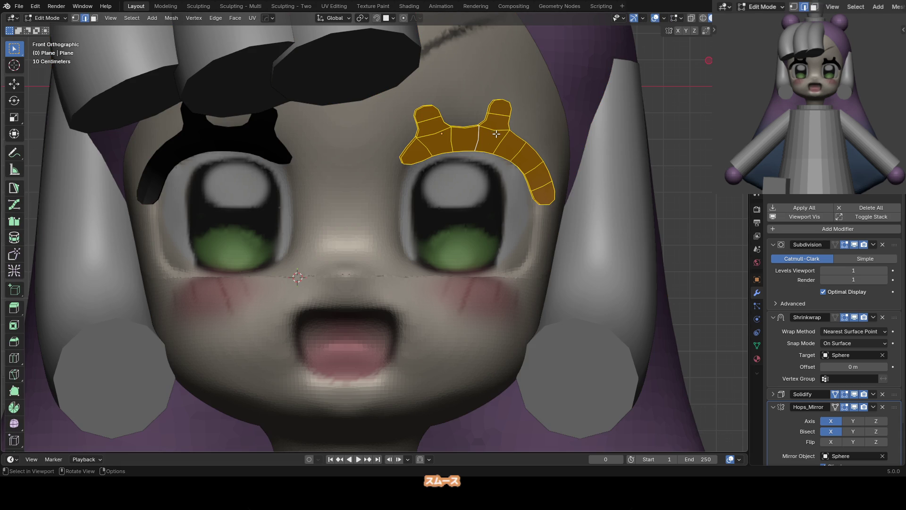
click(772, 244)
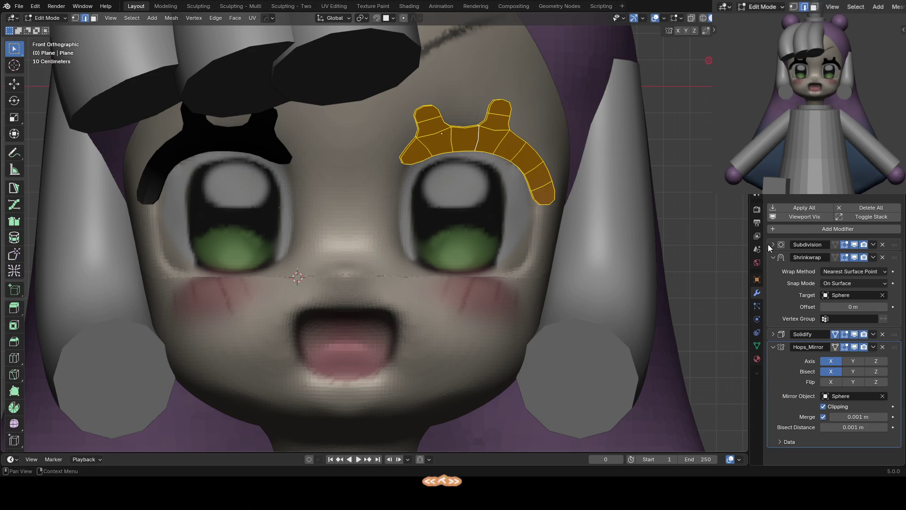
key(Tab)
Add a HardOps Bevel, move it to the top of the stack, and hide the other modifiers in the viewport
key(q)
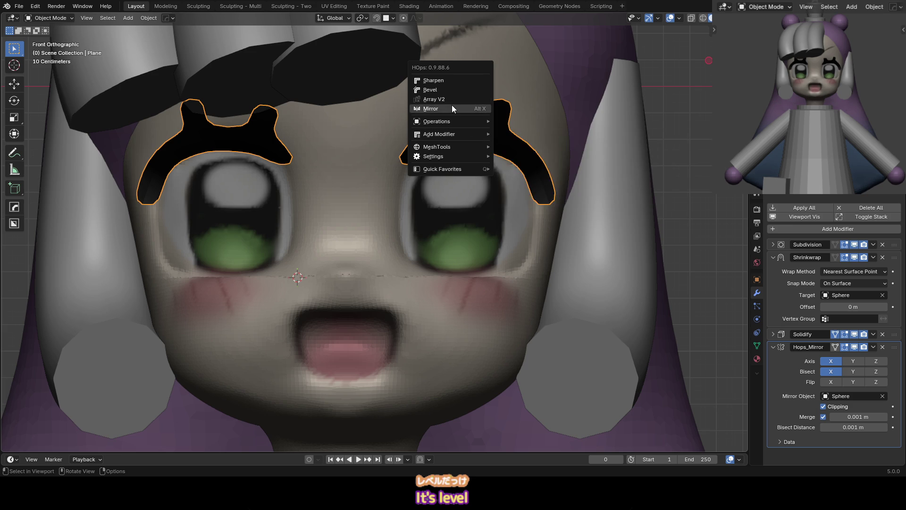
click(453, 90)
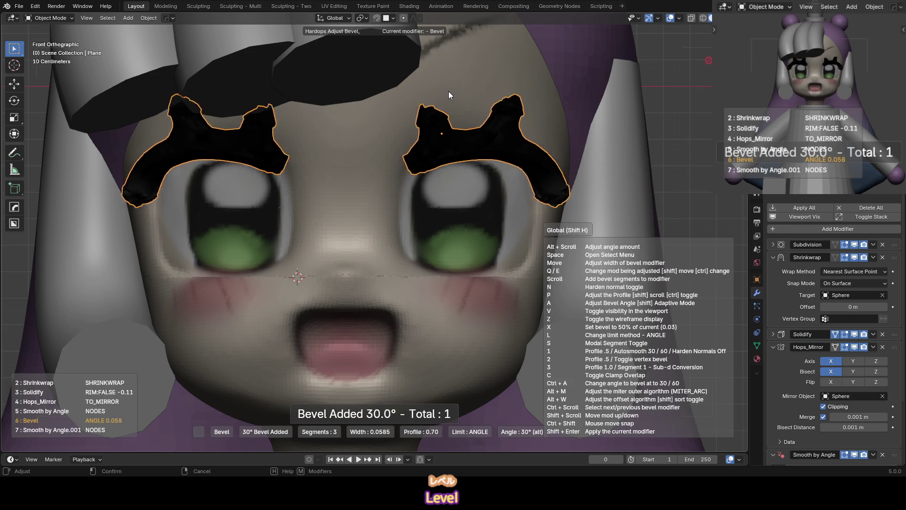
click(477, 100)
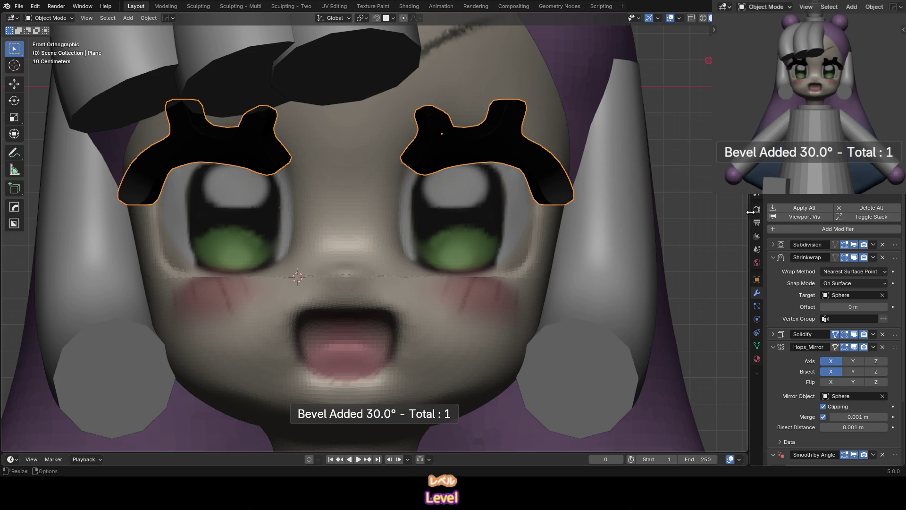
click(773, 260)
click(774, 282)
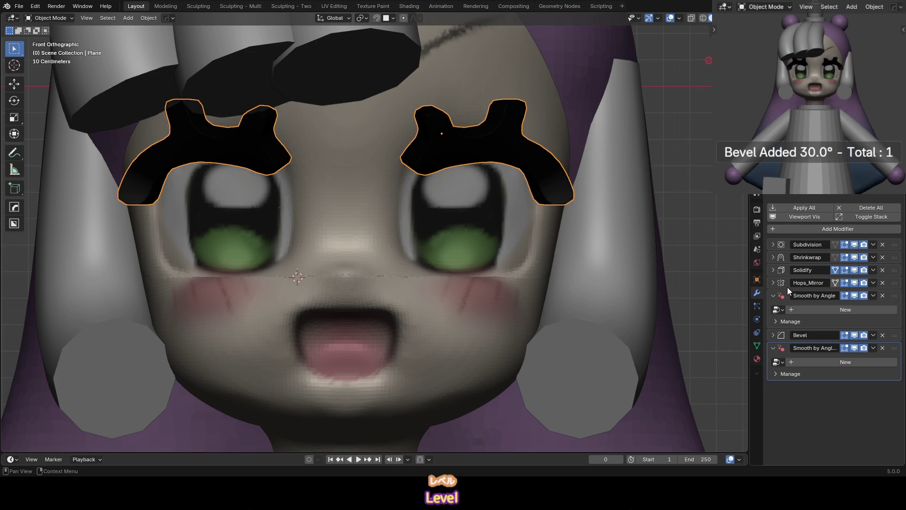
drag(883, 338, 873, 242)
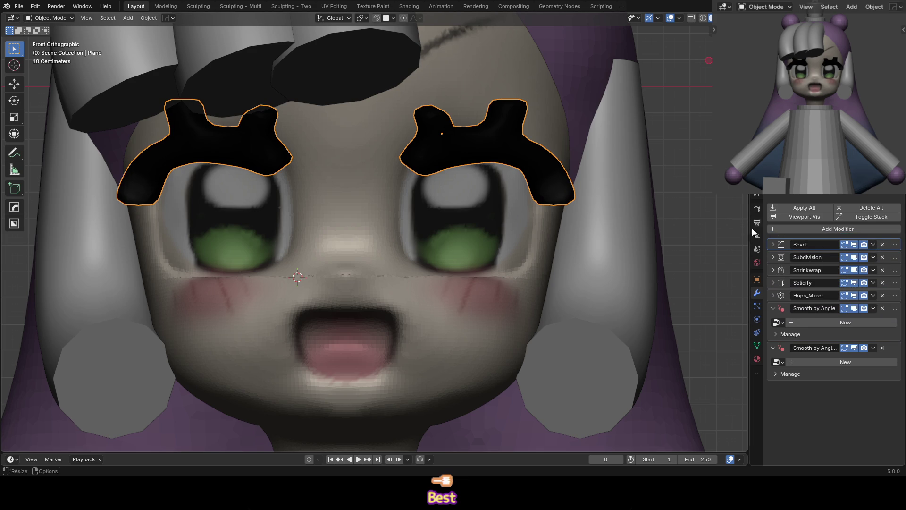
mouse_move(663, 209)
middle_down()
mouse_move(541, 168)
mouse_move(477, 191)
mouse_move(509, 177)
mouse_move(554, 174)
middle_up()
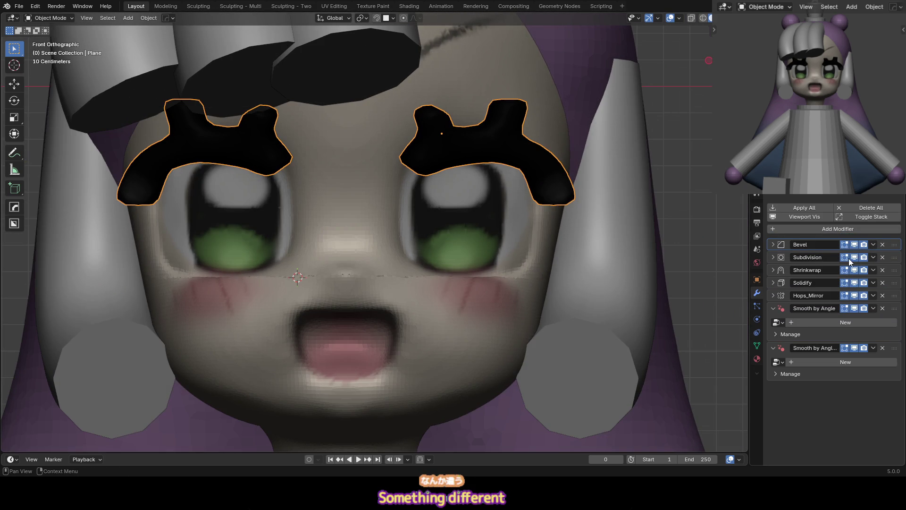
drag(853, 283, 853, 310)
drag(849, 270, 853, 262)
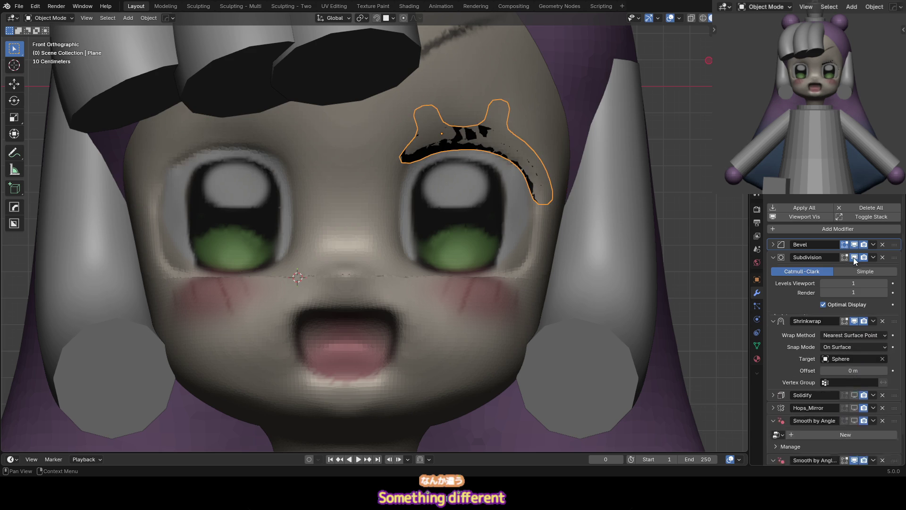
click(852, 257)
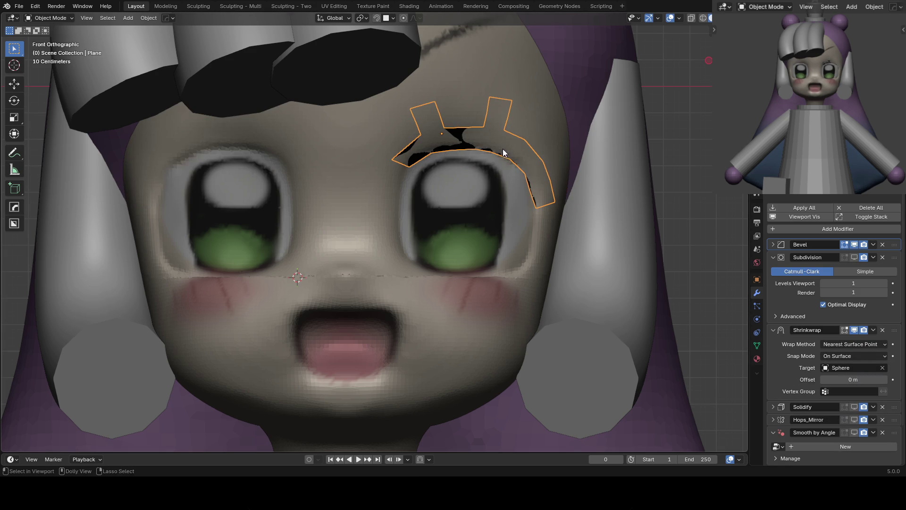
Isolate the eyebrows, test the bevel at amount 0, then delete the Bevel modifier and re-show the modifiers
key(KP_Divide)
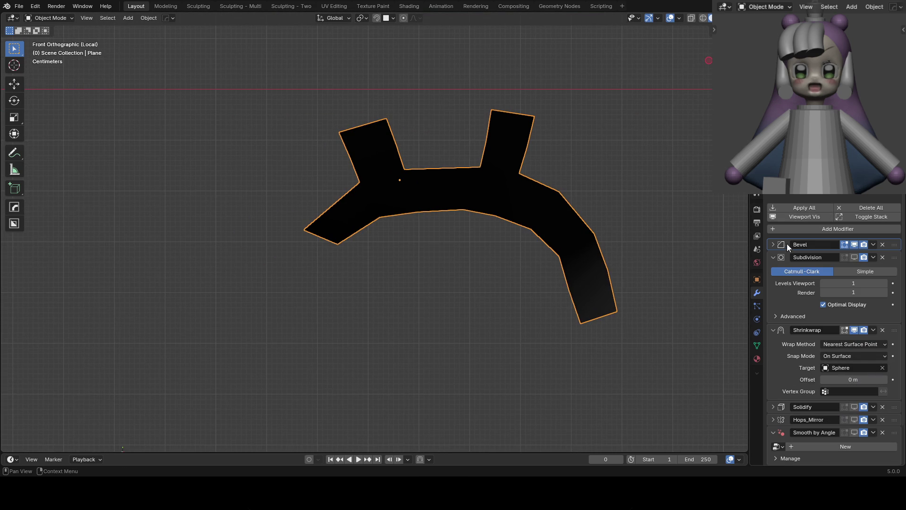
click(772, 245)
drag(850, 293, 864, 292)
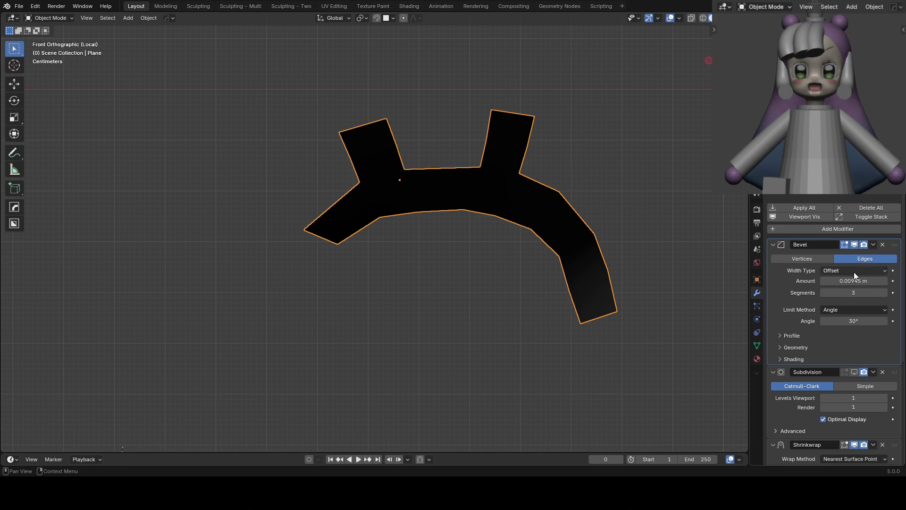
drag(853, 281, 830, 281)
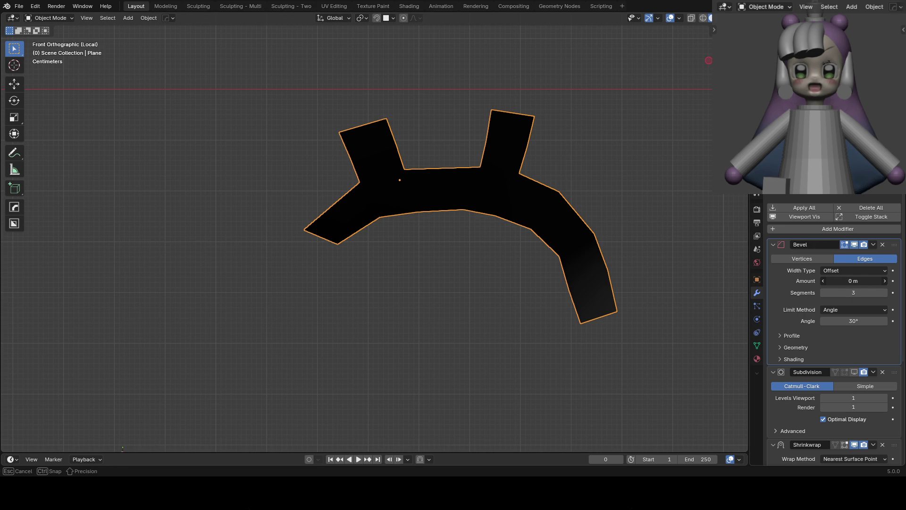
click(883, 244)
click(776, 246)
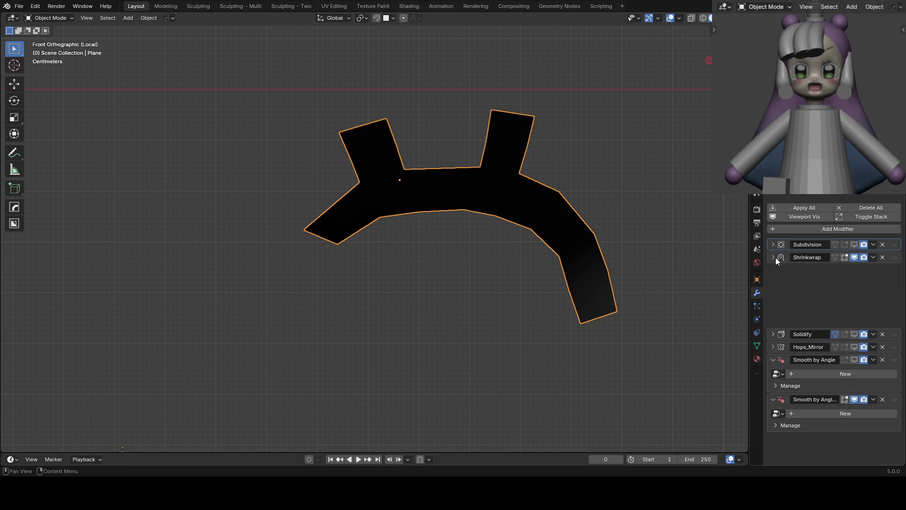
click(842, 259)
Try a second HardOps bevel on the eyebrows and cancel it
key(Tab)
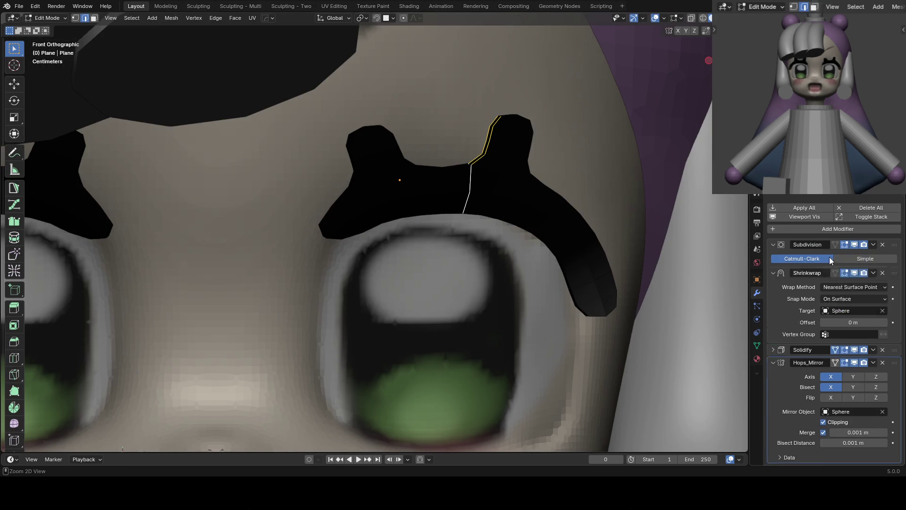
click(772, 258)
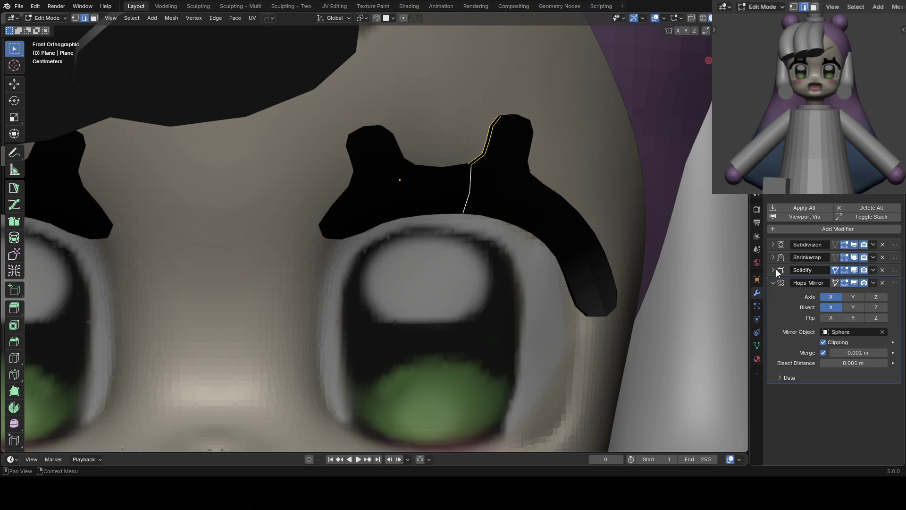
click(779, 283)
key(Tab)
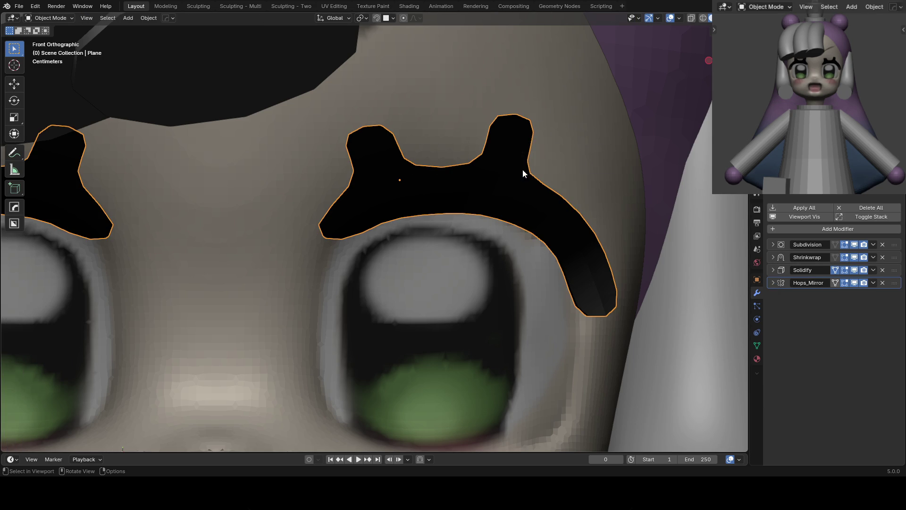
key(q)
click(514, 160)
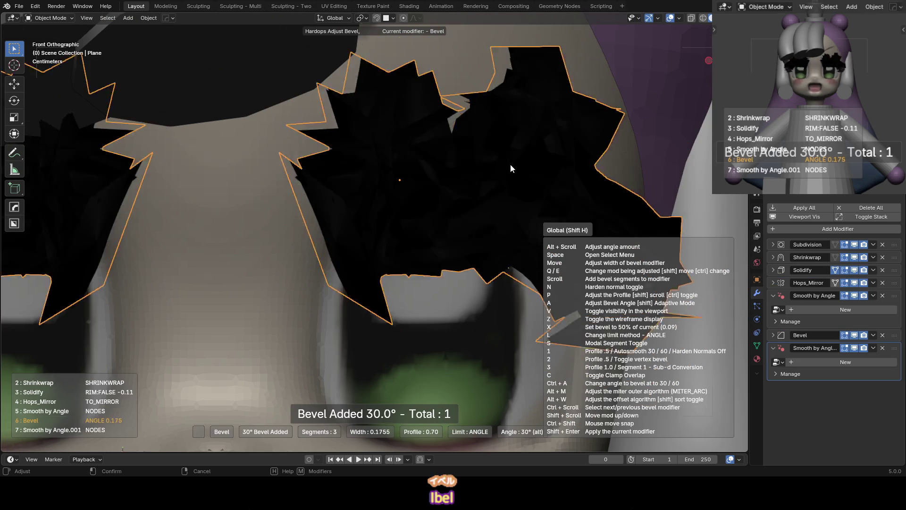
mouse_move(557, 174)
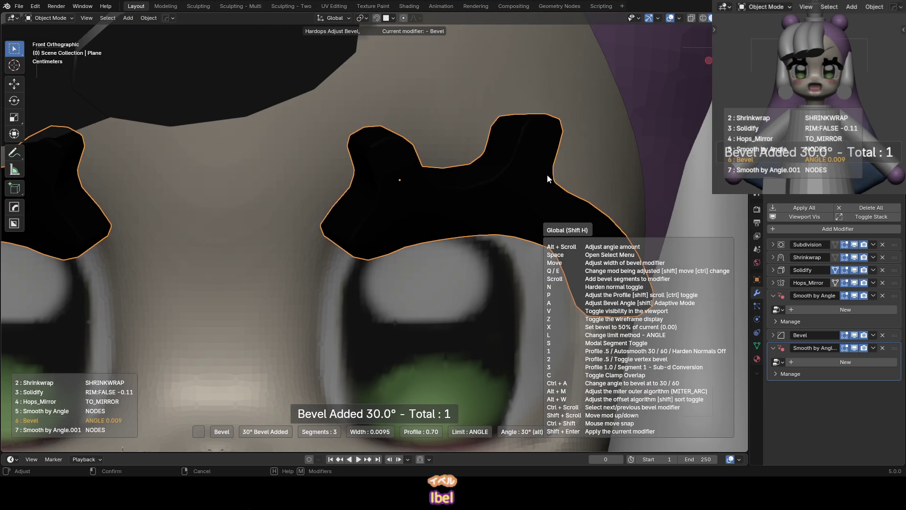
right_click(480, 157)
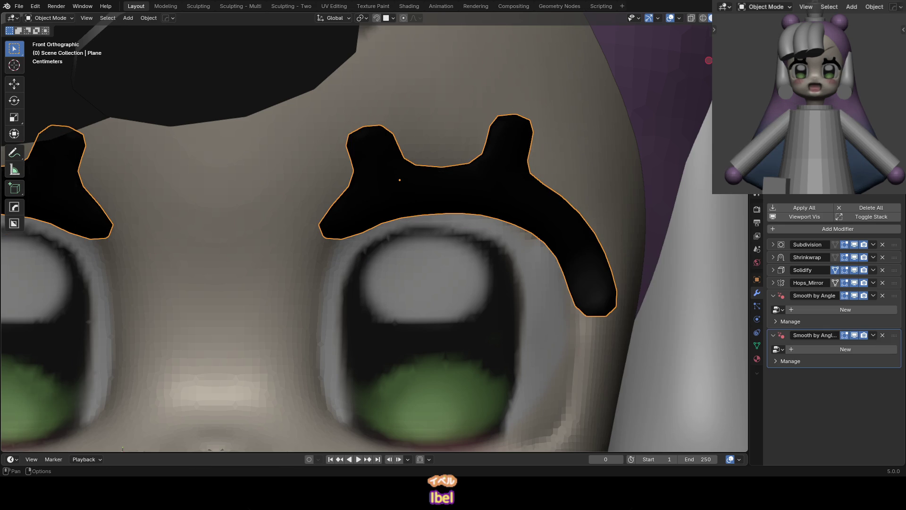
click(739, 18)
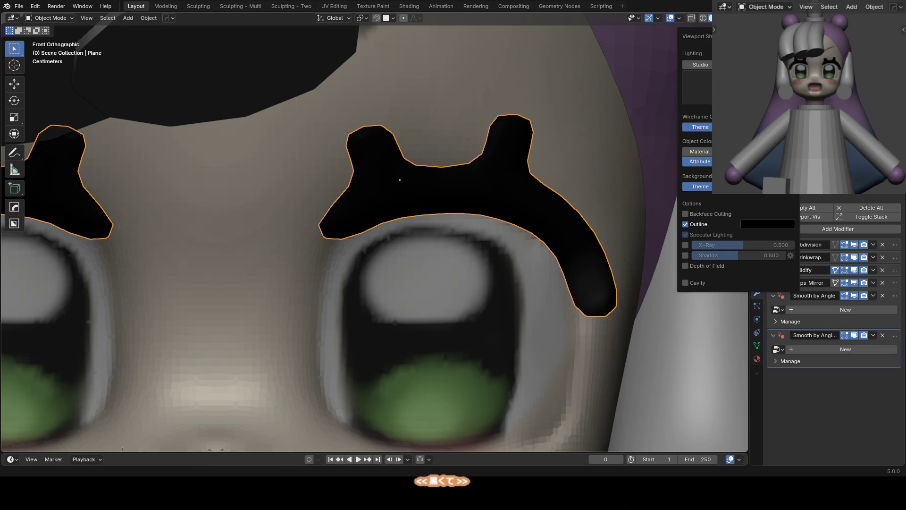
Switch to plain grey shading and delete two Smooth by Angle modifiers from the eyelash shape
click(727, 152)
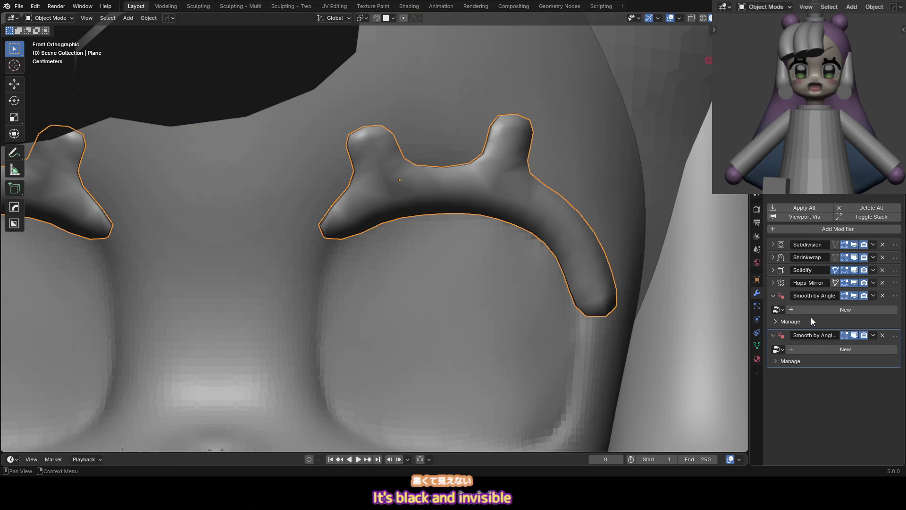
click(883, 296)
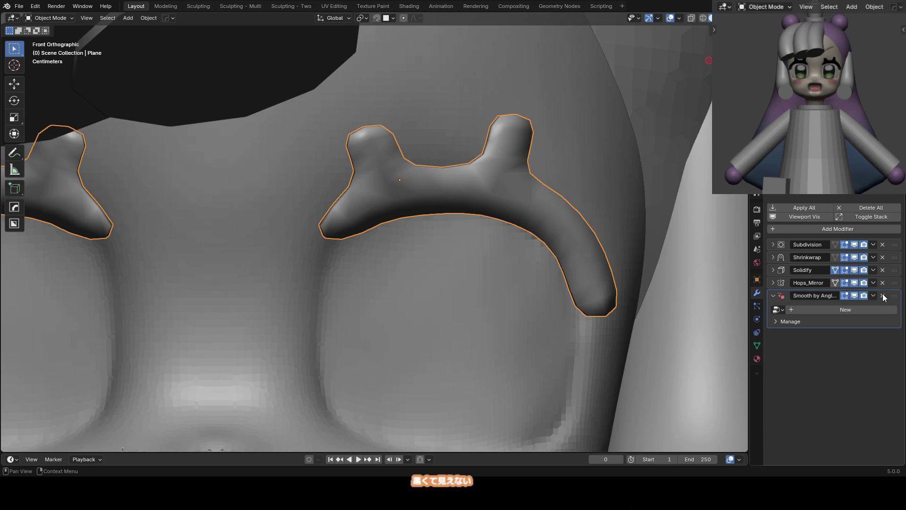
click(882, 296)
Add a HardOps bevel, move it to the top of the stack, and remove the duplicate Smooth by Angle
key(q)
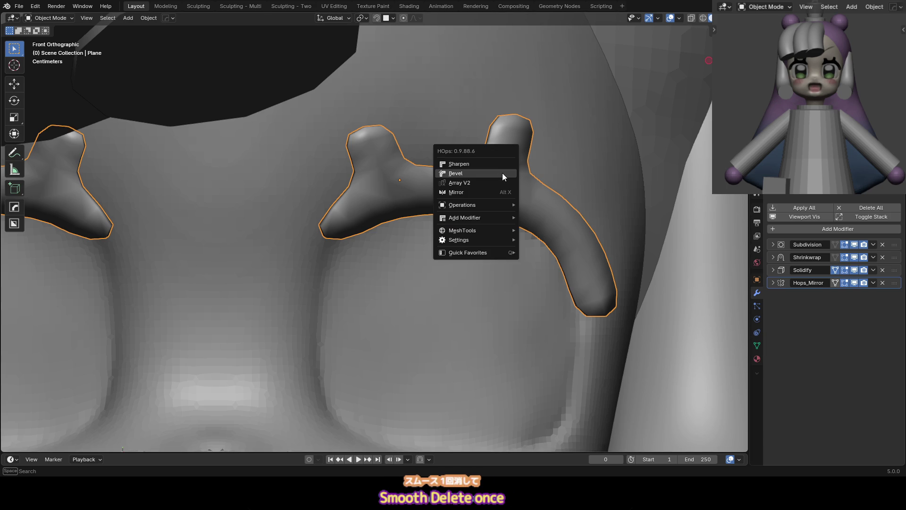
click(502, 173)
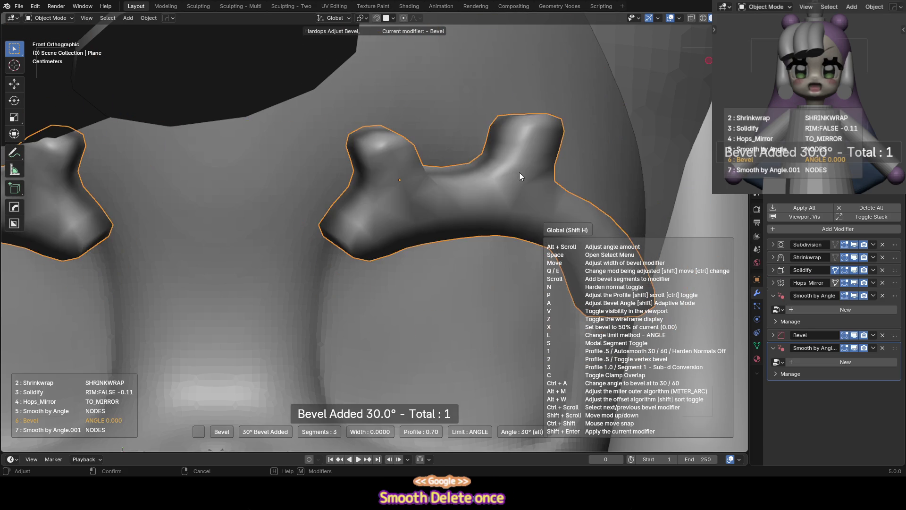
click(519, 172)
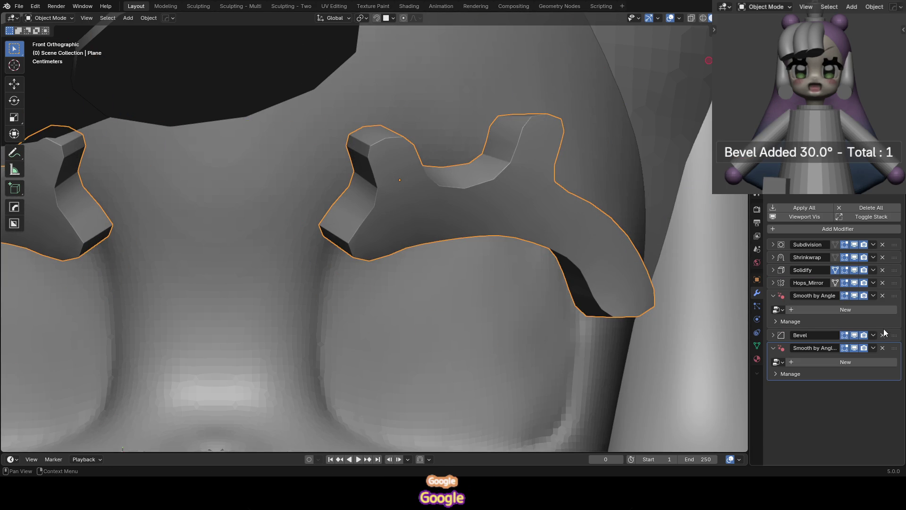
drag(893, 335, 879, 237)
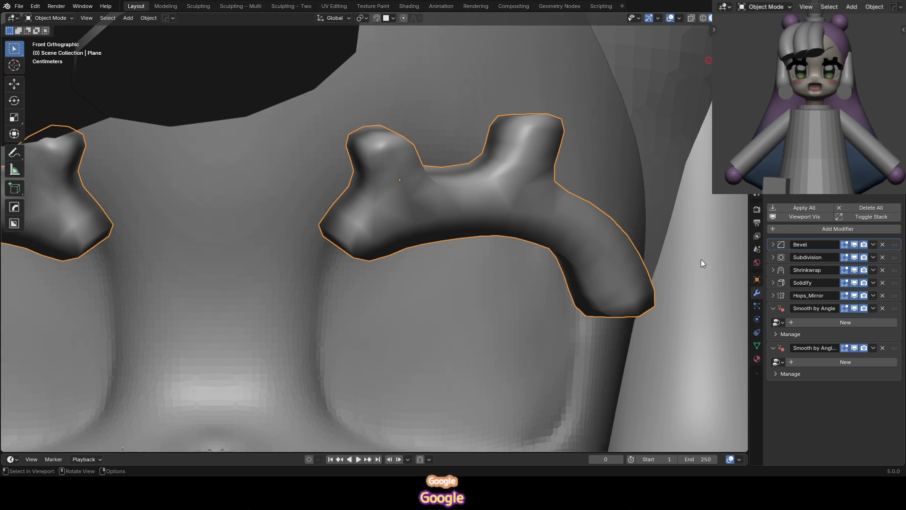
middle_drag(488, 190, 533, 174)
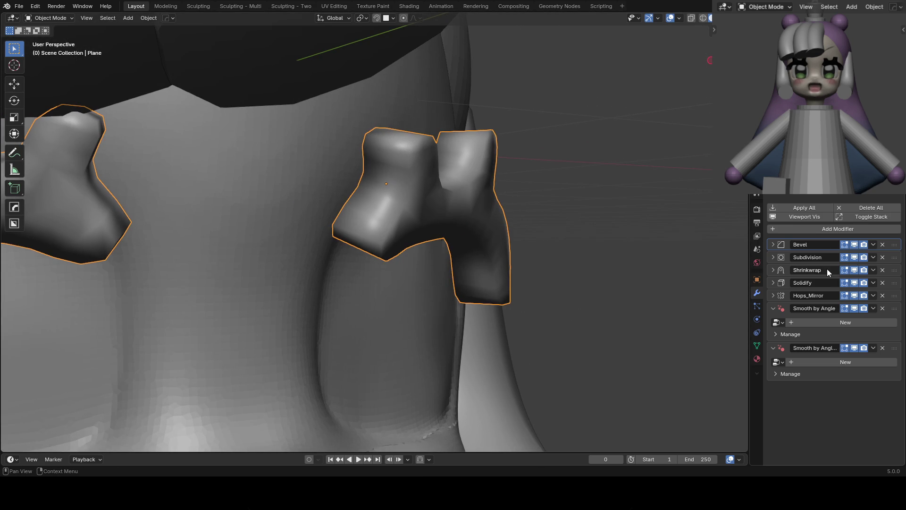
click(883, 309)
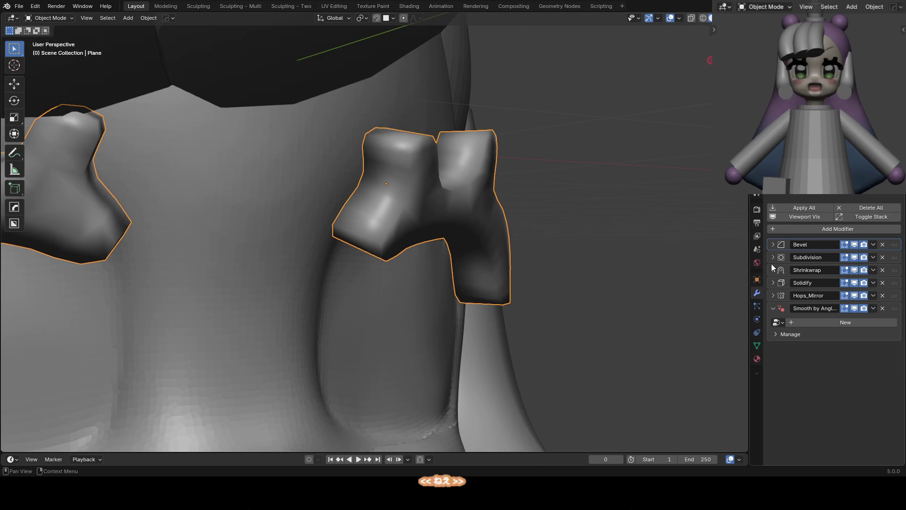
Reduce the Solidify modifier's thickness to -0.0075 m
click(772, 283)
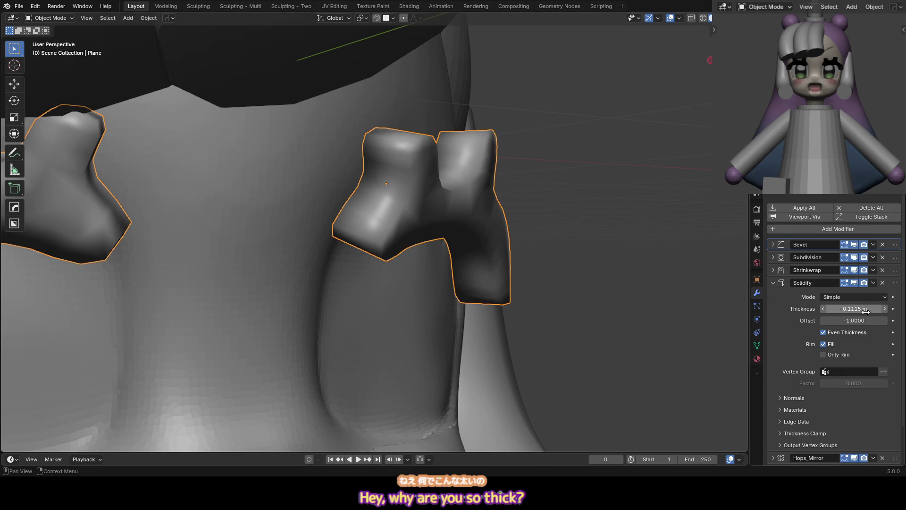
mouse_move(861, 310)
mouse_down()
mouse_move(883, 311)
mouse_move(861, 310)
mouse_up()
scroll(427, 223, up, 4)
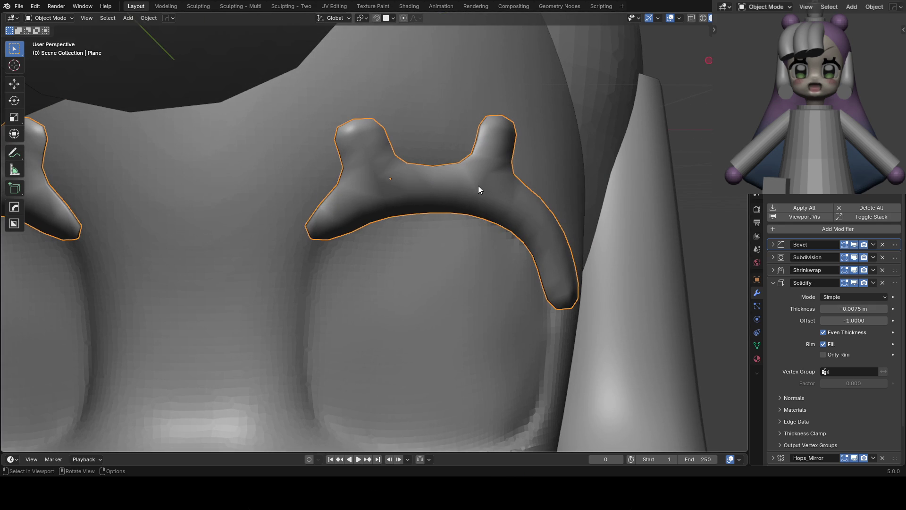
scroll(522, 237, up, 1)
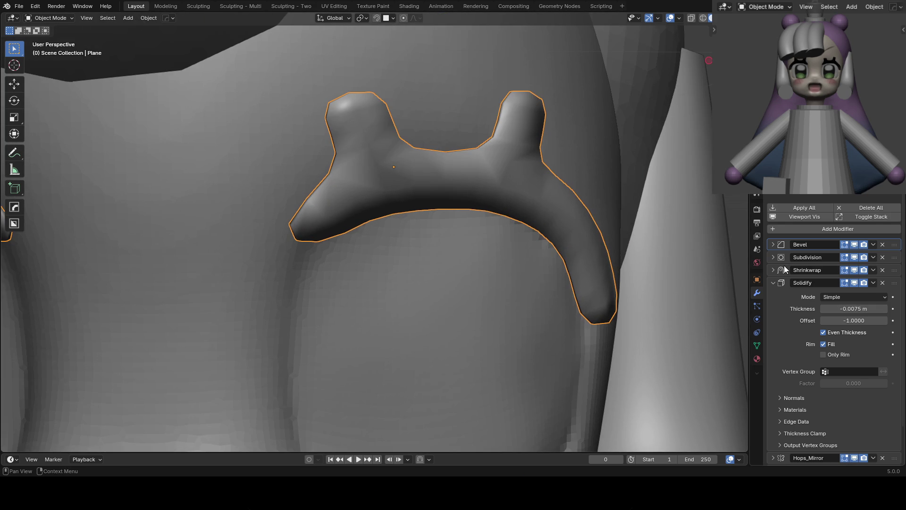
click(773, 283)
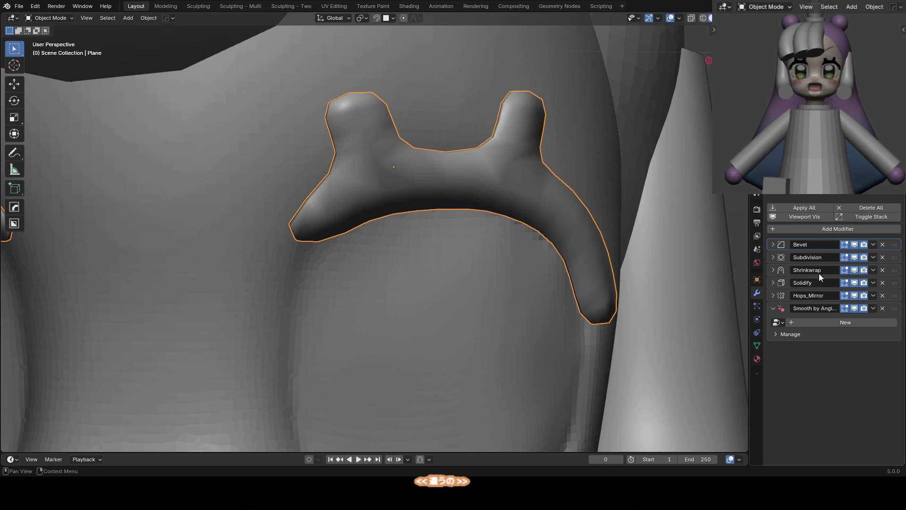
Remove the Bevel and the remaining Smooth by Angle modifiers, then enter Edit Mode
click(883, 244)
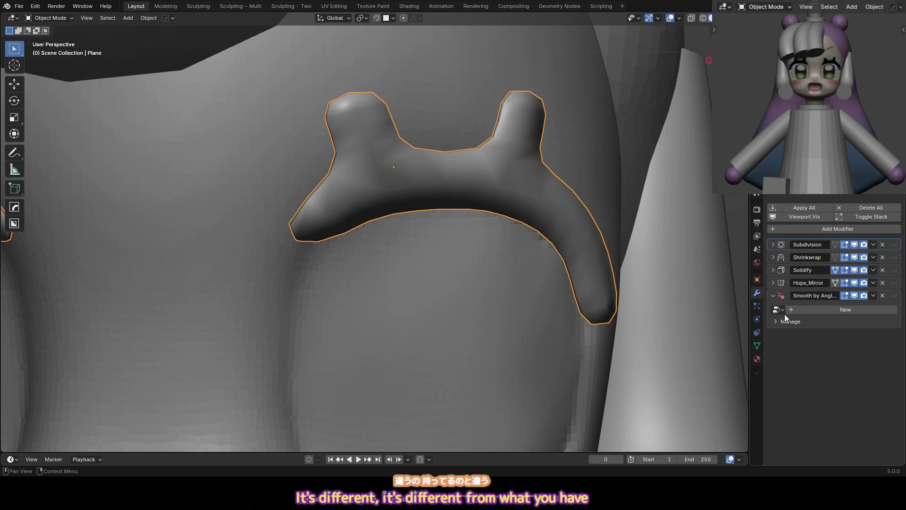
click(883, 295)
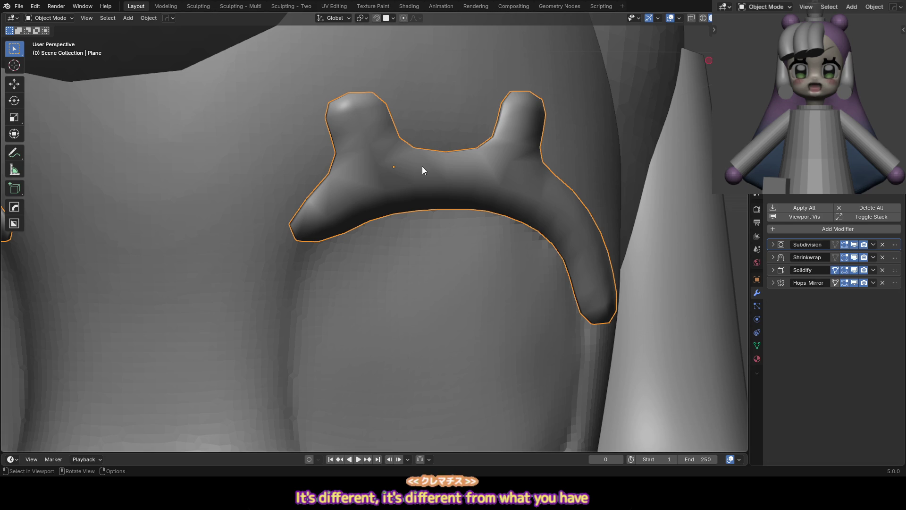
key(Tab)
Subdivide the whole eyelash mesh and slide a new edge loop toward its left tip
key(a)
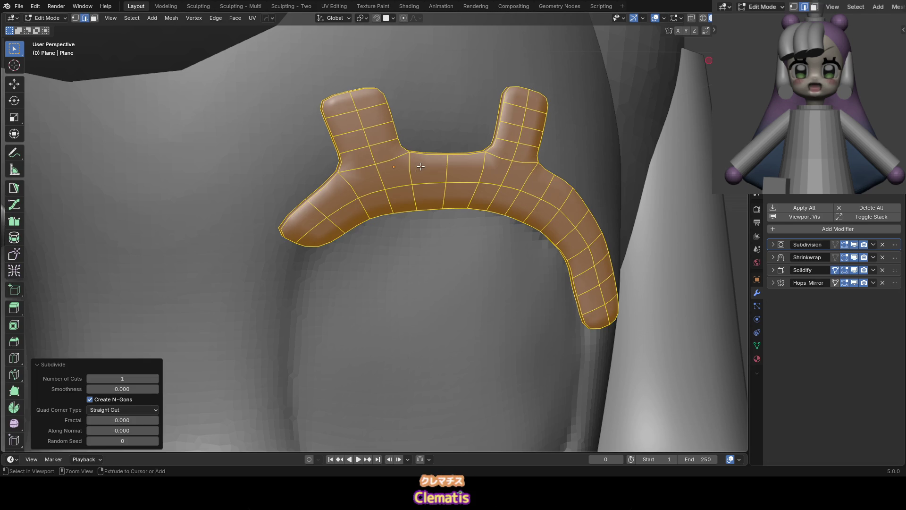
key(Tab)
key(Tab)
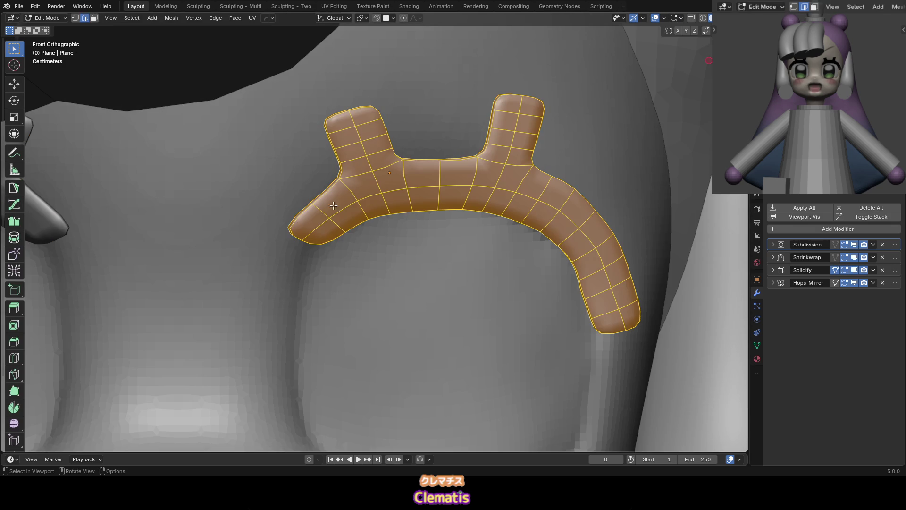
alt+click(311, 231)
key(g)
key(g)
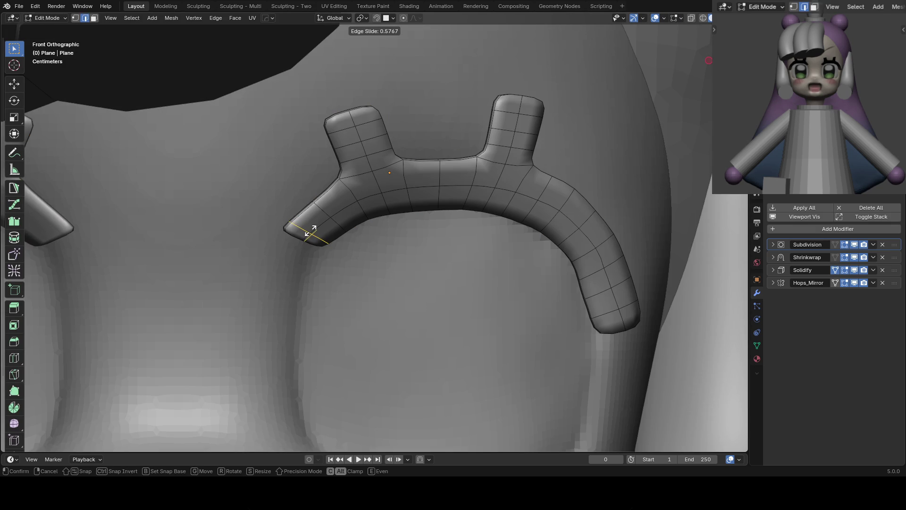
click(310, 231)
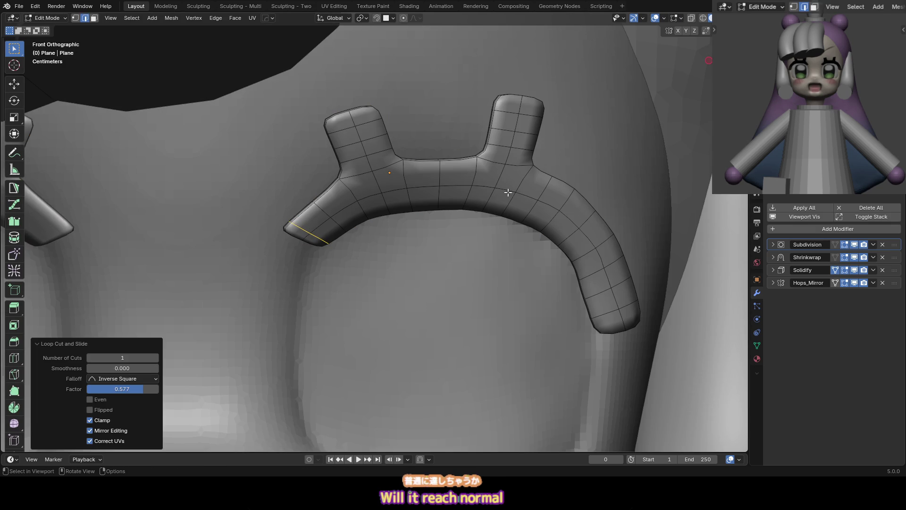
key(Tab)
Re-enter editing the eyelash, try a loop cut across the left bump, and undo it
scroll(473, 180, down, 6)
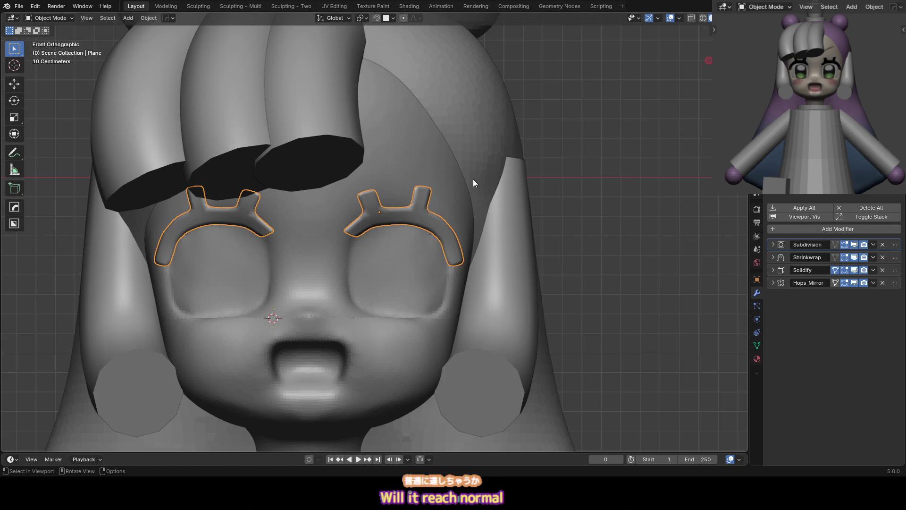
scroll(802, 43, up, 4)
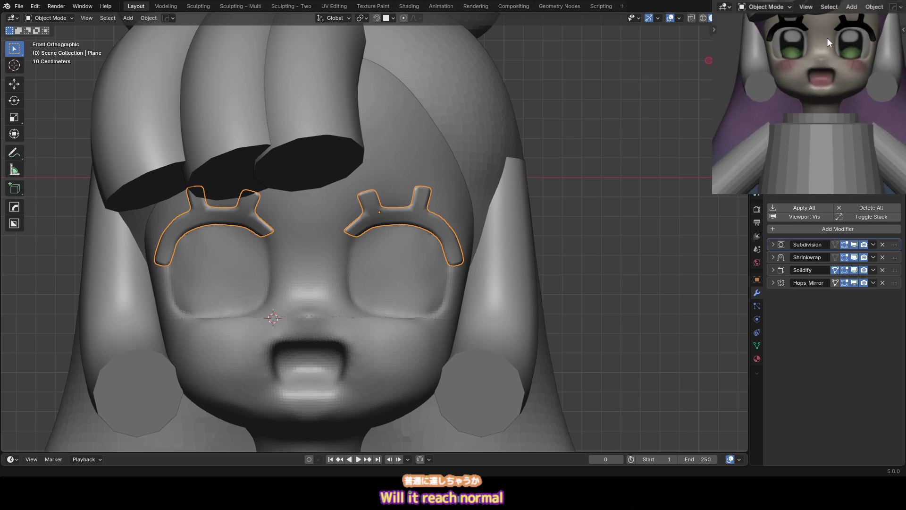
scroll(808, 107, down, 1)
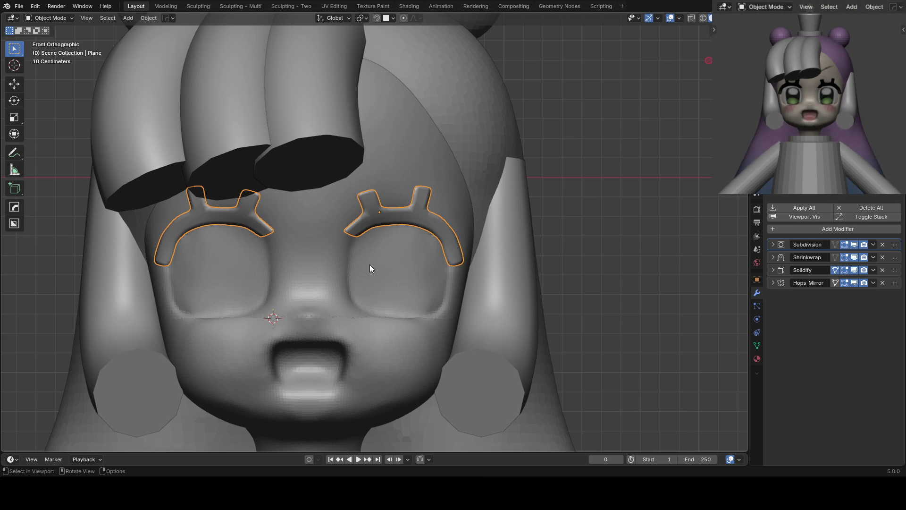
scroll(370, 266, up, 3)
key(Tab)
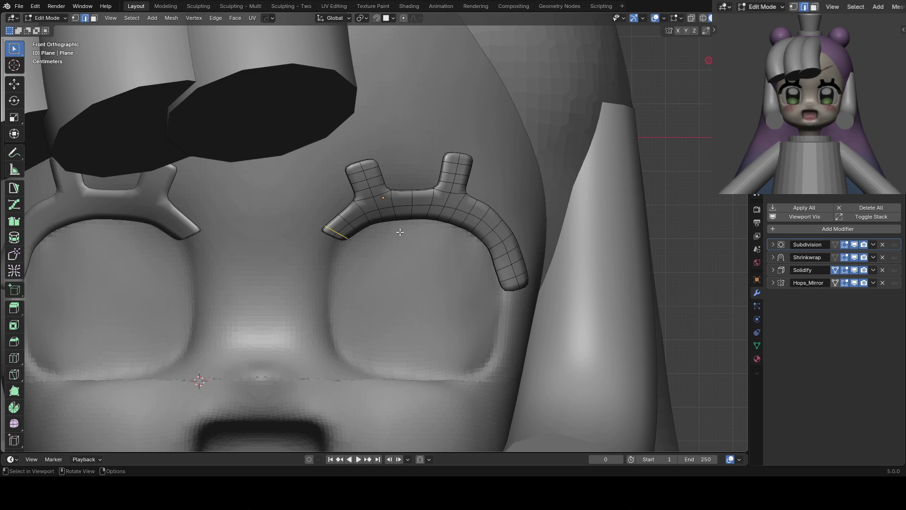
key(Tab)
key(Tab)
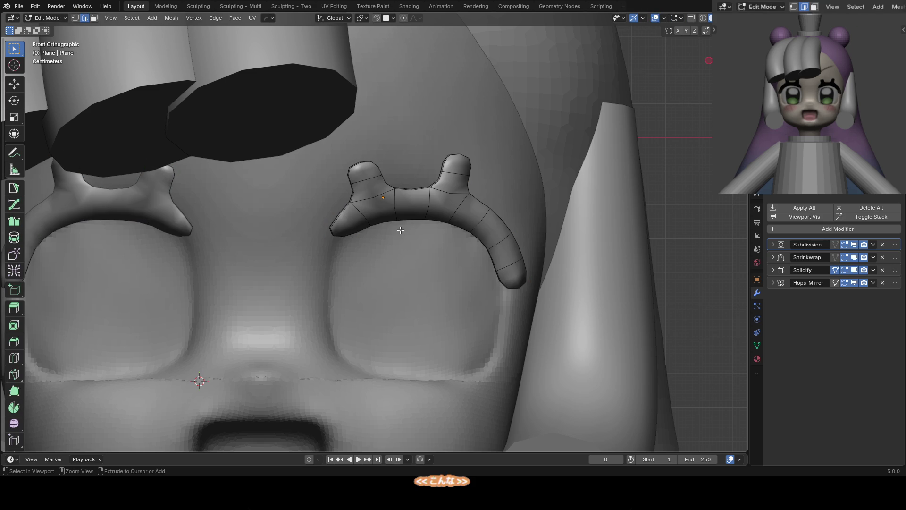
scroll(386, 180, up, 1)
key(ctrl+r)
click(373, 179)
click(373, 180)
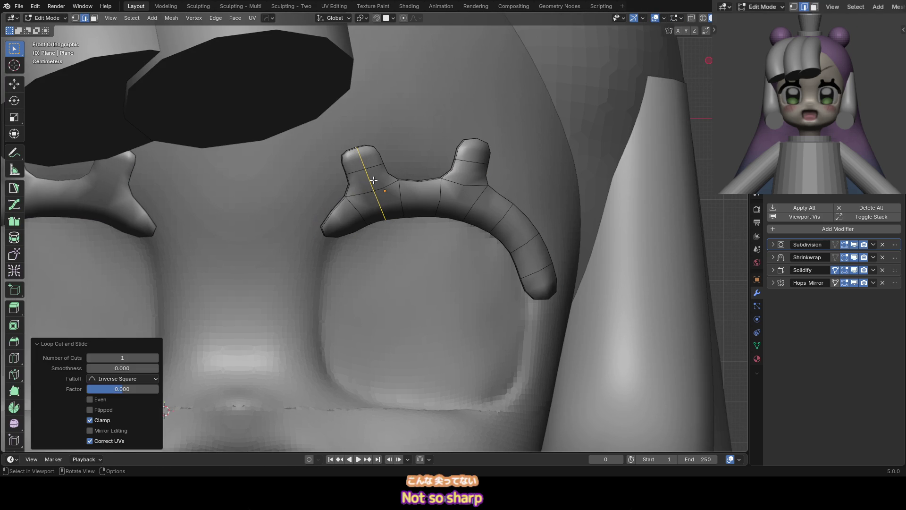
key(ctrl+z)
Add a centred lengthwise loop cut along the eyelash and slide the middle edges into place
key(ctrl+r)
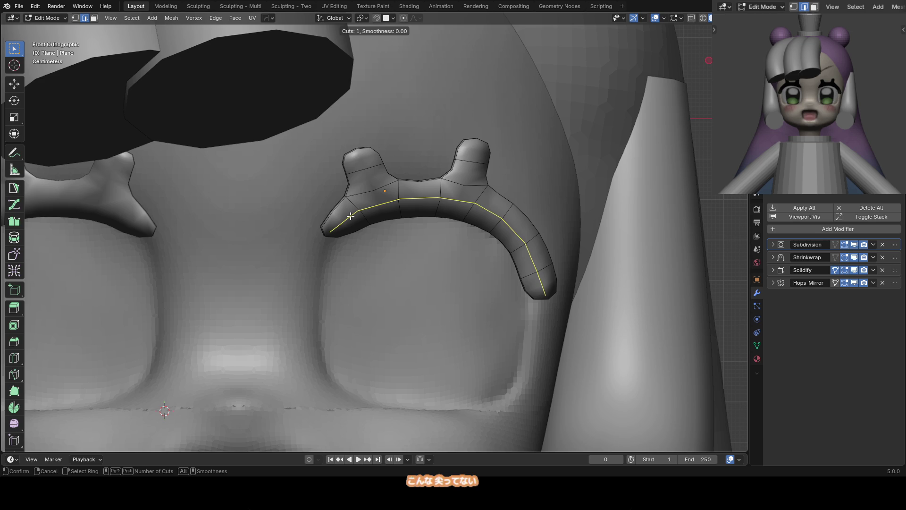
click(350, 216)
right_click(345, 214)
right_click(346, 214)
key(g)
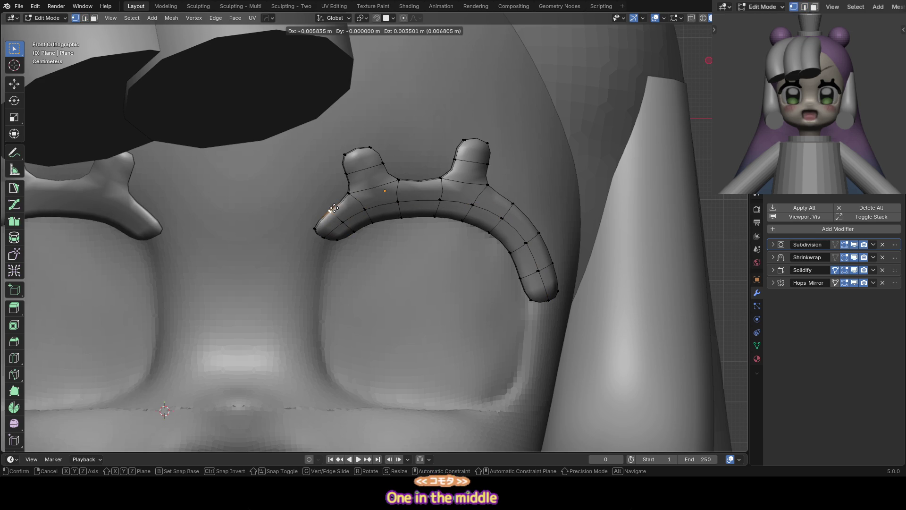
click(415, 182)
key(g)
key(g)
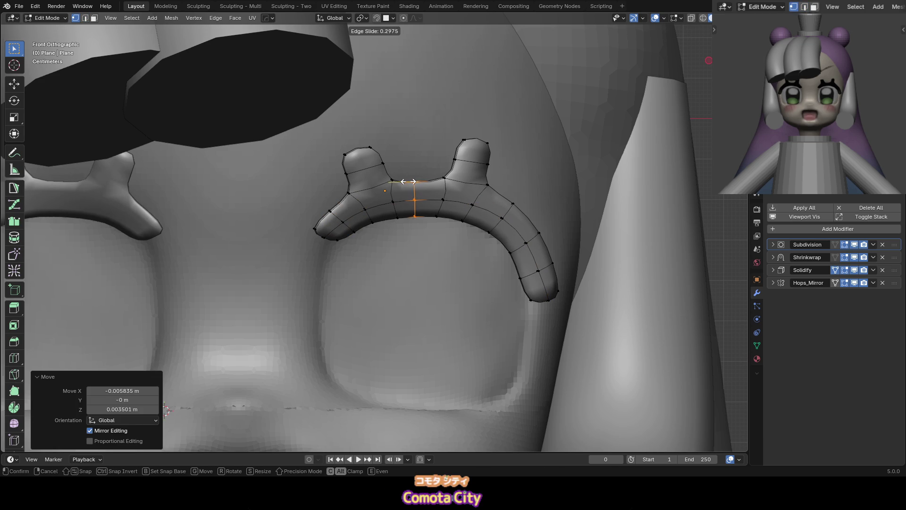
click(392, 183)
Add another loop cut between the eyelash's bumps
key(ctrl+r)
click(425, 182)
click(438, 184)
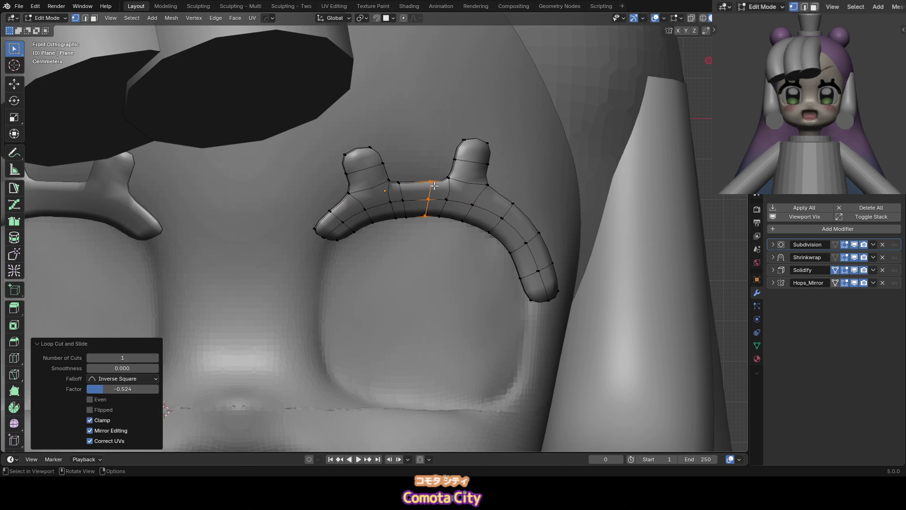
scroll(424, 187, down, 2)
shift+middle_drag(394, 196, 383, 160)
key(Tab)
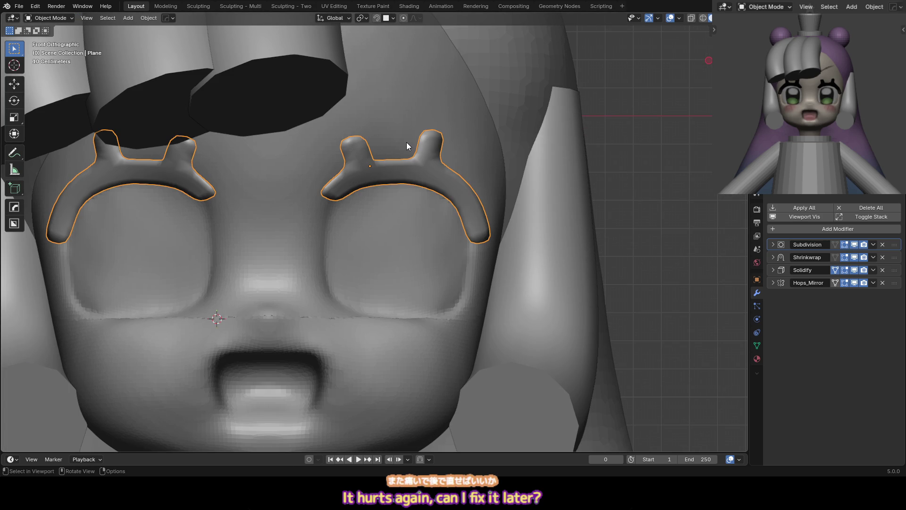
Move the eyelash's outer-end vertices and pull the end inward
key(Tab)
drag(502, 231, 460, 262)
key(g)
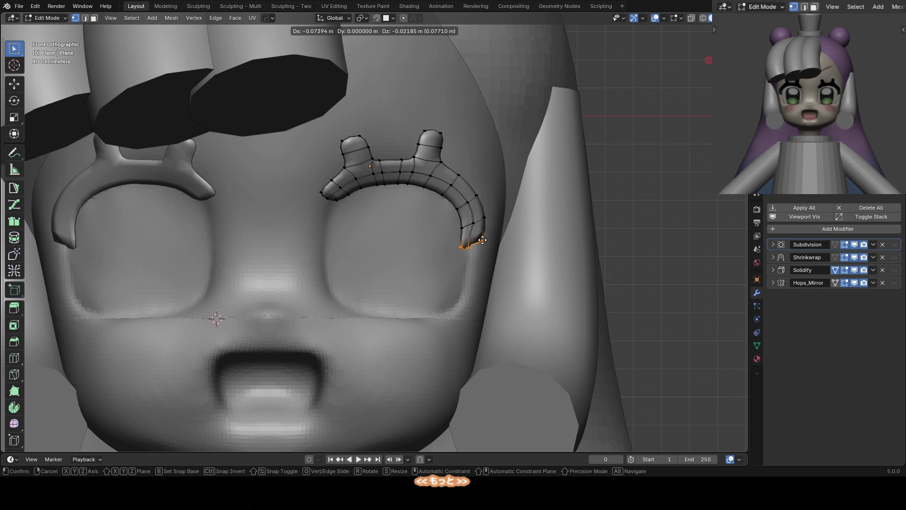
click(479, 240)
key(ctrl+Tab)
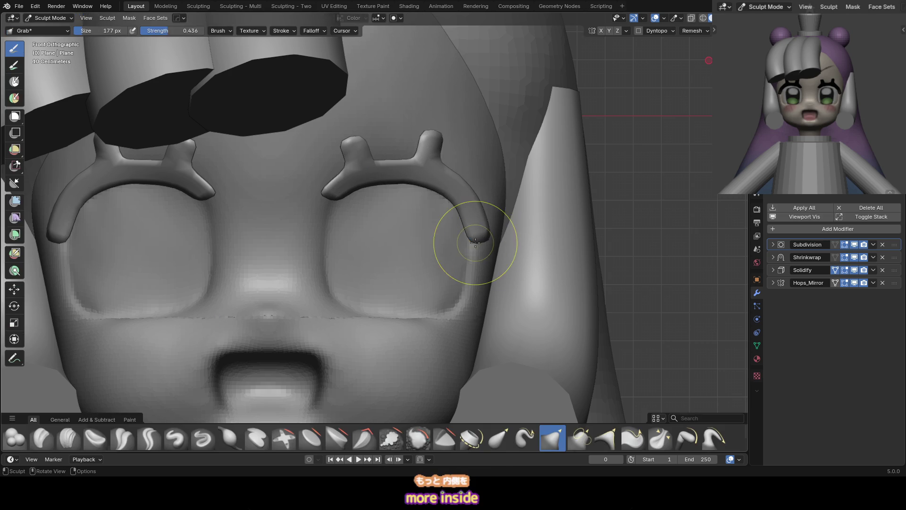
middle_drag(480, 237, 439, 232)
key(Tab)
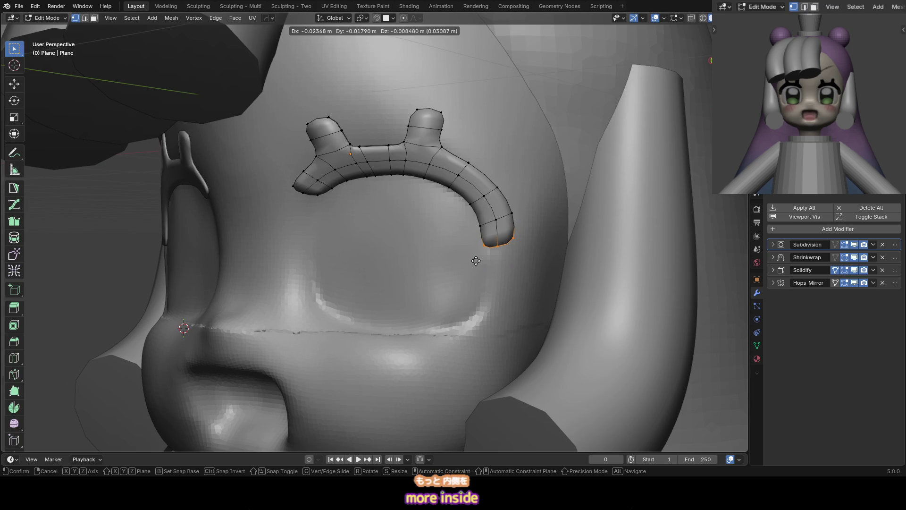
With proportional editing on, move the brow end down-left and adjust nearby eyebrow vertices
key(o)
key(g)
scroll(486, 247, down, 5)
scroll(474, 251, up, 4)
click(477, 248)
key(g)
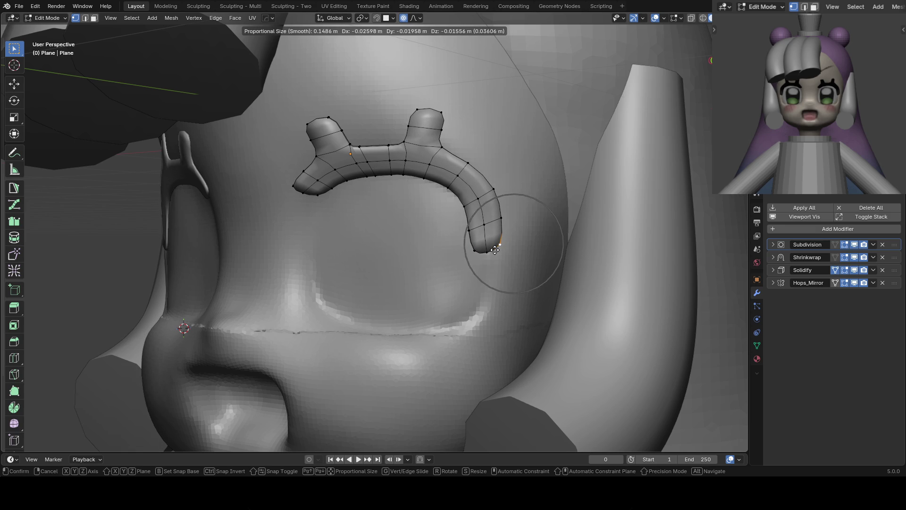
click(494, 250)
click(463, 204)
key(g)
click(469, 200)
click(488, 190)
key(g)
click(487, 207)
Nudge vertices along the eyebrow curve and tail, sliding the tail's bottom edge
click(446, 189)
key(g)
click(442, 190)
click(466, 163)
key(g)
click(462, 171)
click(488, 190)
key(g)
click(501, 215)
click(501, 246)
key(g)
click(499, 246)
key(g)
key(g)
click(499, 239)
Reposition the remaining tail-end vertices so the eyebrow tail curls smoothly
click(471, 244)
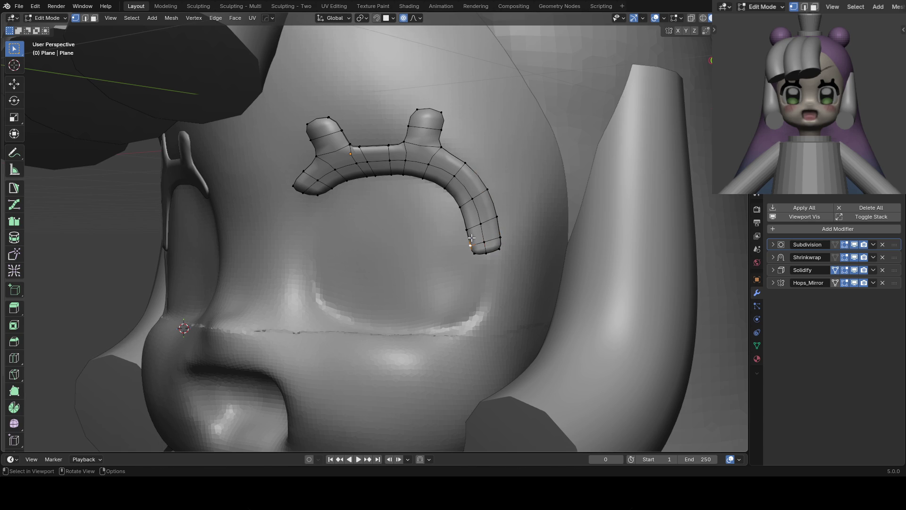
key(g)
click(472, 237)
click(471, 225)
key(g)
click(471, 226)
click(499, 219)
key(g)
click(500, 219)
click(462, 208)
key(g)
click(461, 208)
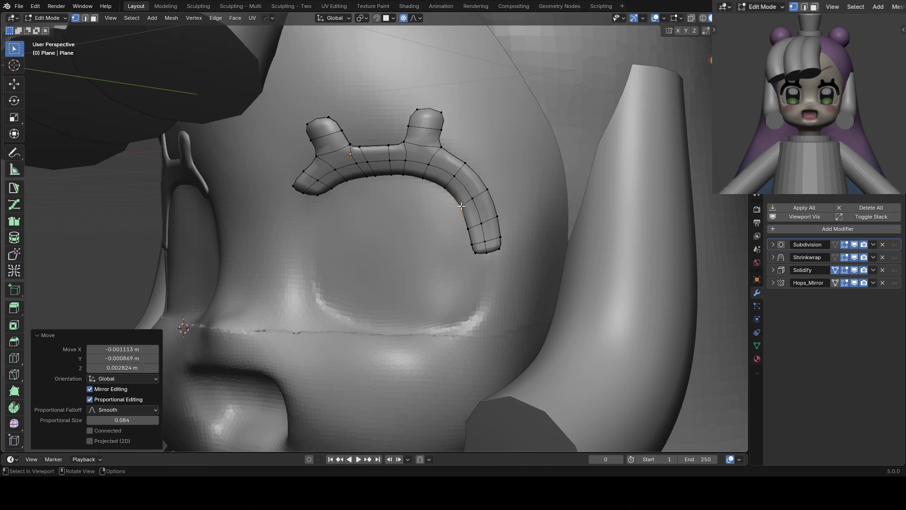
key(g)
click(486, 188)
Check the face from the front, return to Object Mode, and save 20_slime.blend
key(KP_1)
scroll(486, 187, down, 1)
key(Tab)
key(alt+a)
key(ctrl+s)
scroll(824, 103, up, 2)
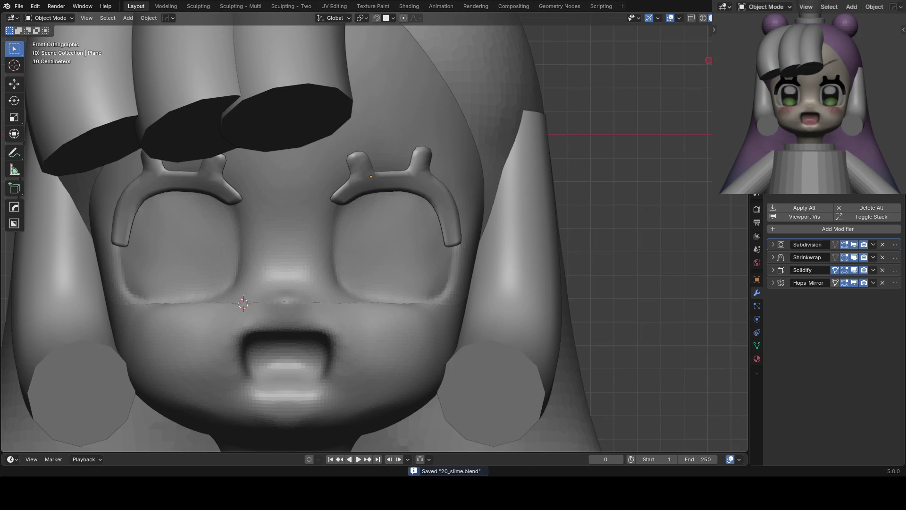
Select the head in Sculpt Mode, smoothing the under-eye crease and raising the nose area
mouse_move(390, 235)
middle_down()
mouse_move(415, 233)
mouse_move(369, 201)
mouse_move(402, 204)
middle_up()
click(402, 203)
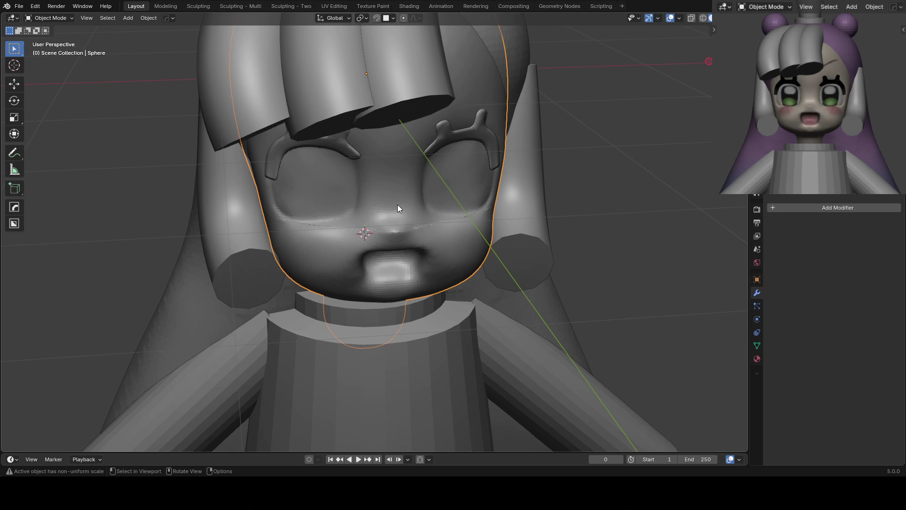
key(ctrl+Tab)
scroll(359, 227, up, 2)
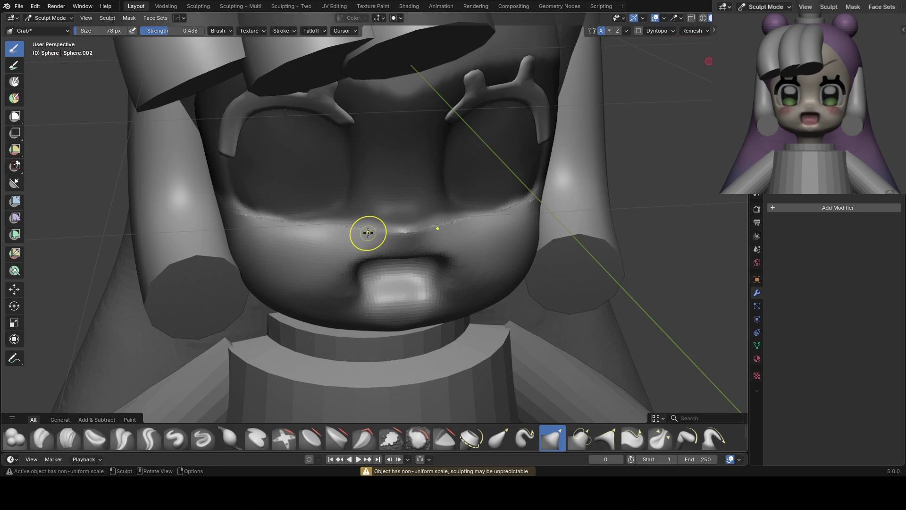
mouse_move(322, 233)
mouse_down()
mouse_move(303, 232)
mouse_move(405, 232)
mouse_move(335, 222)
mouse_up()
key(KP_1)
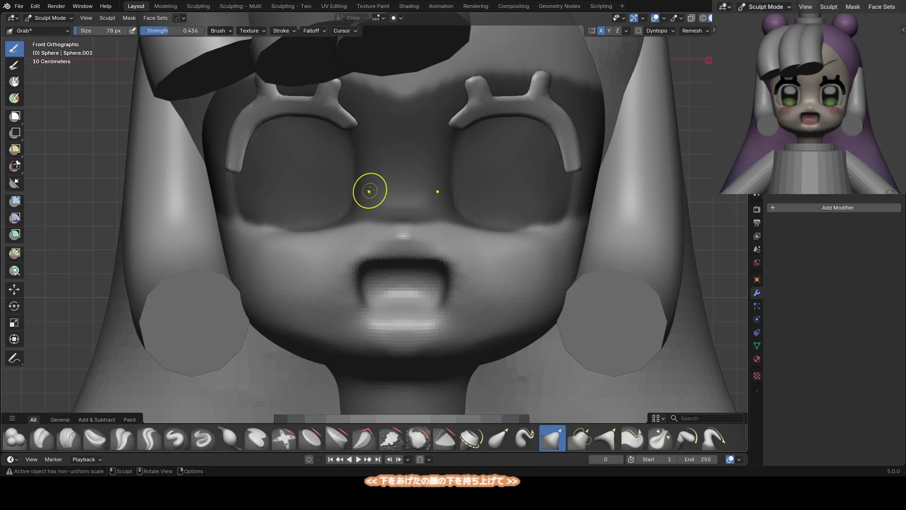
Resize the Grab brush to 133 px and pull the nose bump further out
shift+middle_drag(416, 198, 410, 151)
key(f)
click(412, 178)
key(f)
click(359, 180)
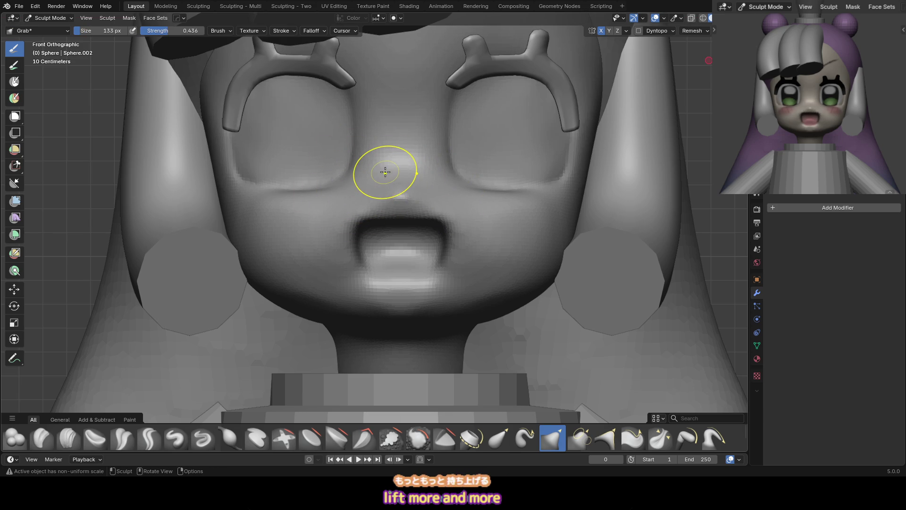
scroll(372, 188, down, 2)
shift+middle_drag(360, 209, 368, 168)
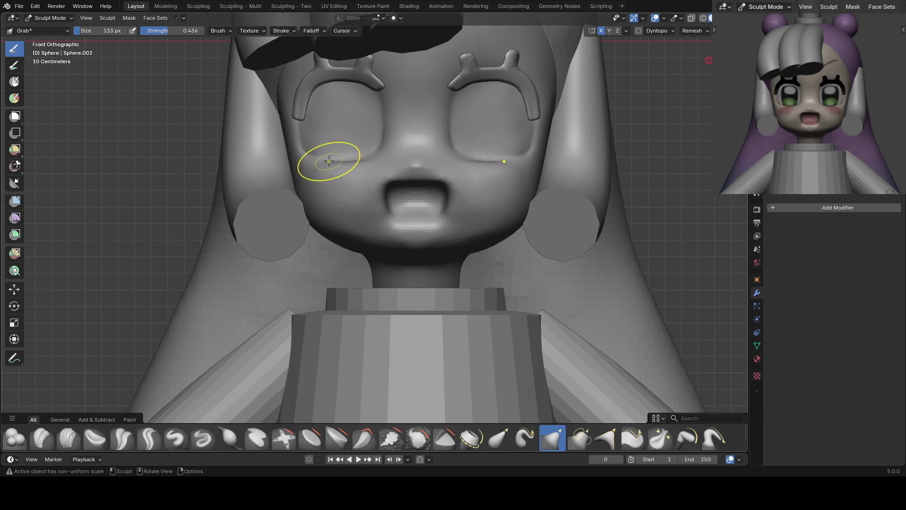
Orbit around the face to check the nose, then switch to the Inflate brush
scroll(335, 161, up, 3)
mouse_move(340, 162)
middle_down()
mouse_move(356, 175)
mouse_move(327, 163)
mouse_move(364, 153)
mouse_move(356, 145)
middle_up()
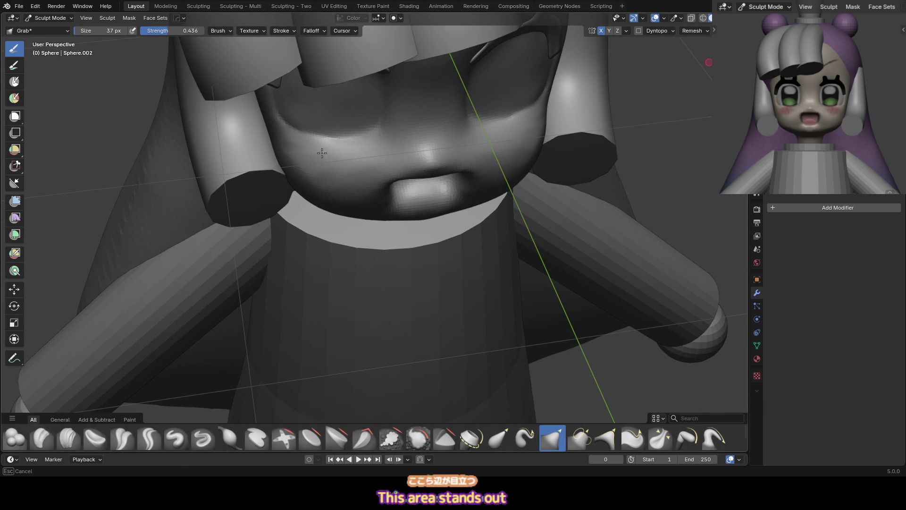
middle_drag(299, 178, 338, 158)
mouse_move(279, 178)
middle_down()
mouse_move(365, 168)
mouse_move(344, 155)
mouse_move(332, 163)
middle_up()
key(i)
key(KP_1)
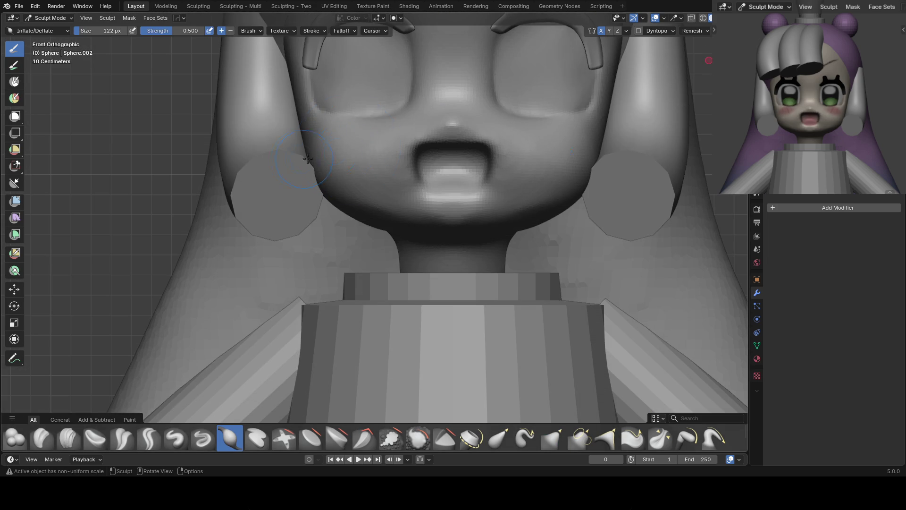
mouse_move(345, 146)
middle_down()
mouse_move(394, 160)
mouse_move(339, 126)
mouse_move(373, 134)
mouse_move(340, 125)
middle_up()
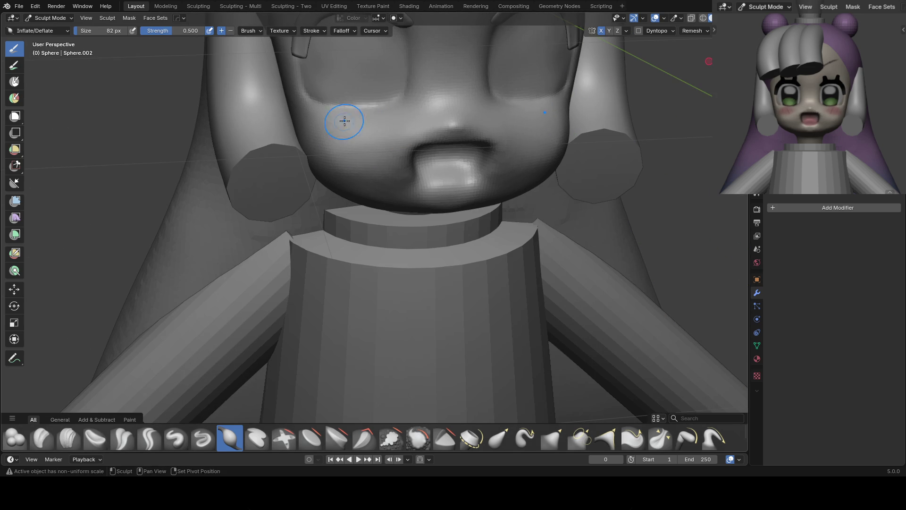
Pull the cheeks with a 248 px Grab brush, then fill them with a 205 px Scrape/Fill brush
key(g)
key(KP_1)
key(f)
click(379, 111)
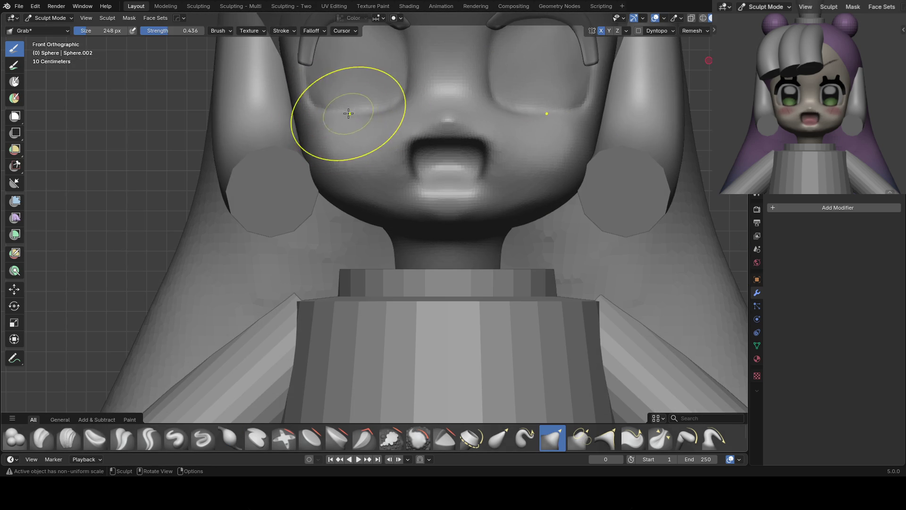
mouse_move(491, 96)
shift+middle_down()
mouse_move(425, 152)
mouse_move(466, 202)
shift+middle_up()
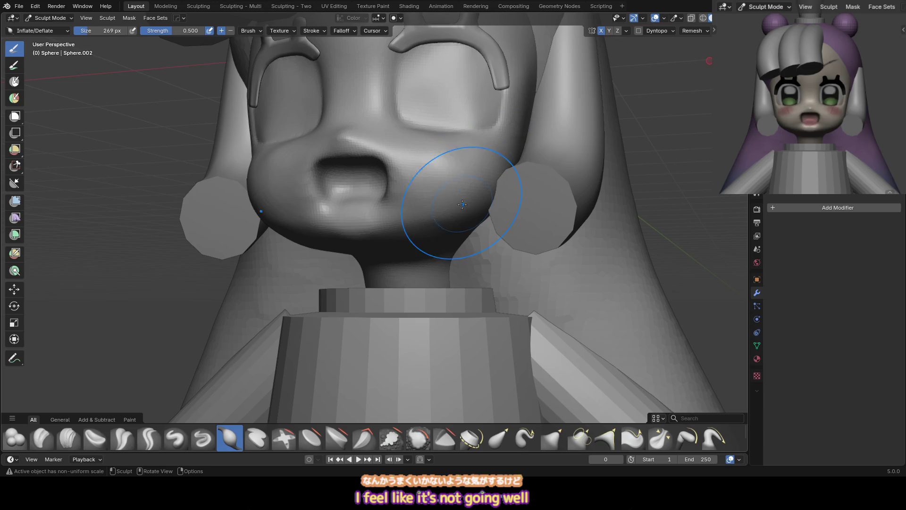
key(shift+t)
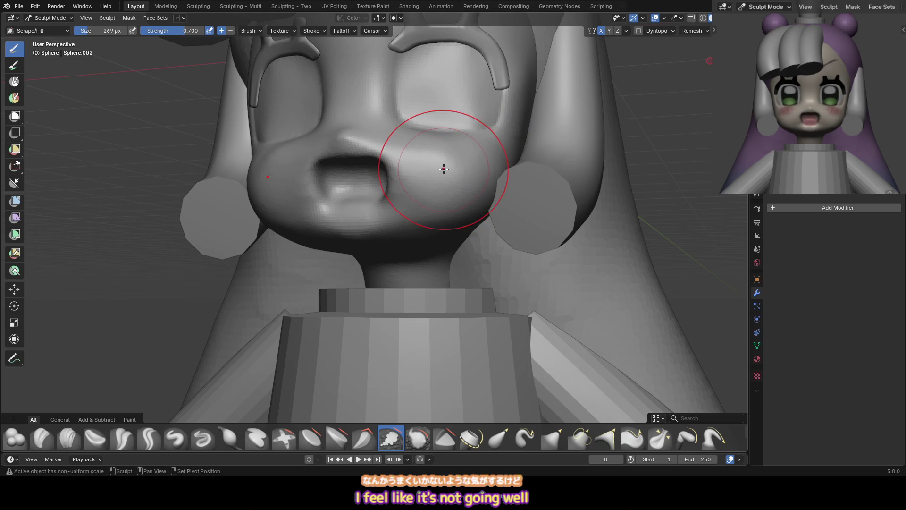
key(KP_1)
key(f)
click(376, 219)
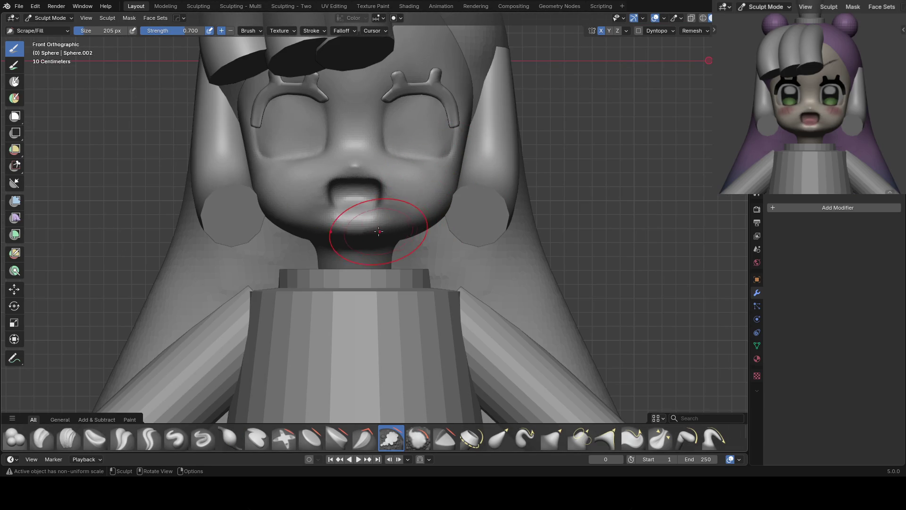
scroll(380, 229, up, 3)
middle_drag(370, 229, 418, 173)
Inflate the chin and the area under the mouth with 76 px and 145 px brushes, checking from the front
key(i)
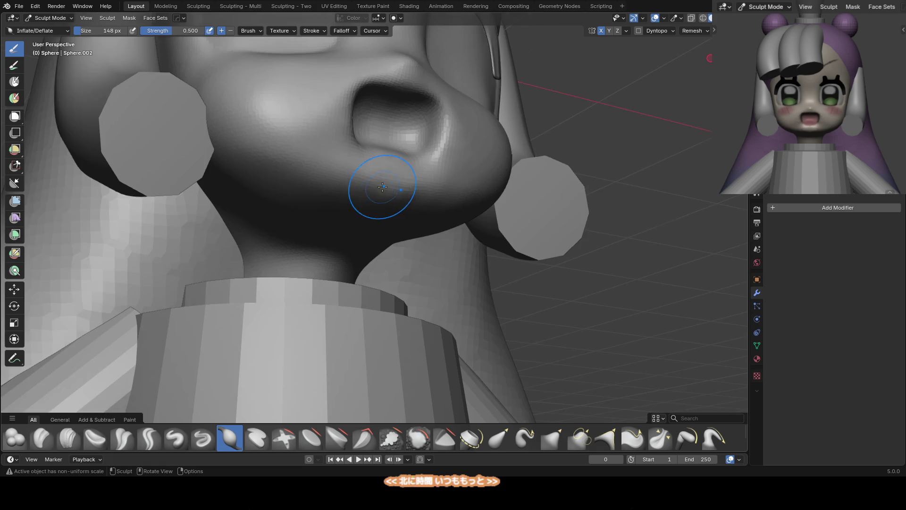
middle_drag(380, 182, 358, 178)
key(f)
click(346, 202)
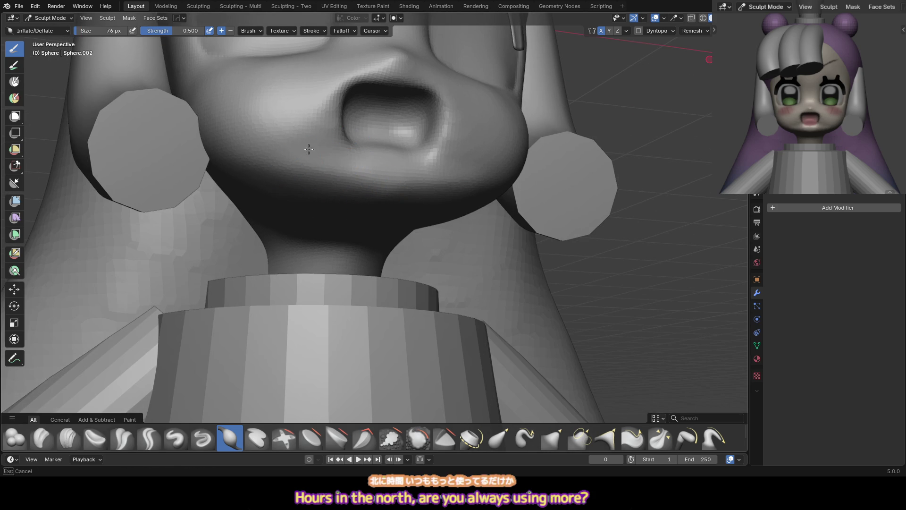
mouse_move(333, 61)
middle_down()
mouse_move(321, 120)
mouse_move(370, 117)
middle_up()
key(f)
click(363, 157)
key(KP_1)
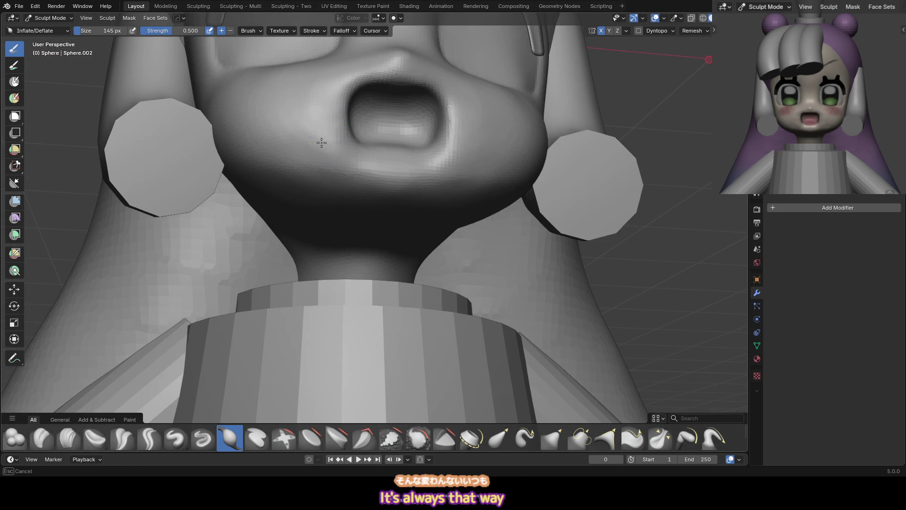
scroll(384, 166, down, 3)
shift+middle_drag(409, 141, 389, 180)
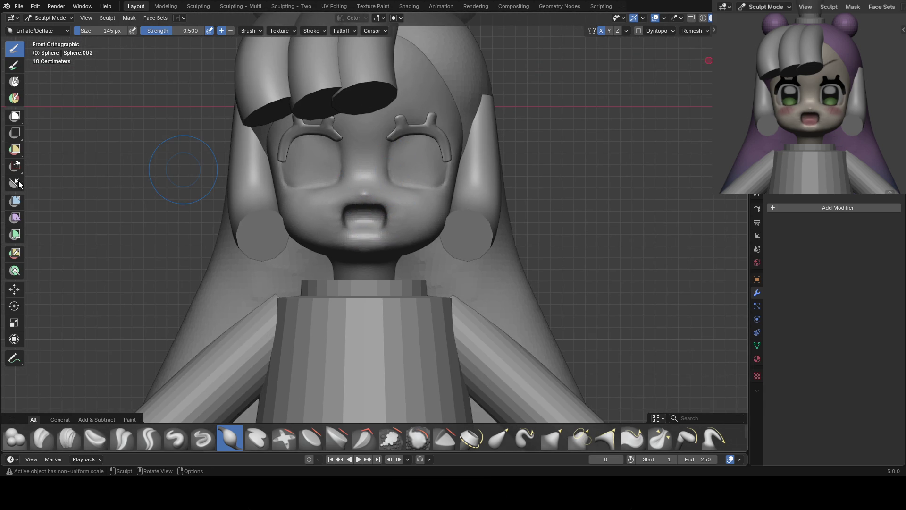
scroll(823, 117, down, 2)
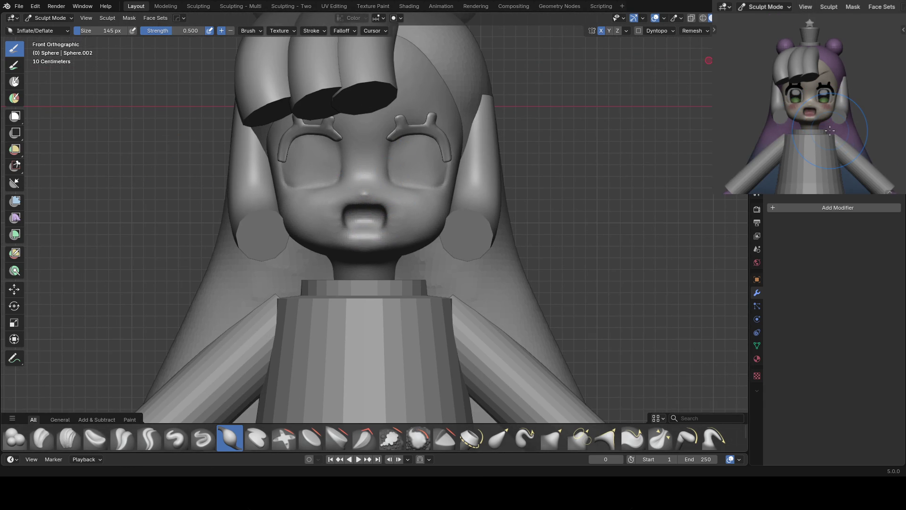
scroll(359, 133, up, 1)
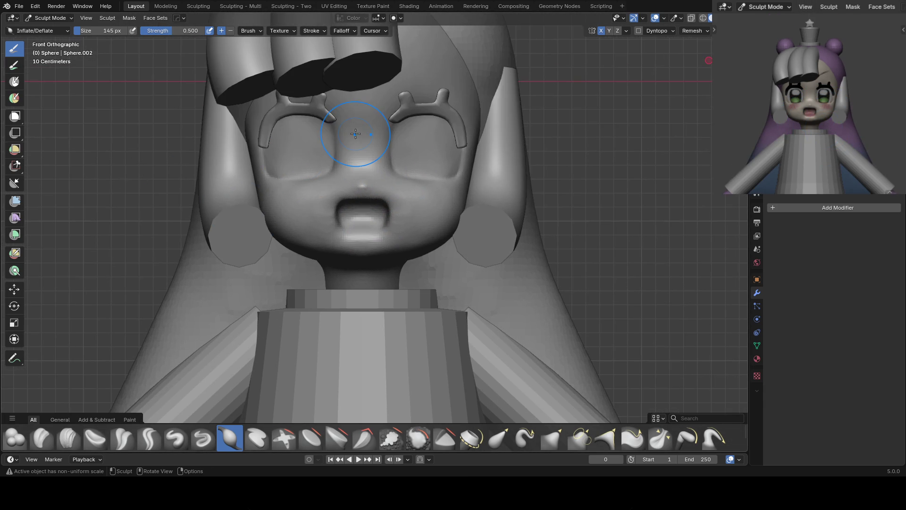
Return to Object Mode, clear the selection and save 20_slime.blend
key(ctrl+Tab)
shift+click(355, 88)
key(alt+a)
key(ctrl+s)
Move the round buns on top of the head down slightly and scale them up to 1.083
click(353, 91)
click(321, 88)
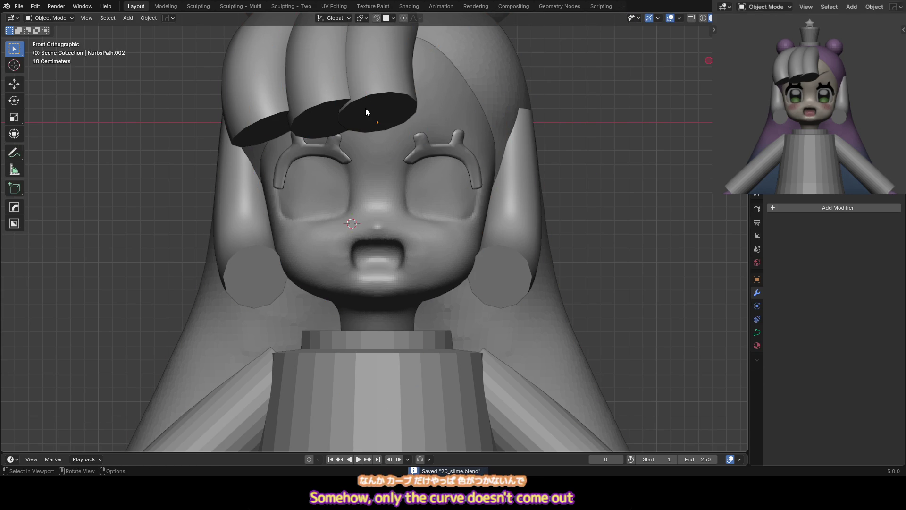
scroll(452, 120, down, 3)
click(436, 92)
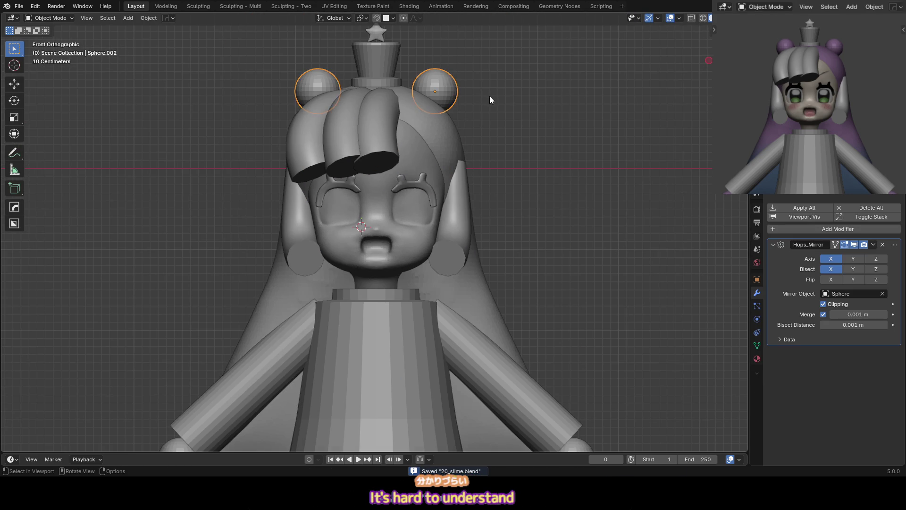
key(g)
click(493, 105)
key(s)
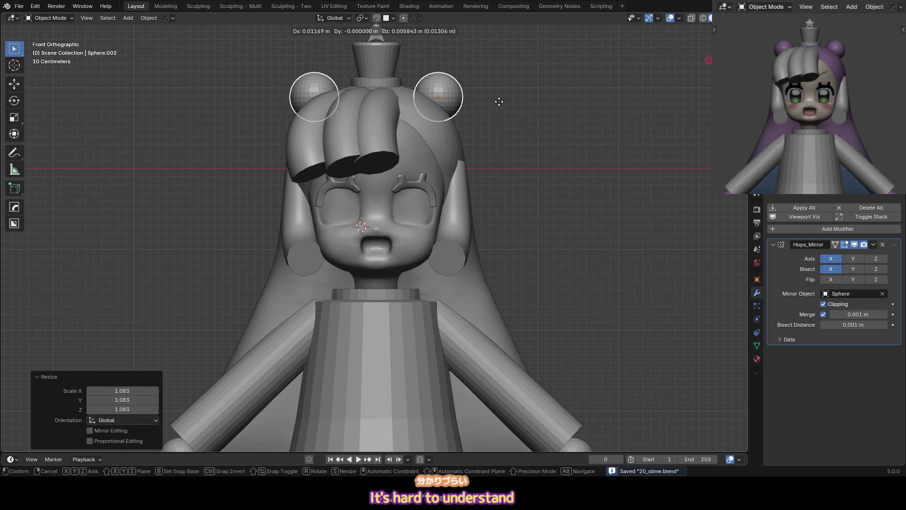
click(500, 101)
click(497, 100)
Convert the selected bang curves to meshes with Visual Geometry to Mesh
click(369, 150)
shift+click(330, 144)
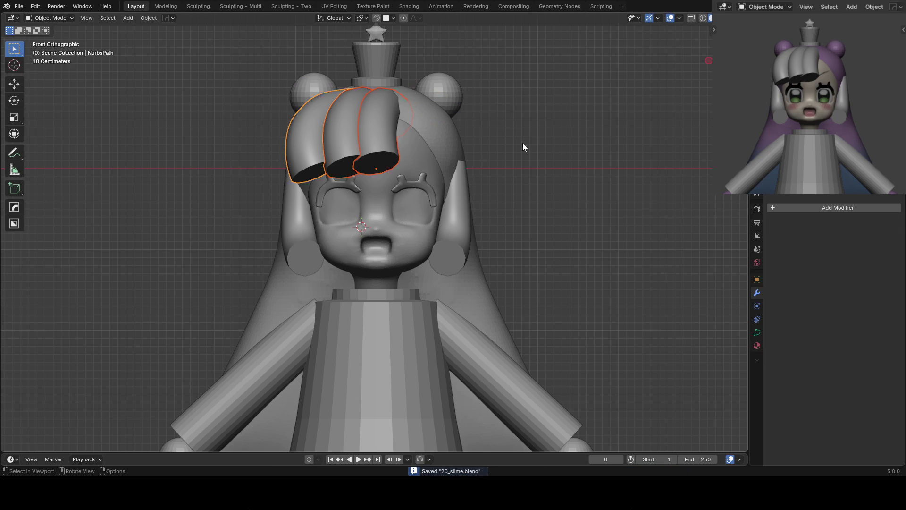
key(ctrl+a)
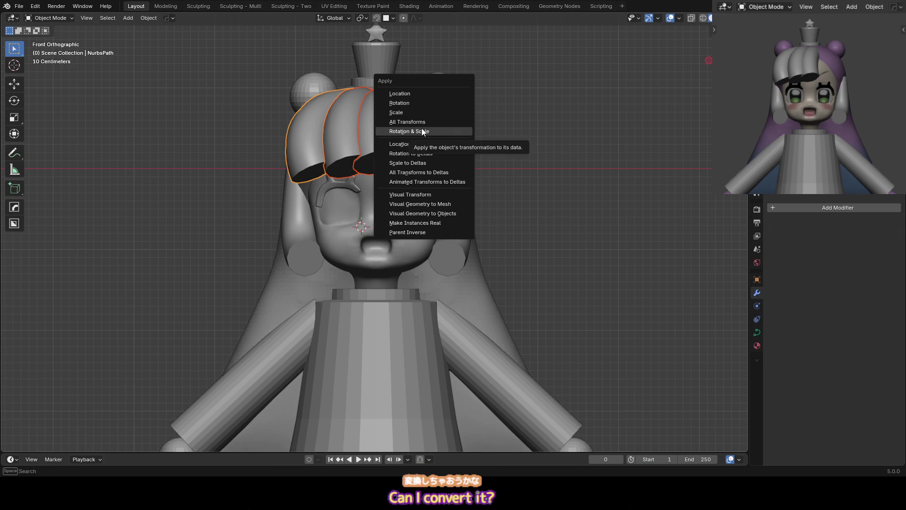
click(422, 205)
Paint the bang strands purple with the Sculpt Mode Paint brush
click(382, 132)
click(348, 133)
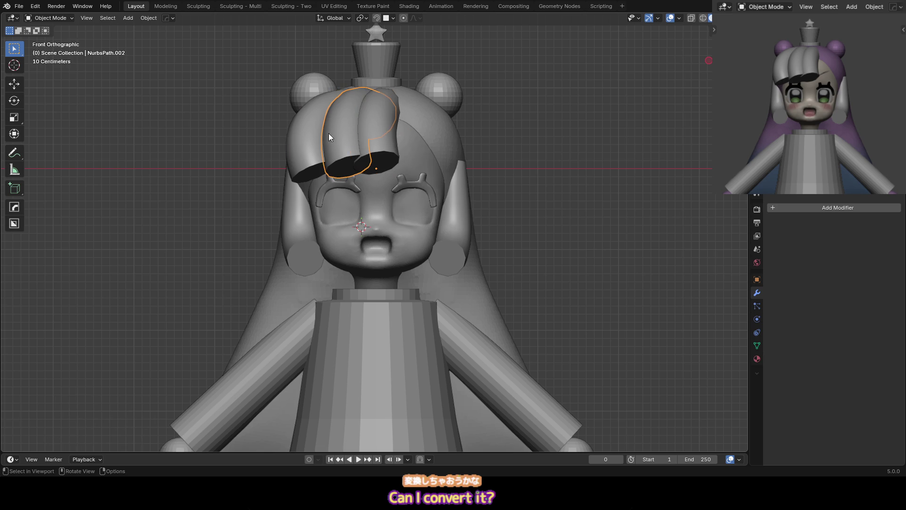
click(317, 131)
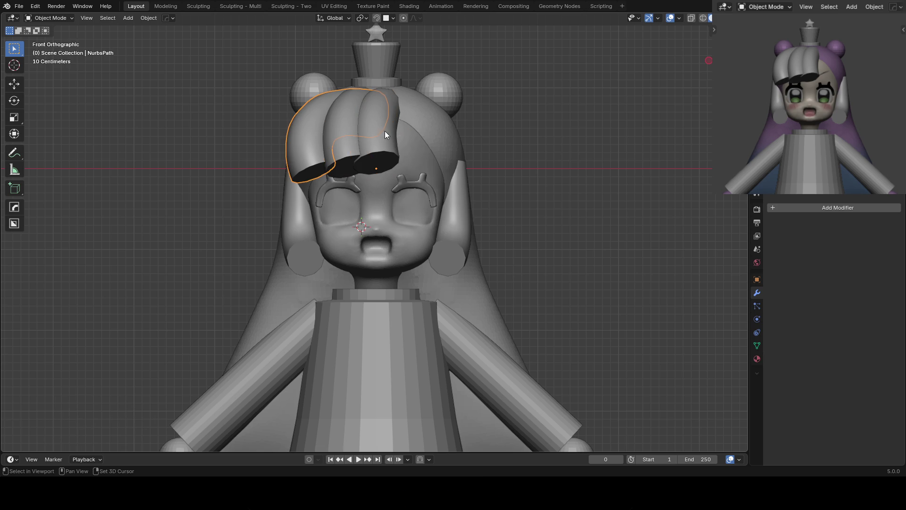
click(430, 121)
key(ctrl+Tab)
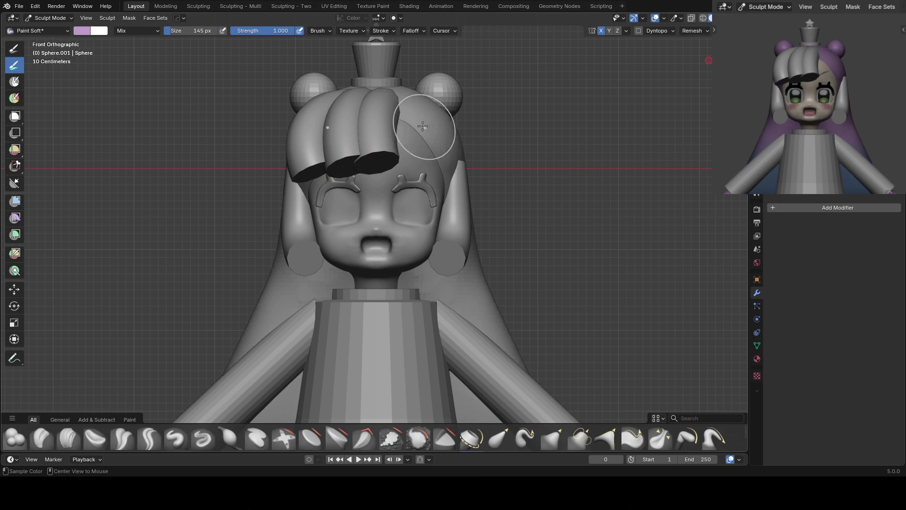
drag(424, 125, 391, 122)
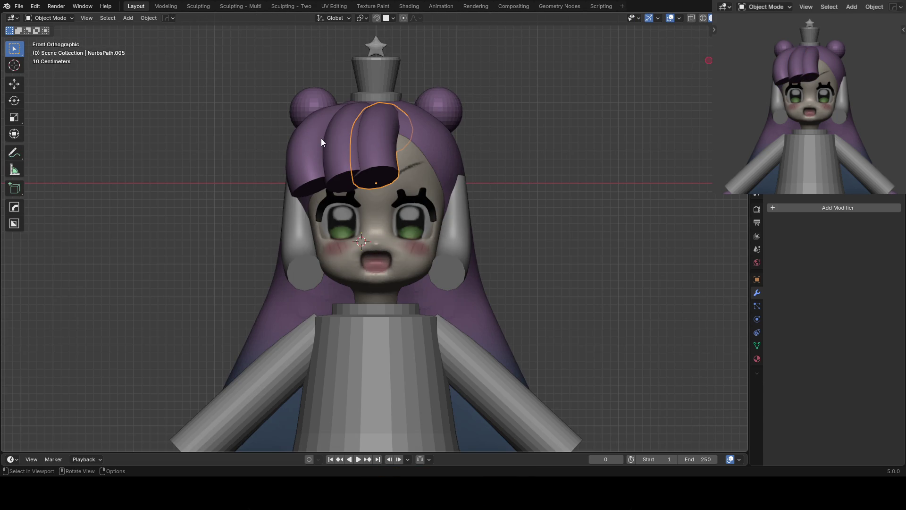
Start sculpting a bang strand with a smaller Grab brush
click(339, 129)
key(ctrl+Tab)
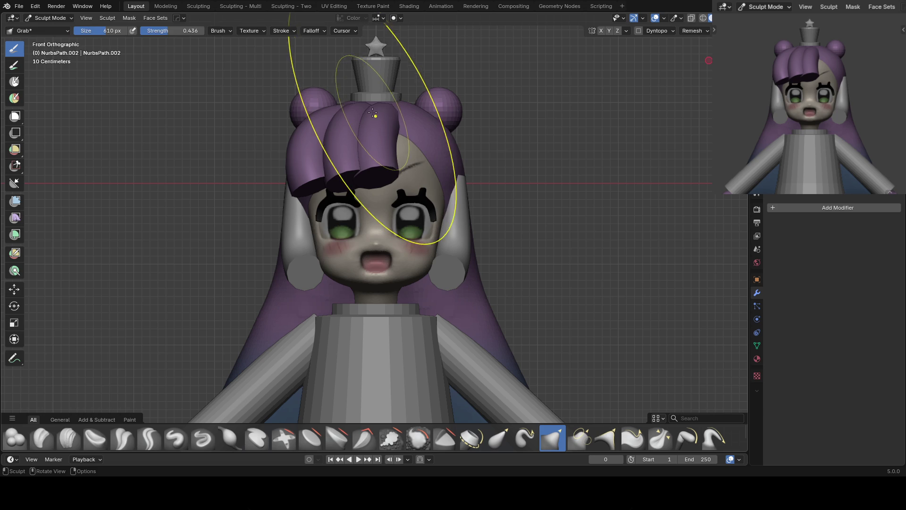
click(358, 180)
key(f)
click(376, 177)
mouse_move(375, 177)
middle_down()
mouse_move(364, 123)
mouse_move(386, 156)
mouse_move(364, 141)
middle_up()
key(f)
click(358, 155)
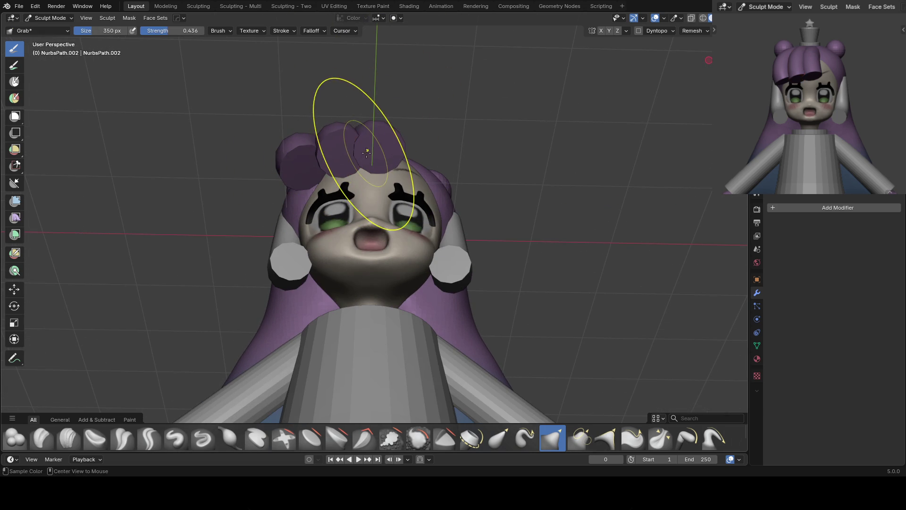
Pull the left bang's lower edge into shape with Grab brushes of about 352 and 183 px
key(f)
click(273, 162)
click(286, 177)
click(264, 170)
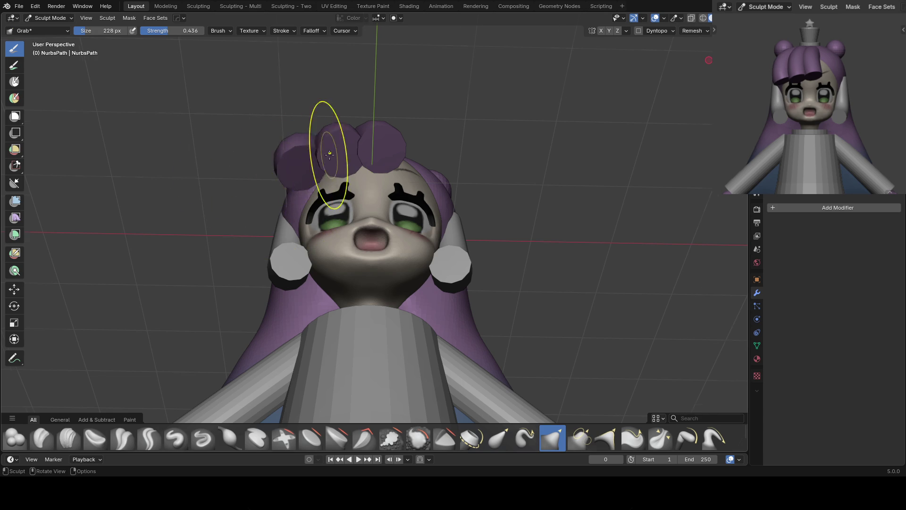
middle_drag(333, 168, 291, 176)
key(f)
click(320, 176)
key(KP_1)
drag(307, 182, 312, 178)
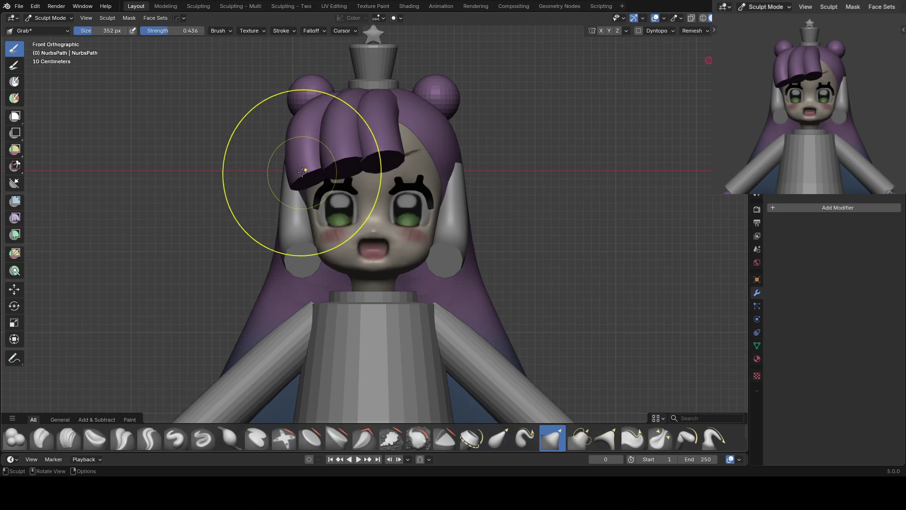
middle_drag(304, 172, 292, 171)
key(f)
click(296, 170)
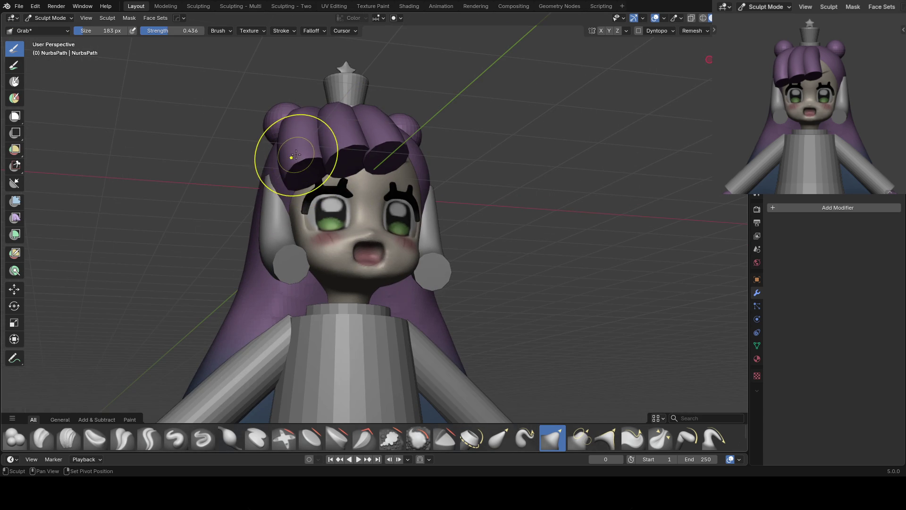
key(KP_1)
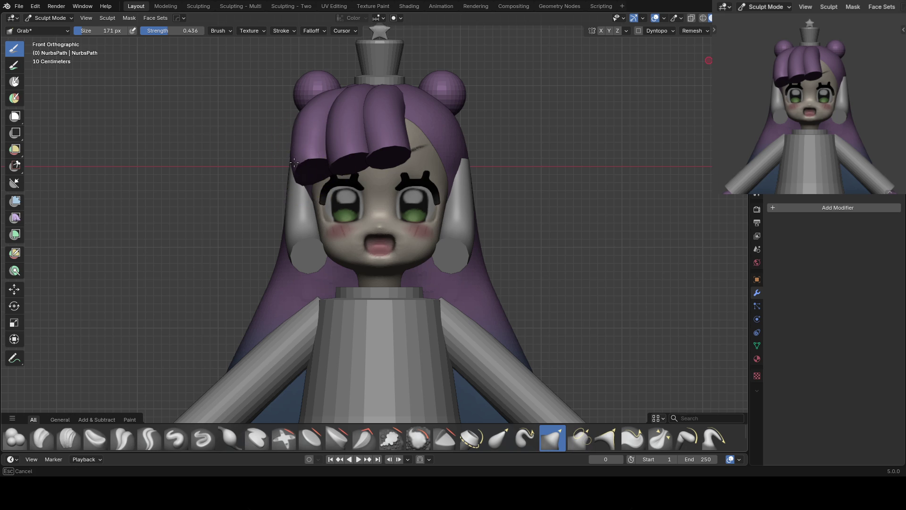
mouse_move(340, 152)
mouse_down()
mouse_move(329, 147)
mouse_move(378, 149)
mouse_up()
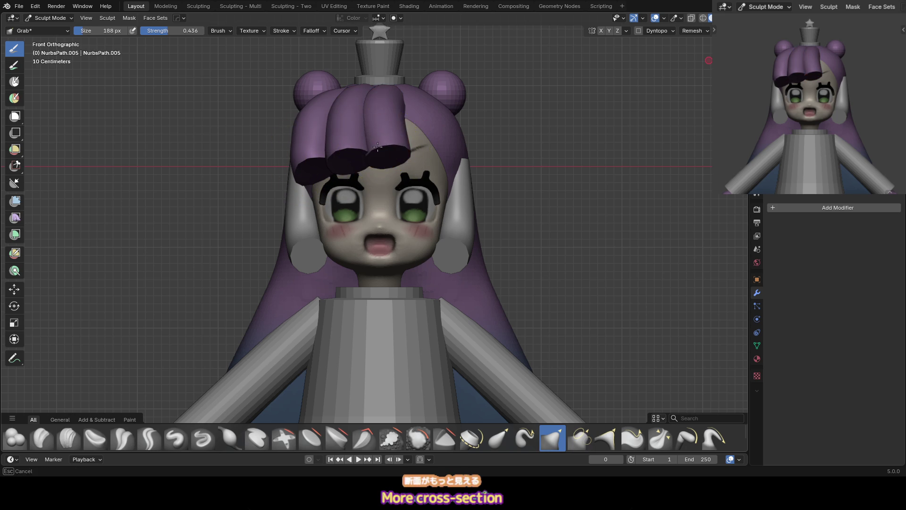
Check the bangs from above and the side, adjusting the brush between about 209 and 345 px
mouse_move(377, 144)
middle_down()
mouse_move(372, 132)
mouse_move(427, 105)
middle_up()
mouse_move(432, 97)
middle_down()
mouse_move(423, 109)
mouse_move(429, 83)
middle_up()
key(Escape)
key(bracketleft)
key(bracketleft)
key(bracketleft)
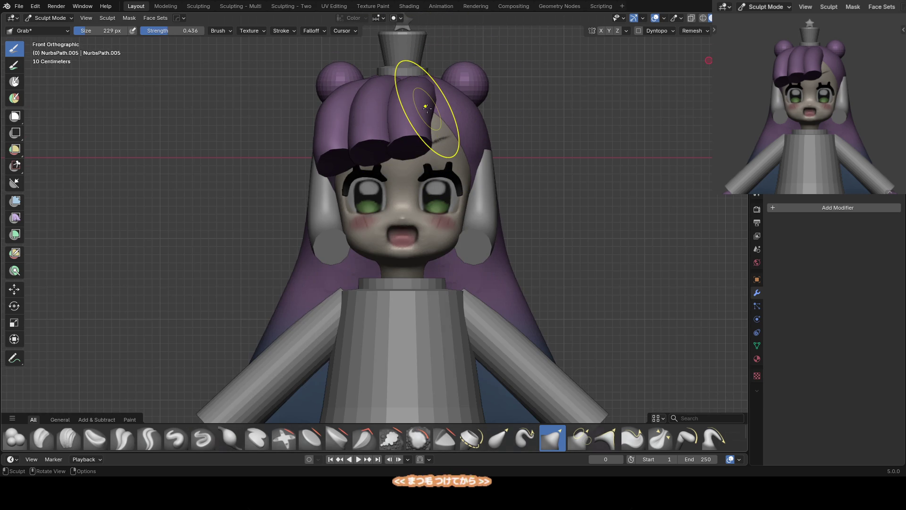
scroll(427, 107, up, 3)
mouse_move(415, 102)
middle_down()
mouse_move(404, 81)
mouse_move(413, 77)
mouse_move(378, 85)
middle_up()
key(bracketright)
key(bracketright)
key(bracketright)
key(bracketleft)
key(bracketleft)
key(bracketleft)
key(f)
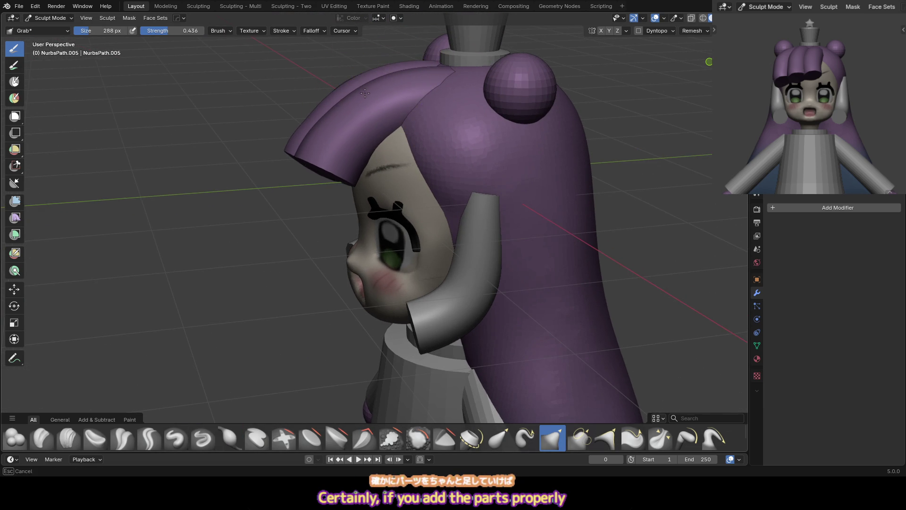
key(KP_1)
Move sculpting to the middle bang and then the left hair strand, with brush sizes around 223–382 px
key(alt+q)
key(bracketright)
key(bracketright)
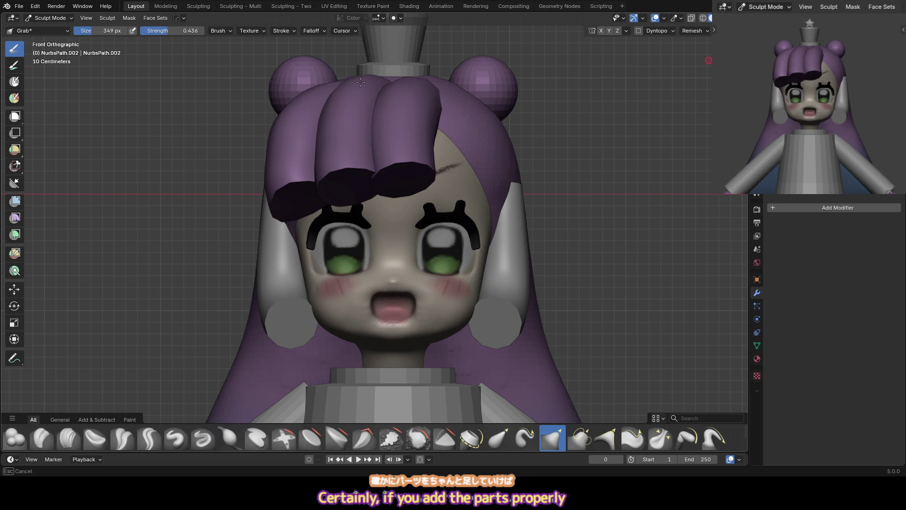
key(alt+q)
key(bracketright)
mouse_move(283, 115)
middle_down()
mouse_move(319, 121)
mouse_move(268, 151)
mouse_move(274, 168)
mouse_move(273, 156)
mouse_move(264, 172)
middle_up()
key(bracketleft)
key(bracketleft)
key(bracketleft)
key(bracketright)
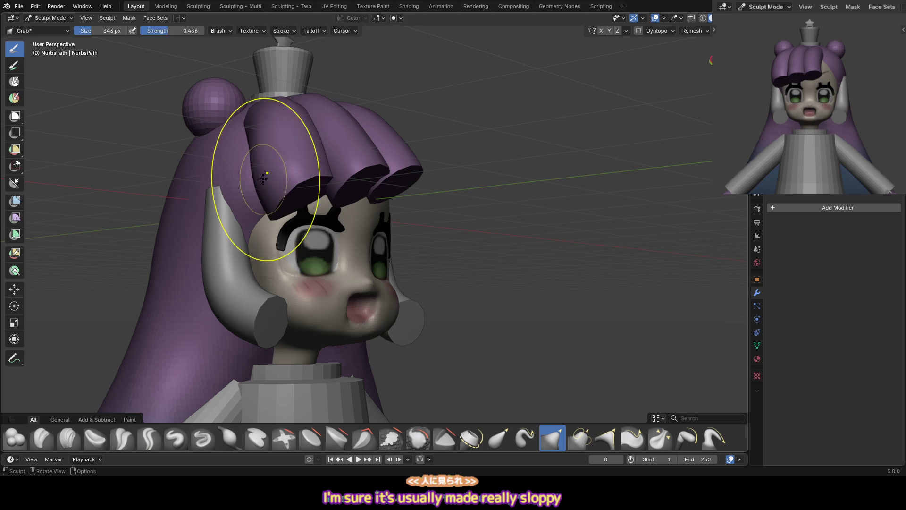
key(bracketleft)
key(bracketleft)
key(KP_1)
key(bracketright)
scroll(304, 157, down, 2)
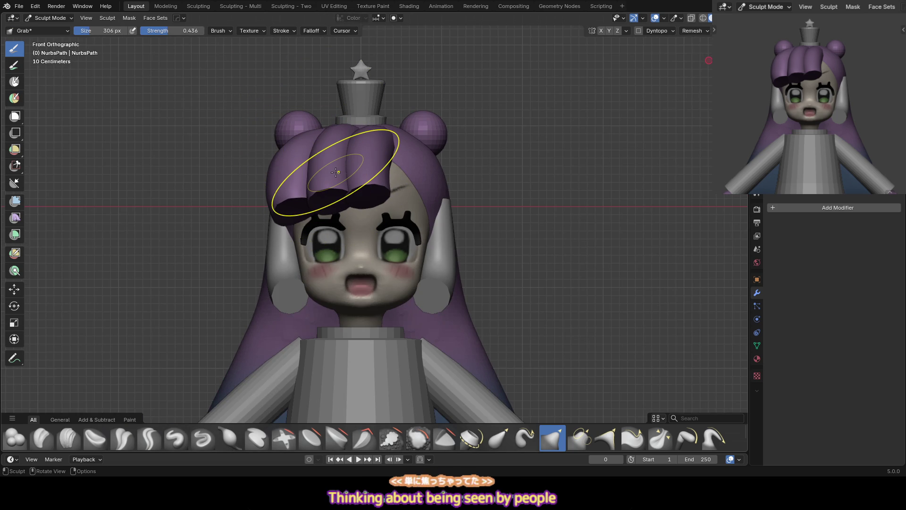
scroll(302, 141, up, 2)
scroll(299, 98, down, 1)
Switch to the strand under the cursor and check the bangs from angled and side views
mouse_move(299, 97)
middle_down()
mouse_move(283, 91)
mouse_move(371, 126)
mouse_move(363, 137)
mouse_move(349, 123)
mouse_move(339, 127)
middle_up()
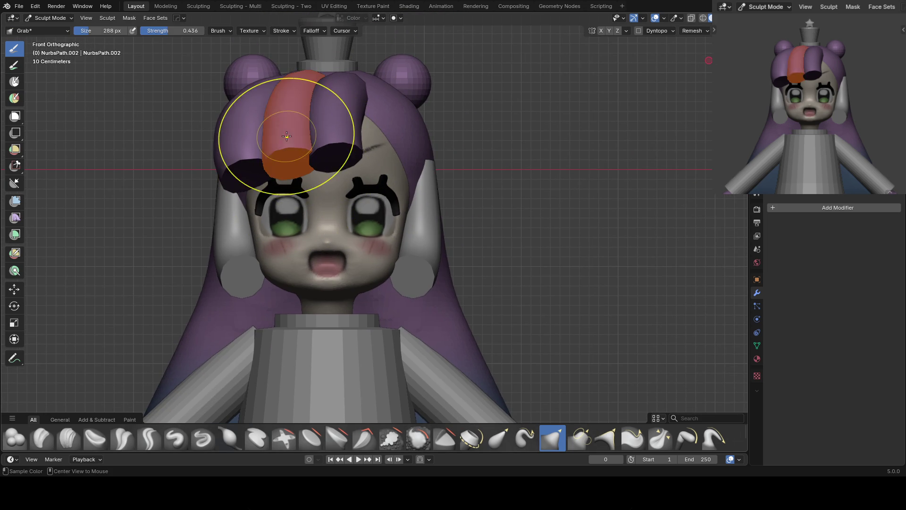
middle_drag(287, 140, 299, 114)
mouse_move(292, 155)
middle_down()
mouse_move(242, 141)
mouse_move(308, 187)
middle_up()
key(alt+q)
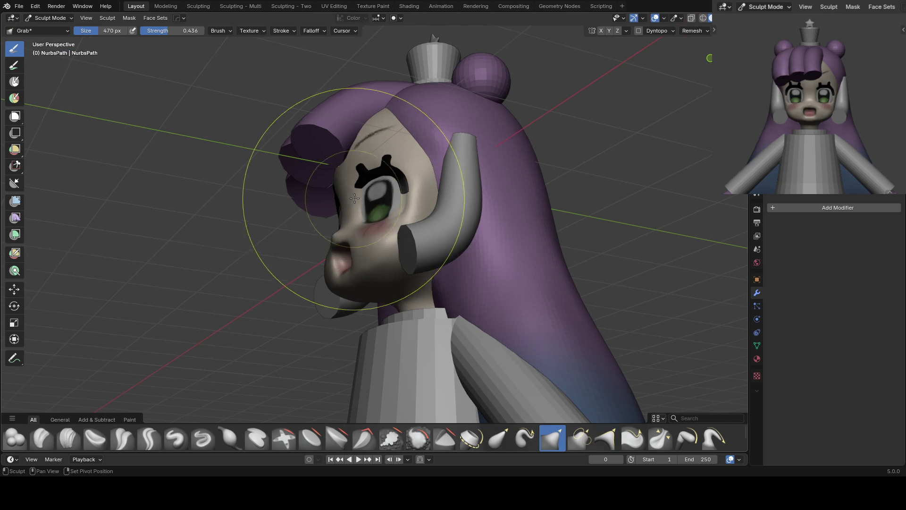
key(KP_1)
mouse_move(297, 191)
middle_down()
mouse_move(320, 190)
mouse_move(342, 174)
middle_up()
mouse_move(340, 121)
middle_down()
mouse_move(287, 146)
mouse_move(318, 211)
middle_up()
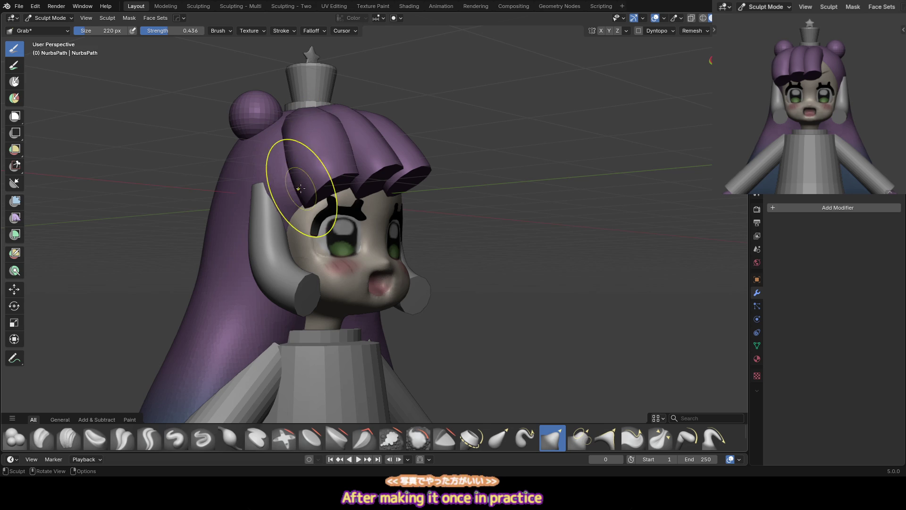
key(KP_1)
Reshape the bangs with the Grab brush at about 366, 270 and 176 px
key(f)
click(316, 127)
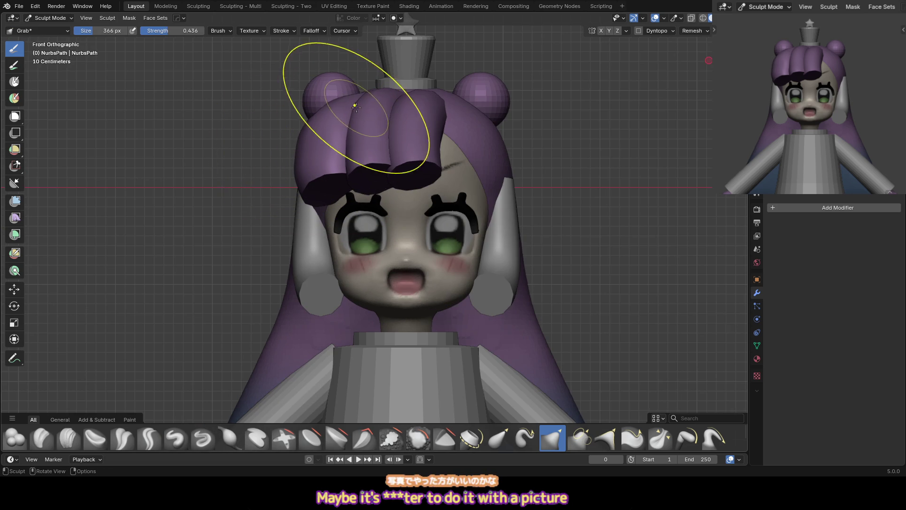
middle_drag(348, 84, 430, 192)
key(f)
click(324, 82)
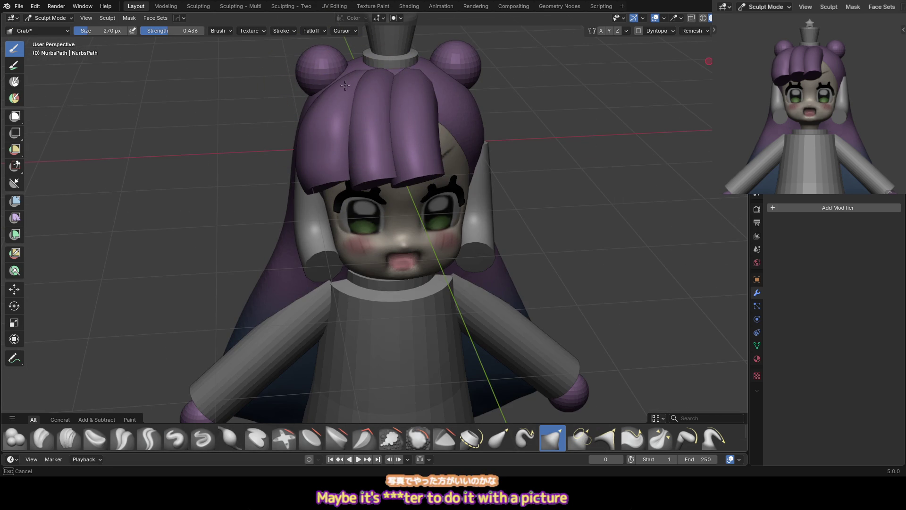
key(f)
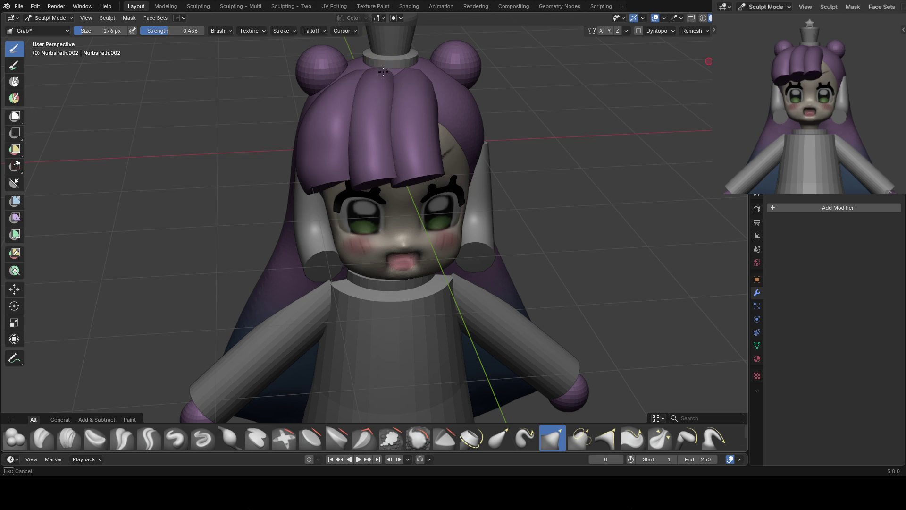
click(390, 131)
click(373, 142)
key(KP_1)
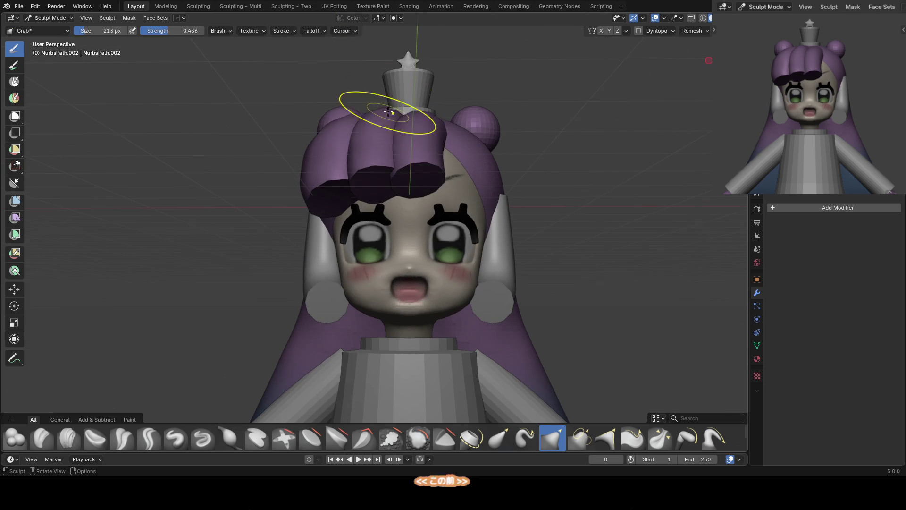
Inflate the right bang strand with a 274 px brush, then return to Object Mode
key(alt+q)
mouse_move(400, 118)
middle_down()
mouse_move(402, 98)
mouse_move(358, 80)
mouse_move(303, 77)
middle_up()
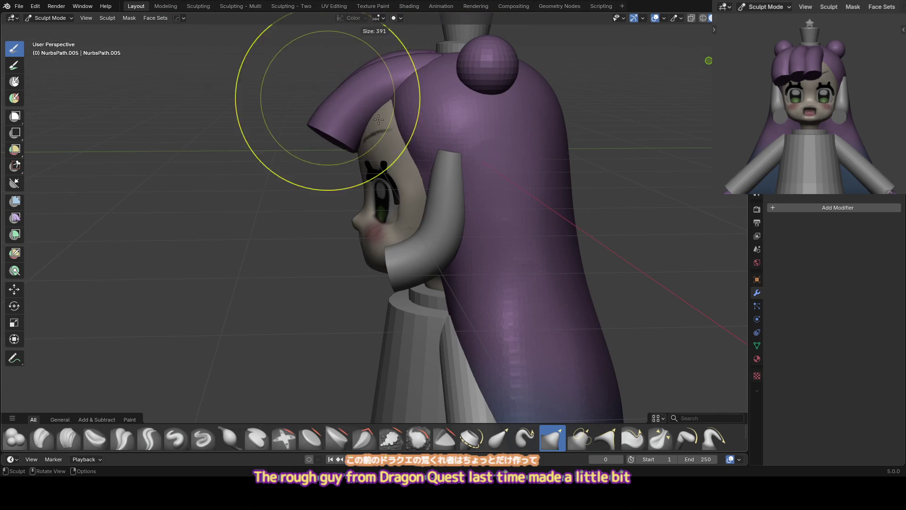
key(f)
click(326, 126)
middle_drag(326, 125, 342, 101)
key(i)
scroll(342, 101, down, 2)
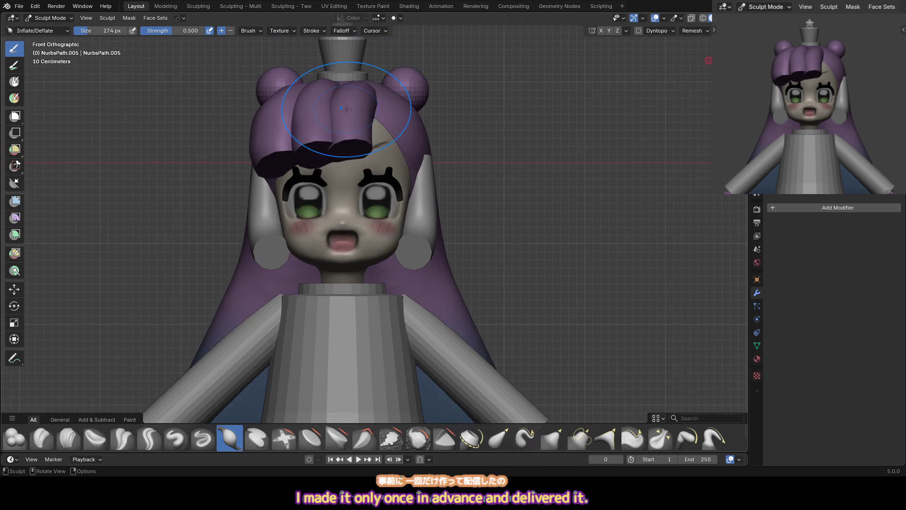
shift+middle_drag(386, 129, 360, 115)
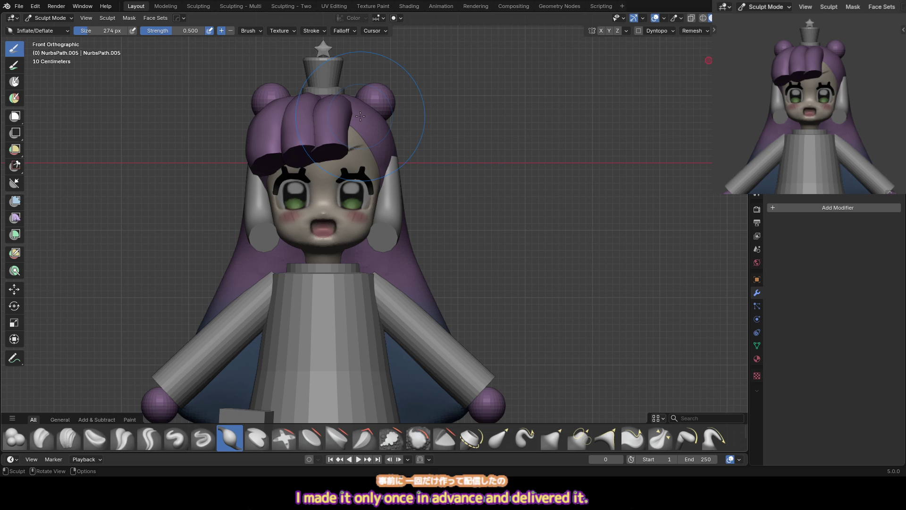
shift+middle_drag(371, 155, 366, 122)
scroll(350, 130, up, 2)
key(ctrl+Tab)
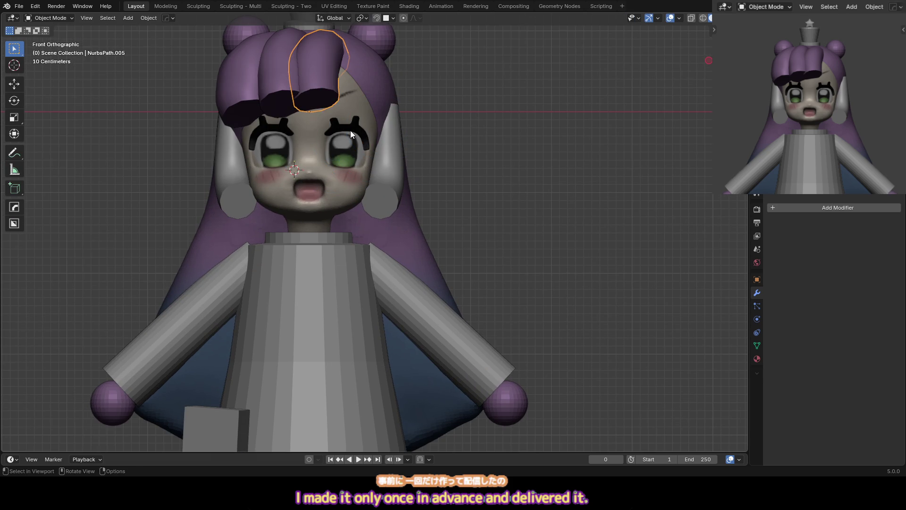
Move the eyebrows vertically to a new height
click(350, 130)
key(g)
key(z)
click(347, 140)
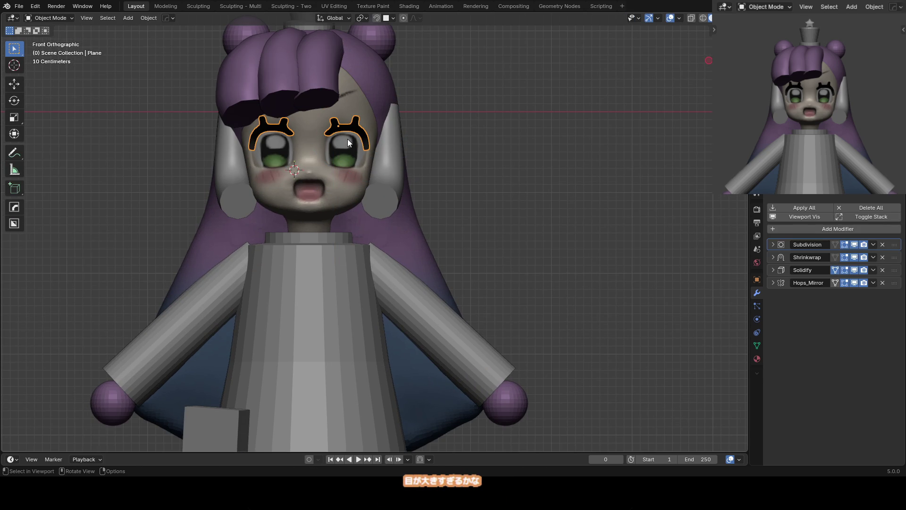
scroll(348, 138, up, 5)
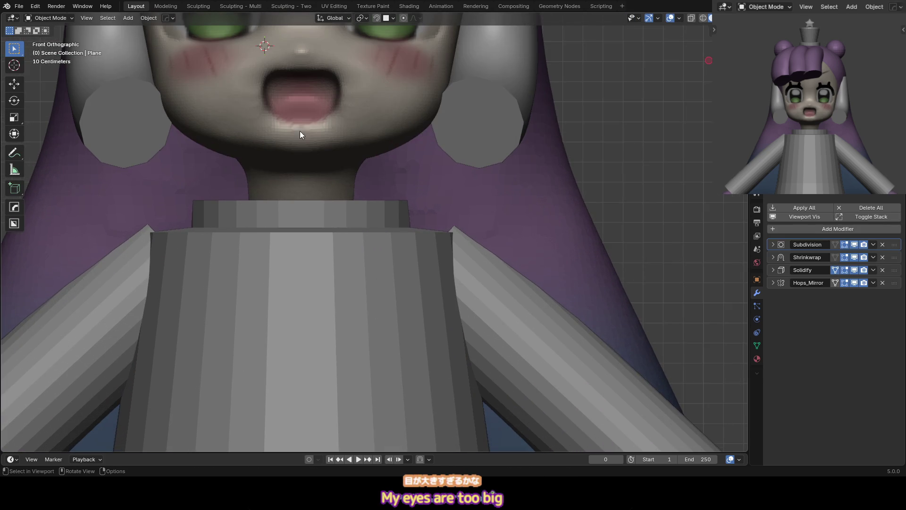
Give the head's nose and mouth area small Grab pulls with 72–115 px brushes
click(300, 135)
key(ctrl+Tab)
key(f)
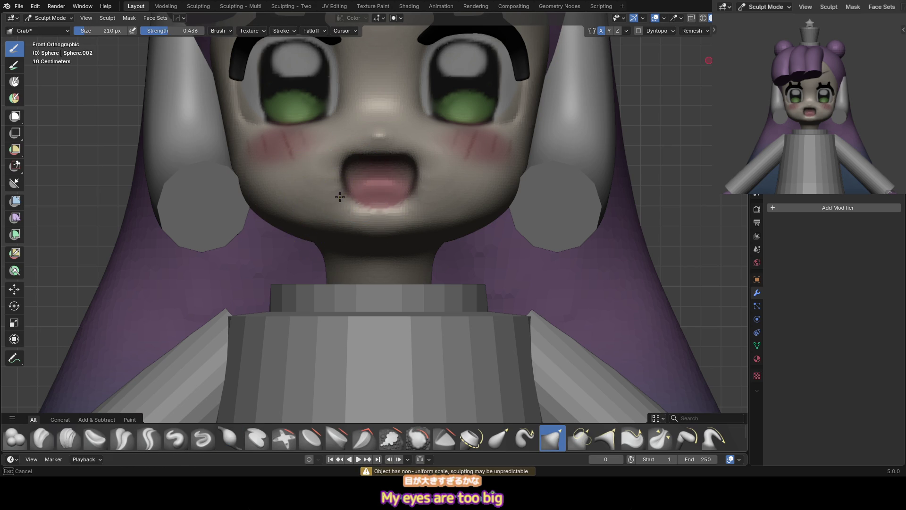
click(346, 155)
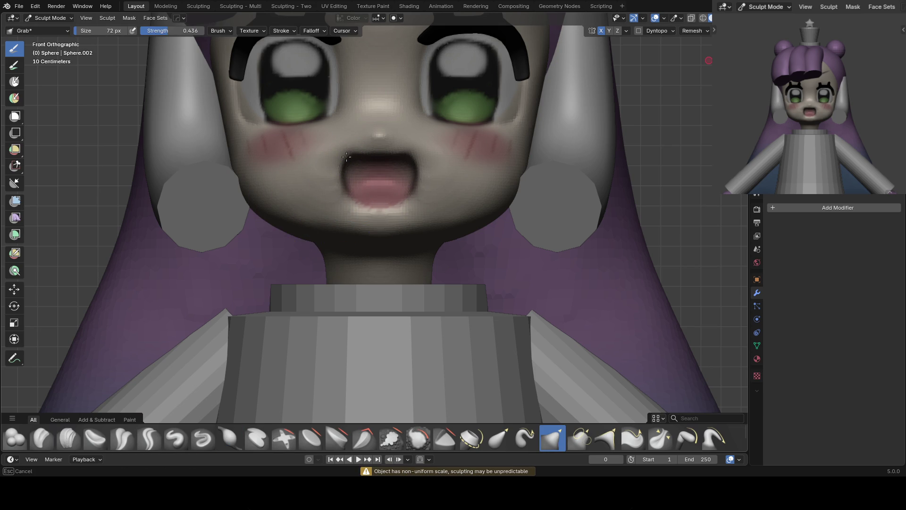
click(365, 161)
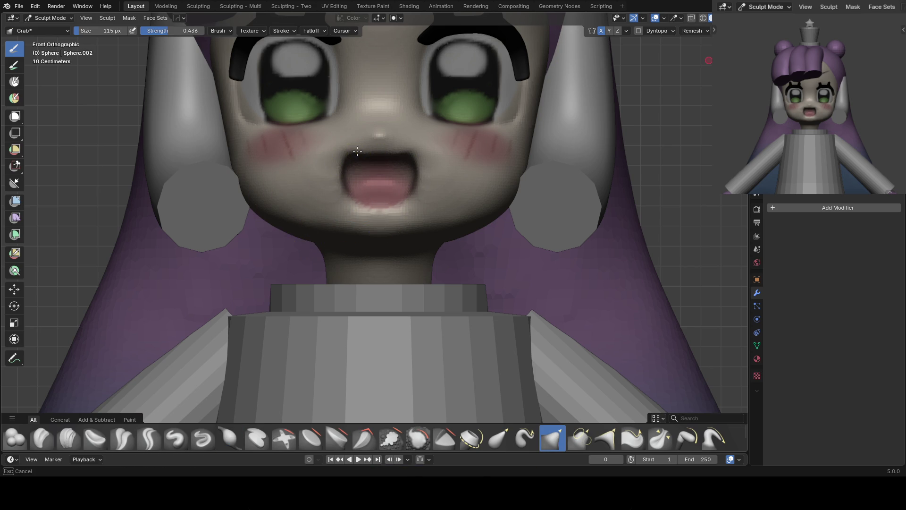
mouse_move(370, 146)
middle_down()
mouse_move(368, 125)
mouse_move(329, 124)
middle_up()
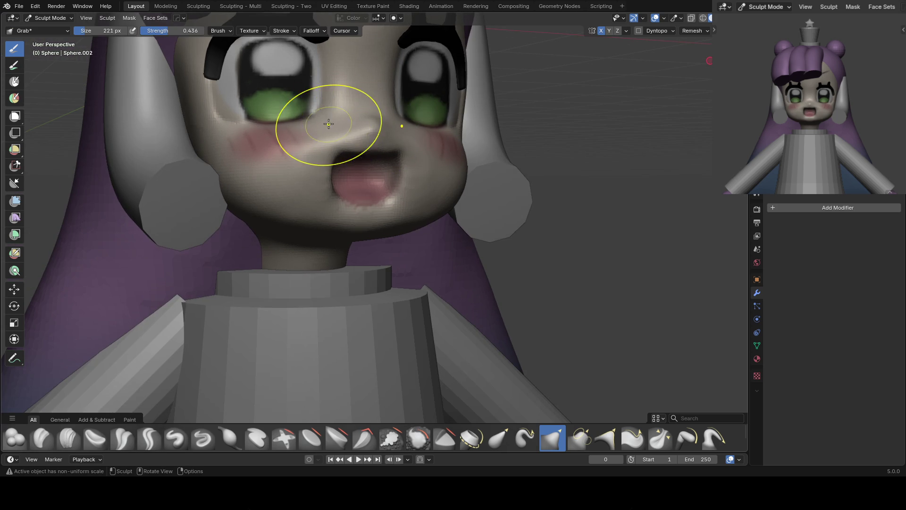
key(KP_1)
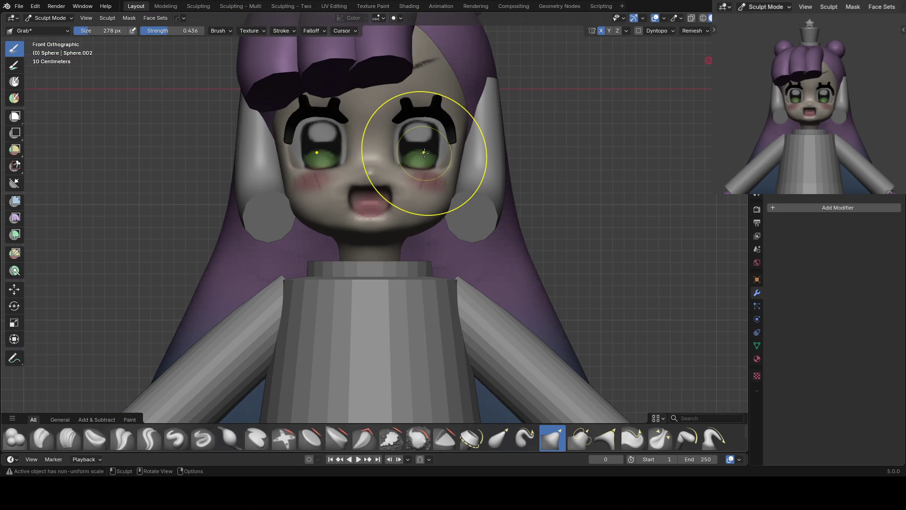
Select the purple bangs, frame them in view and resume sculpting on them
key(ctrl+Tab)
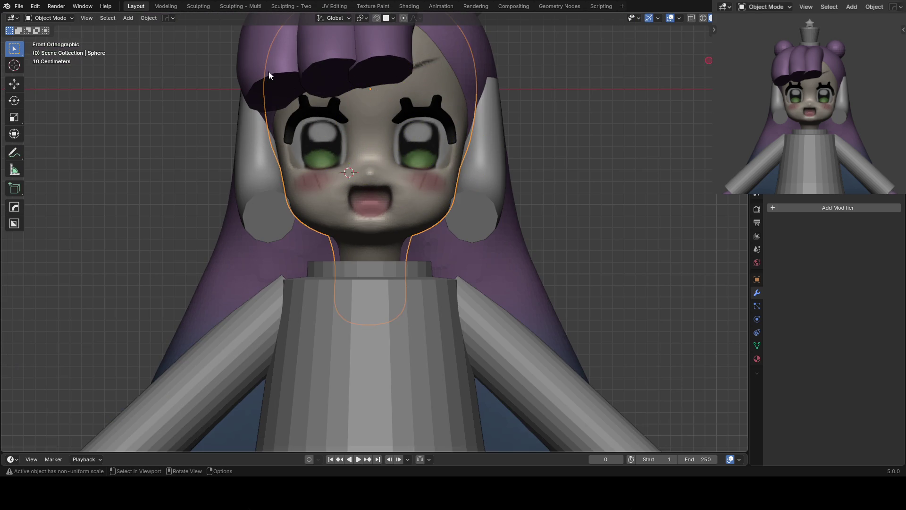
click(274, 74)
key(KP_Decimal)
key(ctrl+Tab)
Size the Grab brush to 392 px, then 292 px, viewing the head from above
key(f)
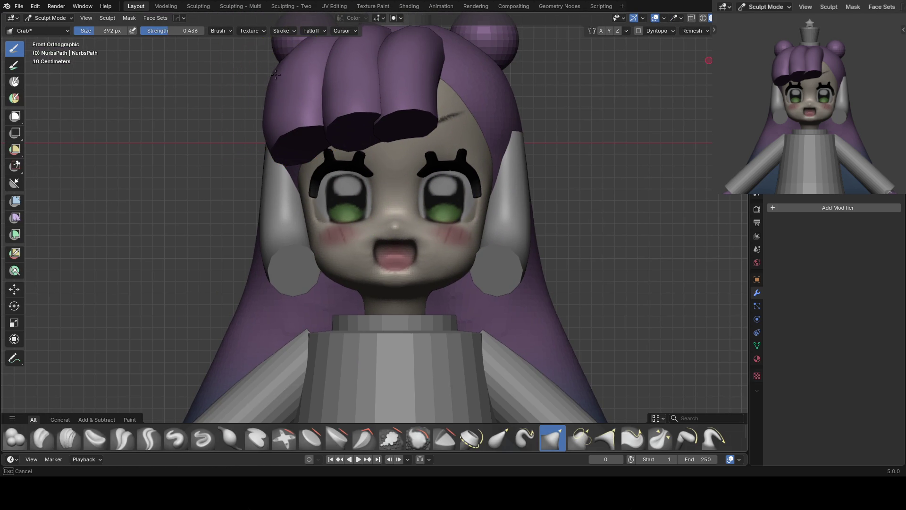
click(275, 116)
mouse_move(300, 94)
middle_down()
mouse_move(316, 61)
mouse_move(320, 95)
middle_up()
key(f)
click(384, 125)
Switch to the next bang strands and shrink the brush to 215 px, then 150 px
key(alt+q)
mouse_move(411, 130)
middle_down()
mouse_move(422, 131)
mouse_move(390, 60)
middle_up()
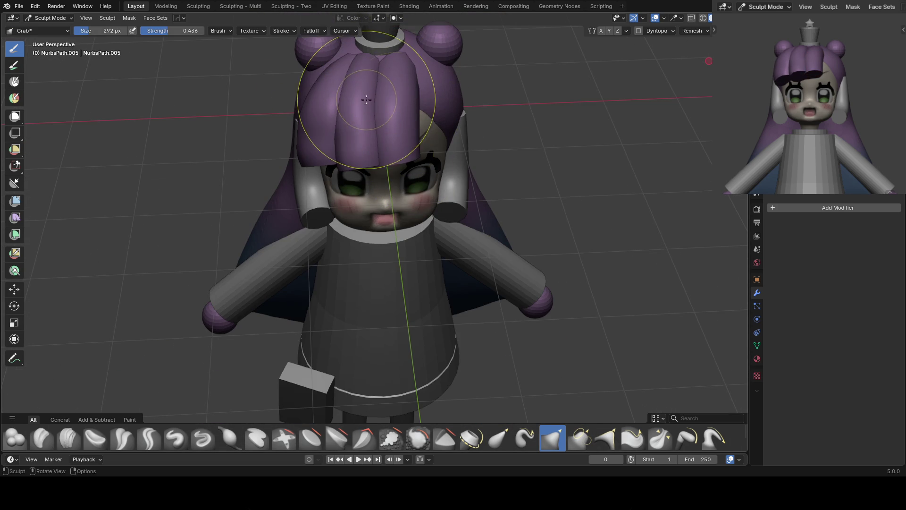
key(alt+q)
key(f)
click(381, 93)
key(f)
click(345, 135)
From the front view, switch to the left hair strand and reshape it with a 243 px brush
key(KP_1)
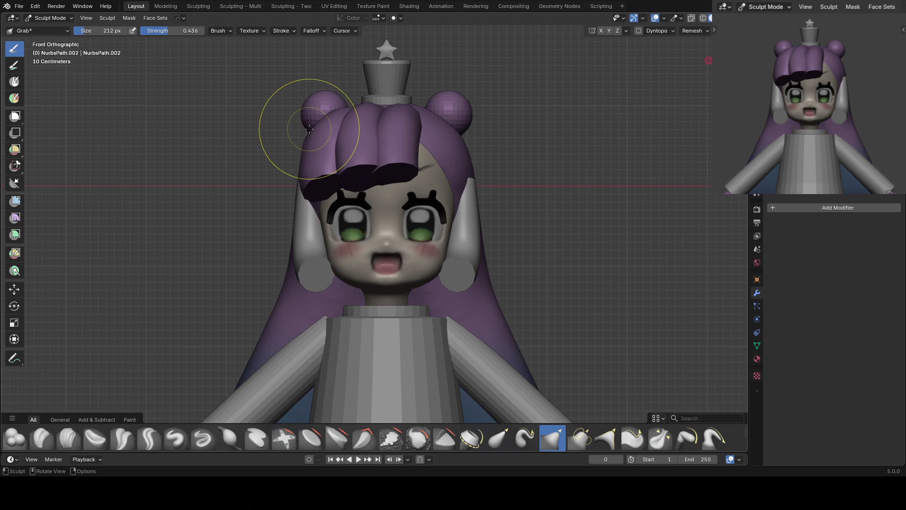
scroll(349, 179, up, 1)
key(alt+q)
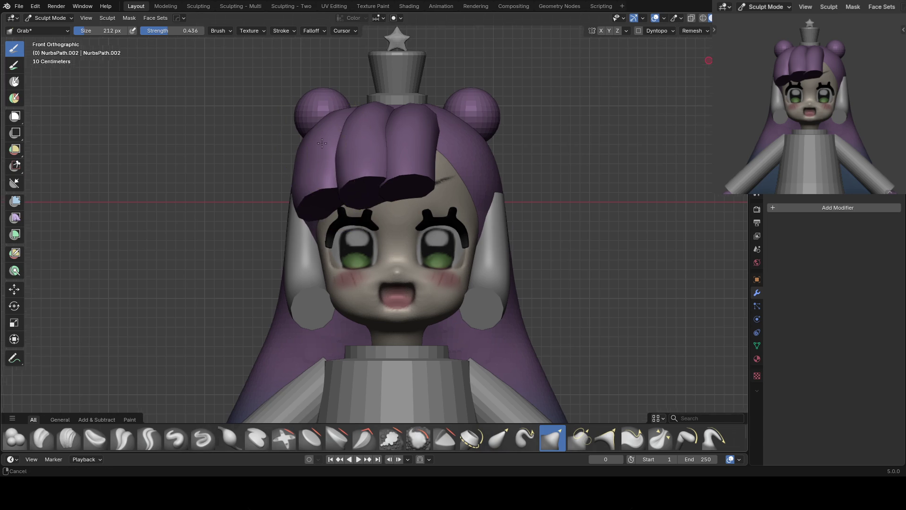
middle_drag(291, 158, 283, 162)
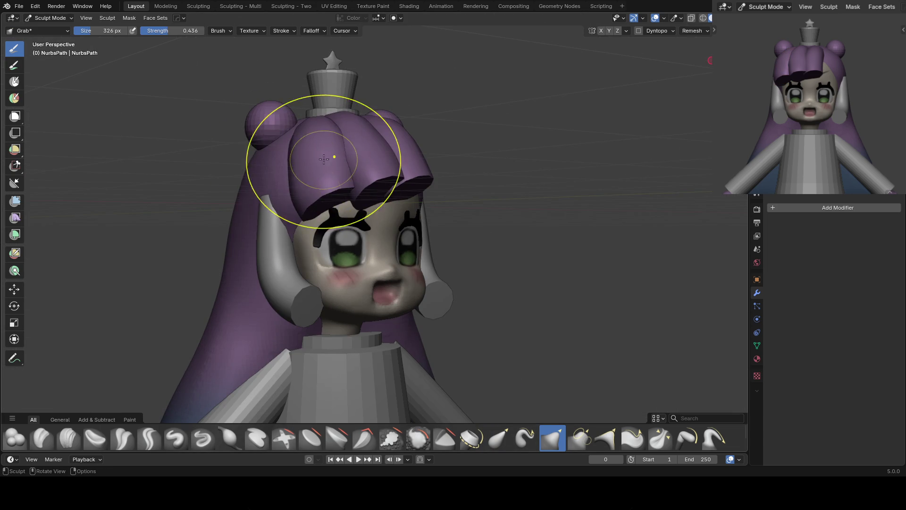
key(f)
mouse_move(248, 192)
middle_down()
mouse_move(314, 201)
mouse_move(313, 182)
mouse_move(356, 176)
mouse_move(348, 153)
mouse_move(330, 150)
mouse_move(381, 130)
mouse_move(351, 131)
mouse_move(394, 127)
mouse_move(377, 141)
mouse_move(389, 154)
mouse_move(381, 129)
mouse_move(388, 130)
middle_up()
click(312, 199)
Push the strand into shape at brush sizes 176, 222 and 377 px, ending on the front view
key(f)
click(338, 159)
click(384, 85)
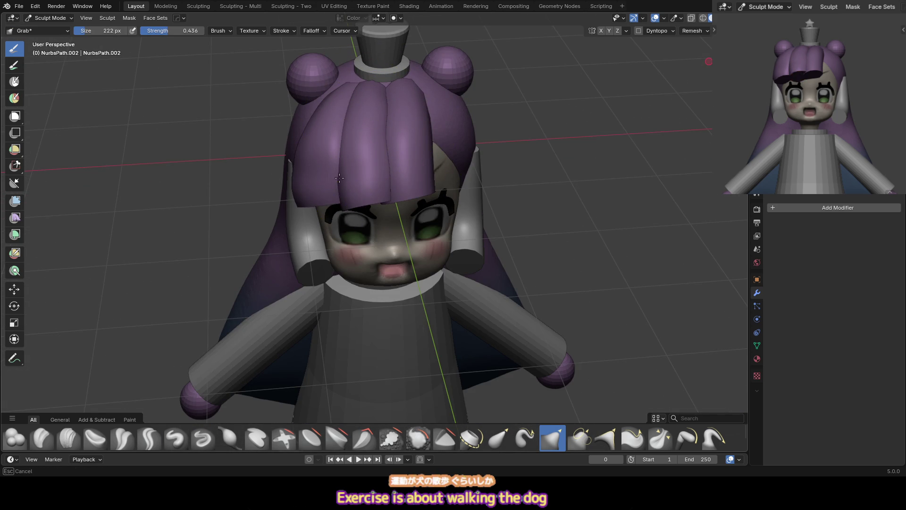
middle_drag(406, 178, 401, 142)
key(f)
click(409, 153)
key(KP_1)
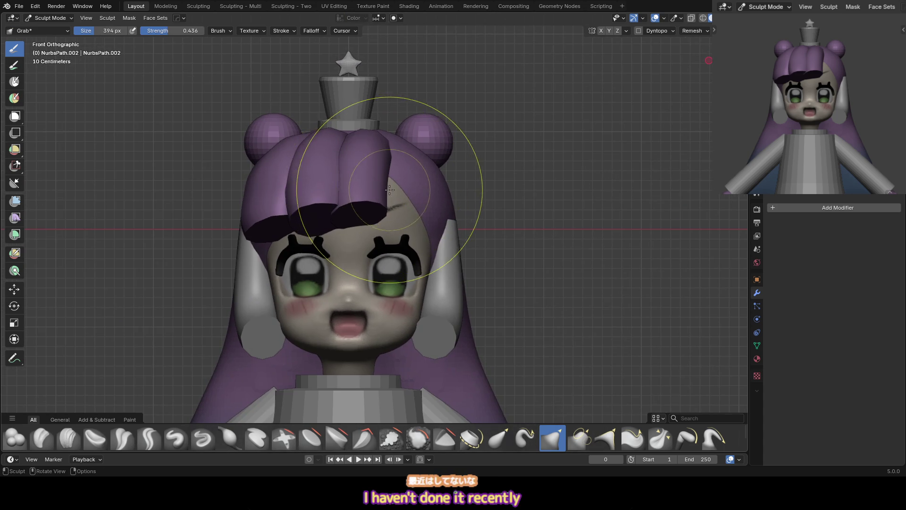
Switch to another bang strand and check the full bangs and crown from low and front angles
key(alt+q)
mouse_move(390, 190)
middle_down()
mouse_move(360, 203)
mouse_move(378, 189)
mouse_move(368, 208)
middle_up()
mouse_move(386, 166)
middle_down()
mouse_move(392, 152)
mouse_move(354, 158)
middle_up()
mouse_move(384, 91)
middle_down()
mouse_move(360, 165)
mouse_move(372, 137)
middle_up()
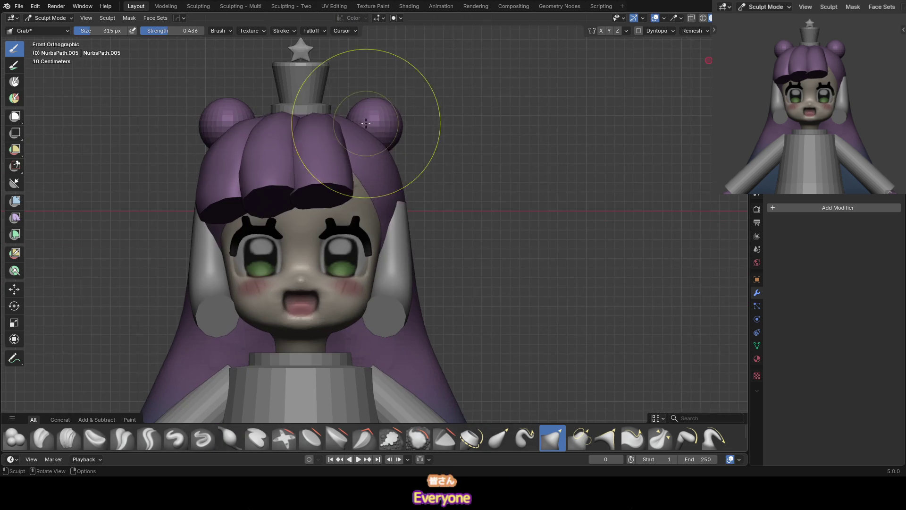
Return to object mode and select the back hair, viewing it from the side
key(ctrl+Tab)
click(394, 171)
middle_drag(394, 172, 368, 166)
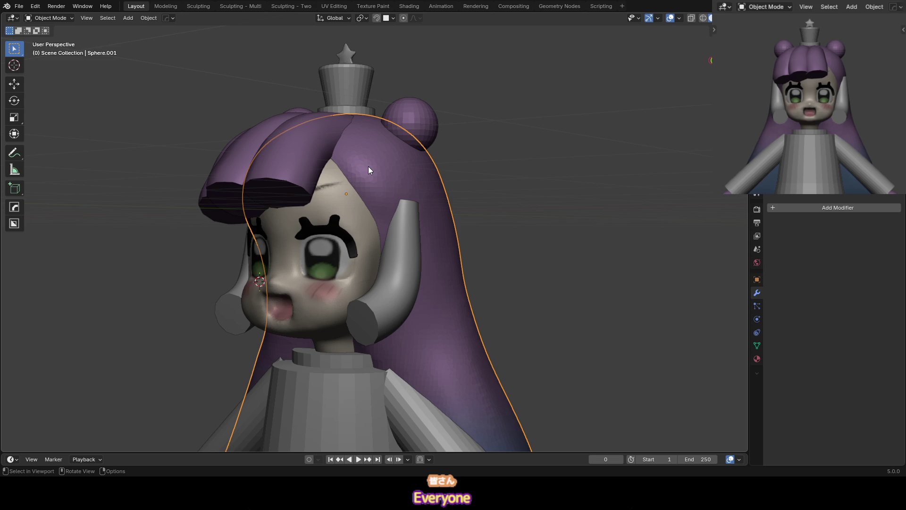
Enter Sculpt Mode on the back hair with a 95 px brush, viewed from the side
key(ctrl+Tab)
mouse_move(381, 171)
middle_down()
mouse_move(381, 182)
mouse_move(370, 172)
middle_up()
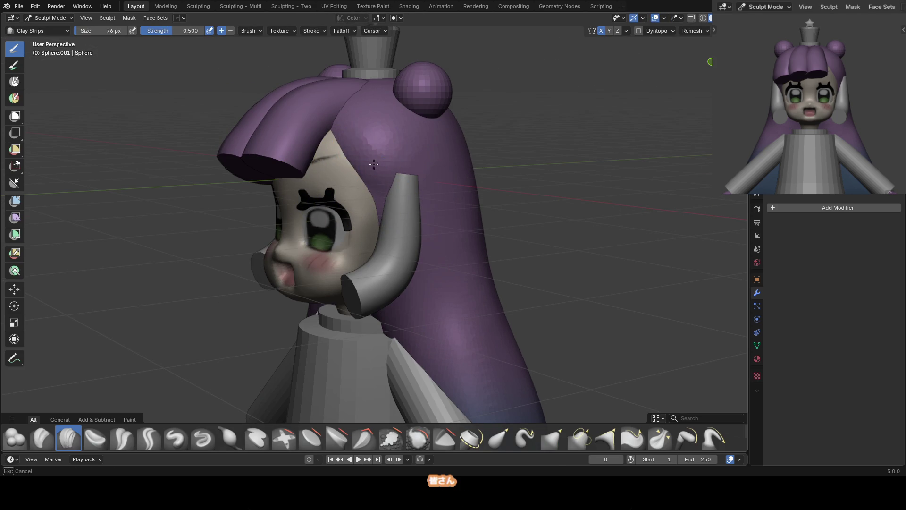
key(f)
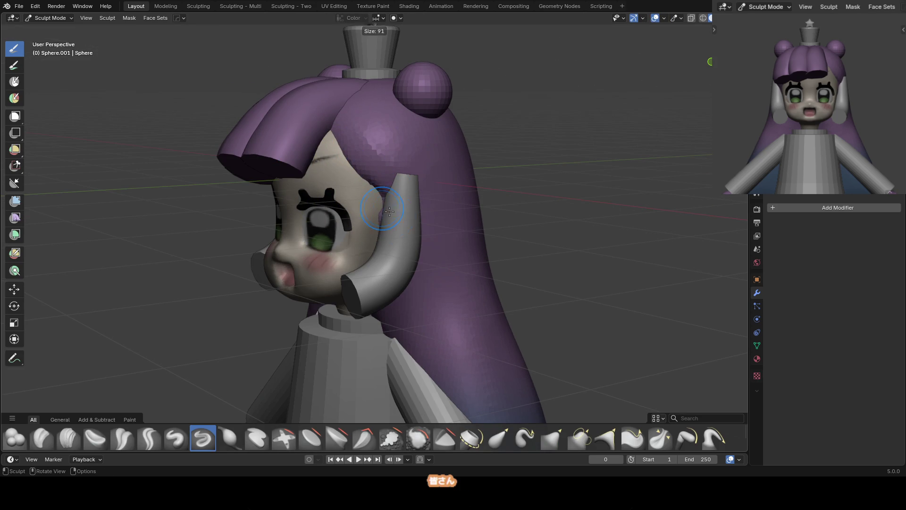
click(404, 223)
shift+middle_drag(403, 223, 383, 177)
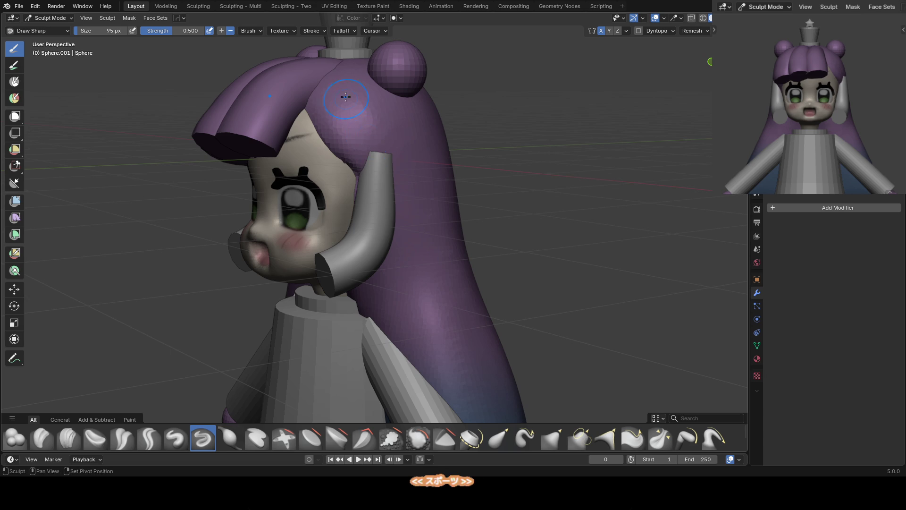
Carve a parting crease into the back hair with the Crease Polish brush at 97 px
key(c)
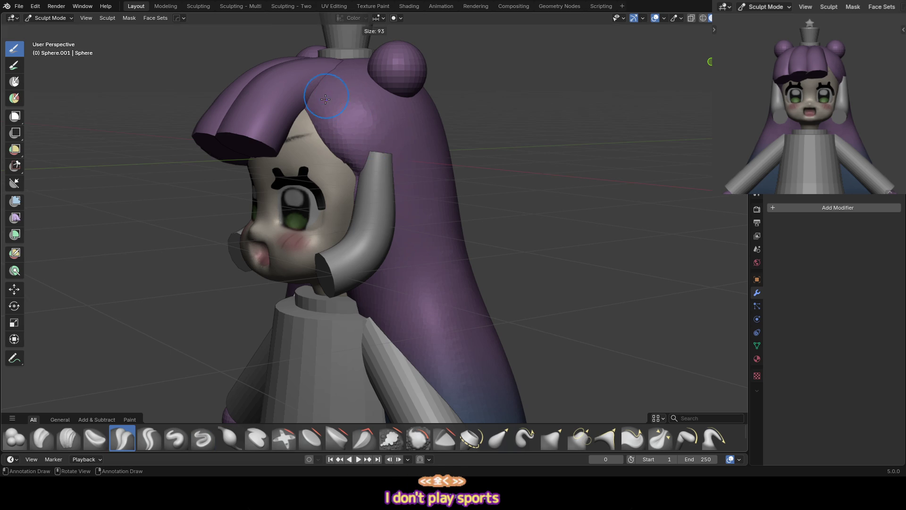
middle_drag(332, 98, 340, 80)
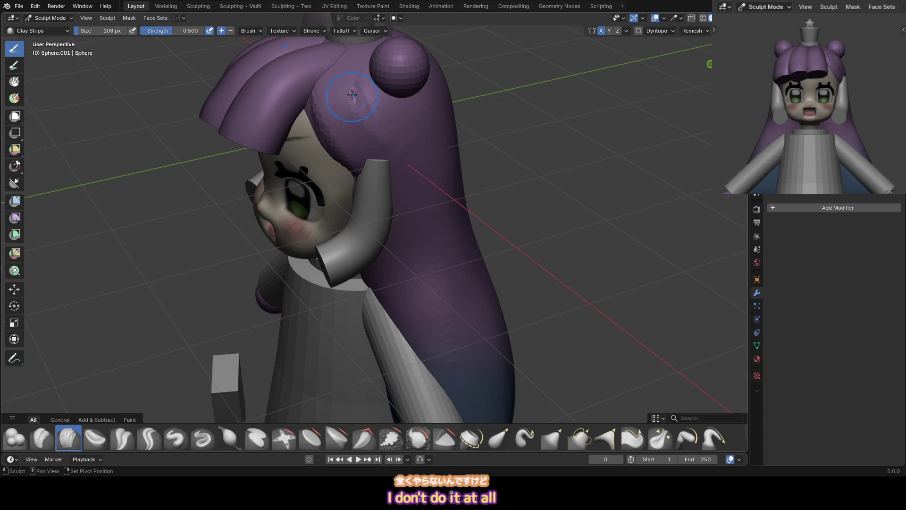
middle_drag(313, 123, 339, 111)
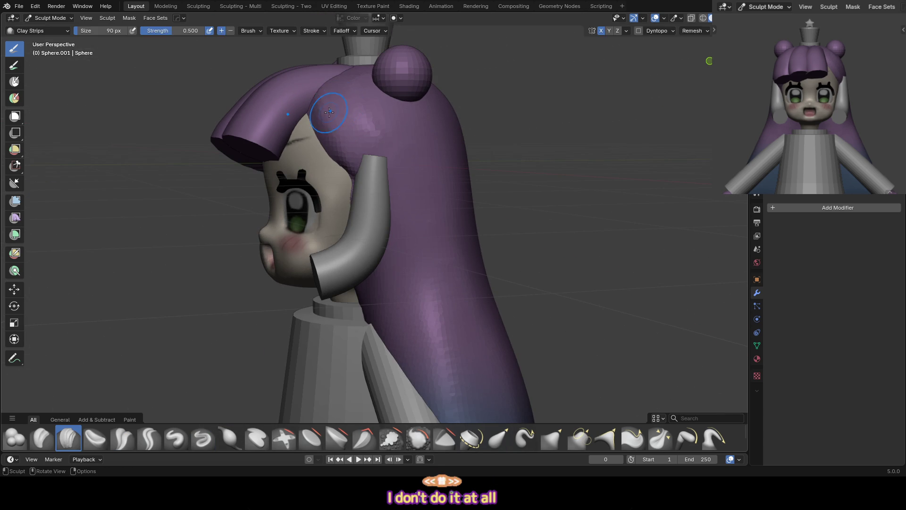
key(shift+c)
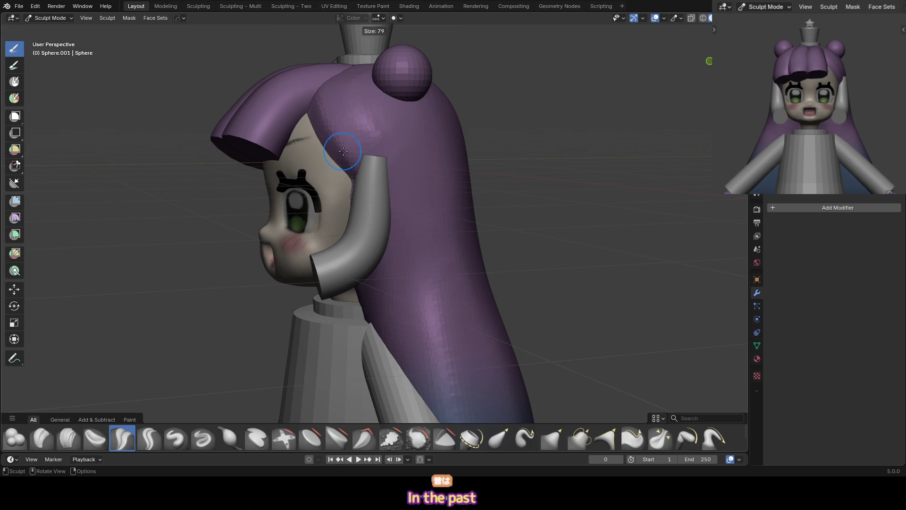
shift+middle_drag(335, 172, 350, 108)
key(bracketright)
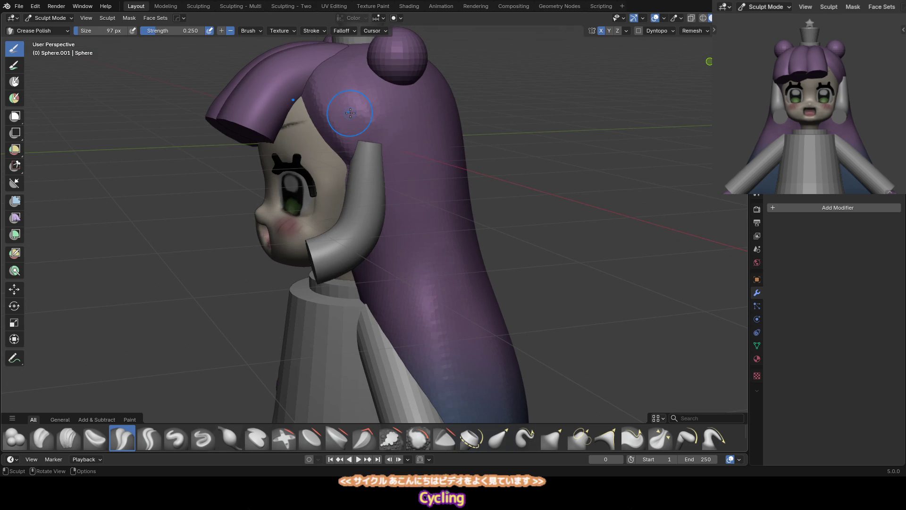
drag(349, 112, 323, 110)
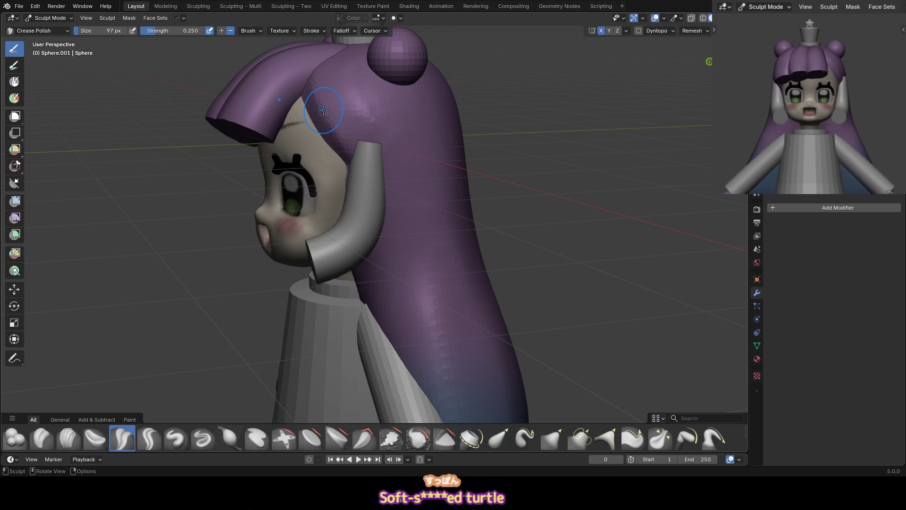
Check the part from another angle, then return to object mode in front view with nothing selected
middle_drag(420, 151, 356, 81)
scroll(359, 70, down, 4)
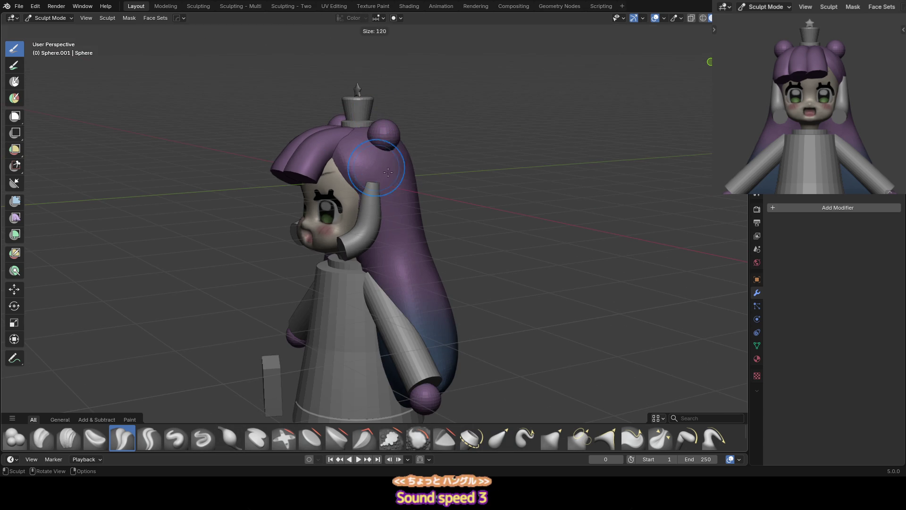
key(KP_1)
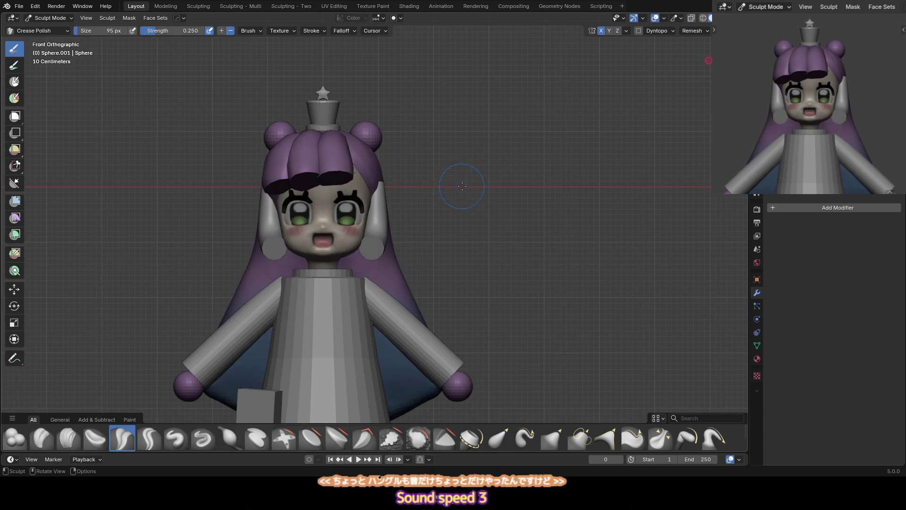
key(ctrl+Tab)
scroll(389, 217, up, 2)
key(alt+a)
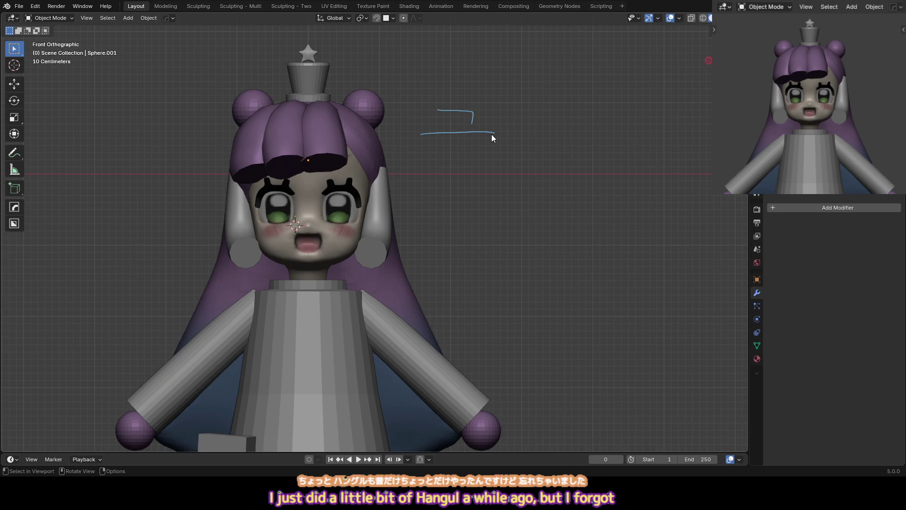
Draw a downward stroke and an L-shaped stroke as Hangul letters right of the head
drag(461, 136, 458, 173)
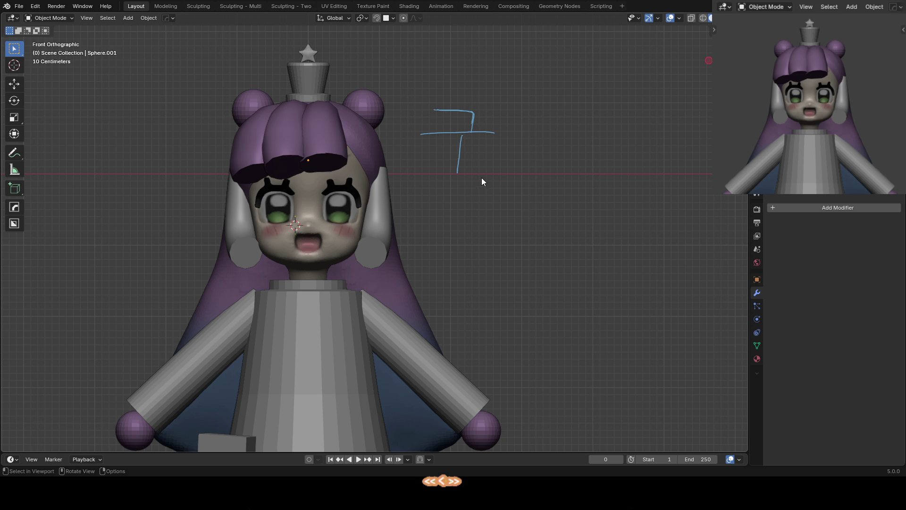
drag(525, 104, 549, 141)
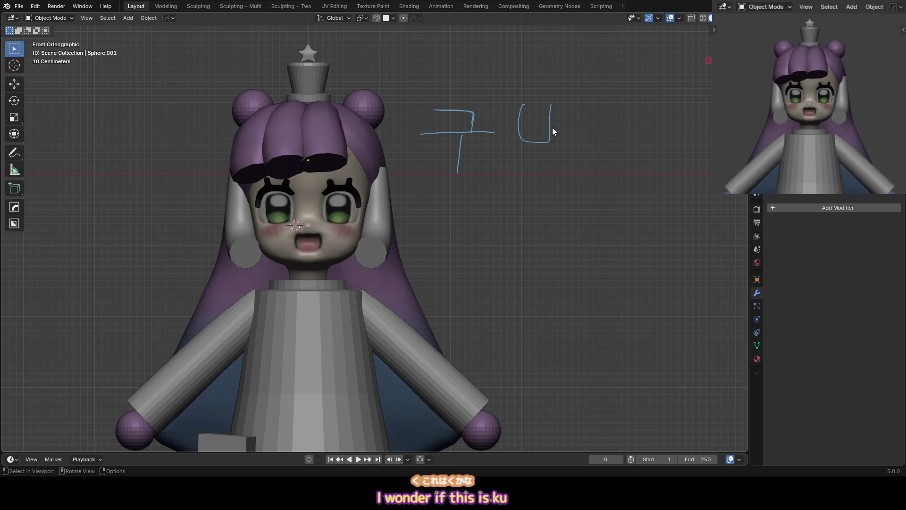
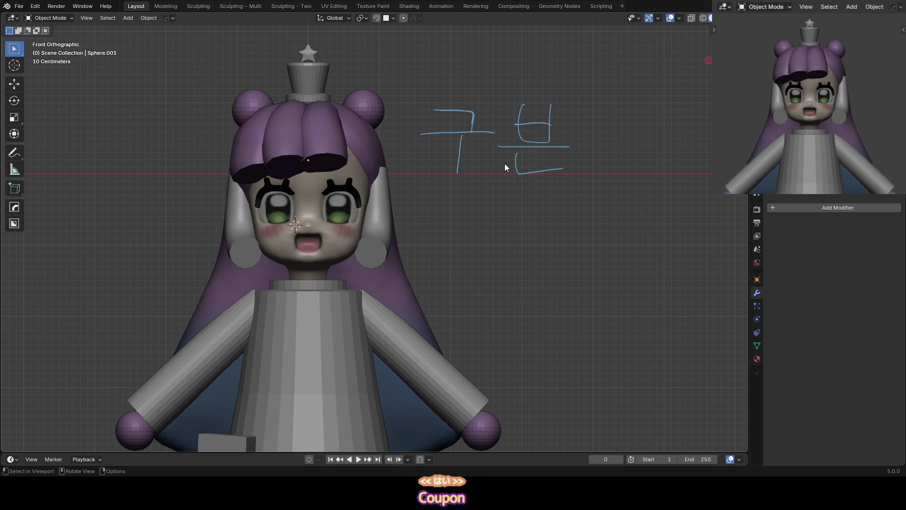
Erase the handwritten annotation, nudge the top of the hair, and save the file
right_drag(424, 127, 576, 166)
mouse_move(372, 166)
middle_down()
mouse_move(411, 120)
mouse_move(350, 112)
middle_up()
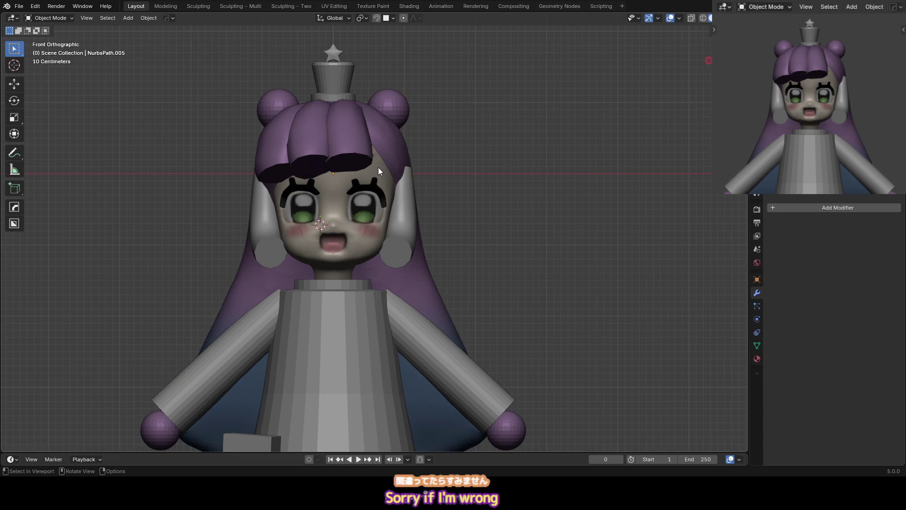
key(ctrl+s)
Select the long purple hair and put it into Sculpt Mode
mouse_move(421, 188)
middle_down()
mouse_move(384, 144)
mouse_move(404, 128)
mouse_move(388, 132)
middle_up()
click(388, 132)
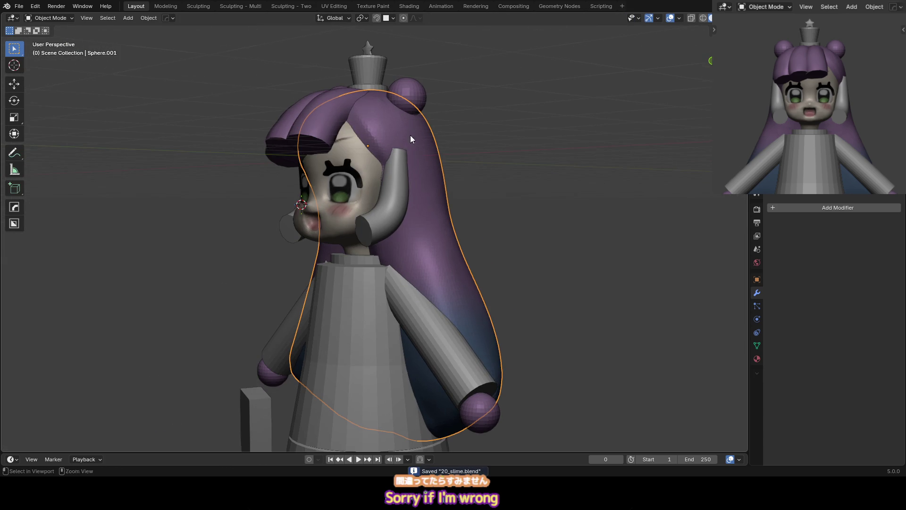
mouse_move(418, 159)
middle_down()
mouse_move(421, 147)
mouse_move(365, 92)
middle_up()
key(ctrl+Tab)
click(339, 151)
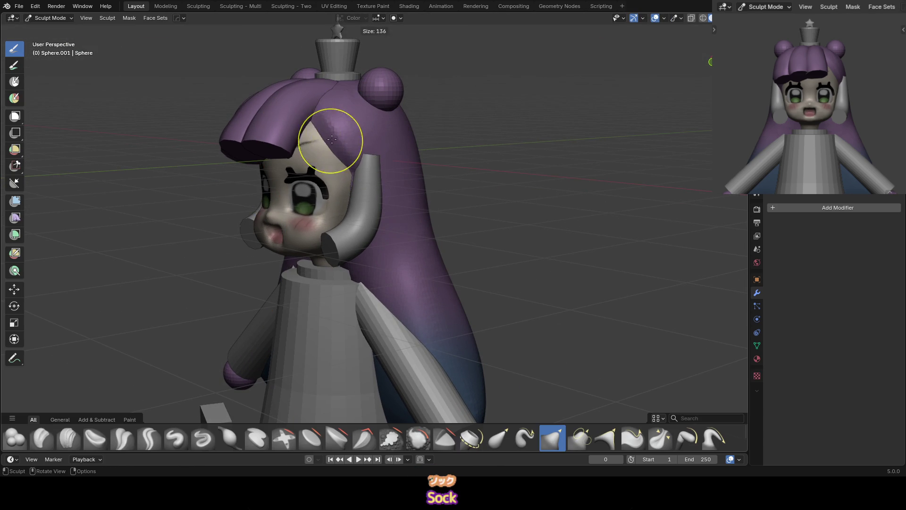
Crease the hair near the temple with Draw Sharp, Clay Strips and a smaller Crease Sharp brush
key(shift+x)
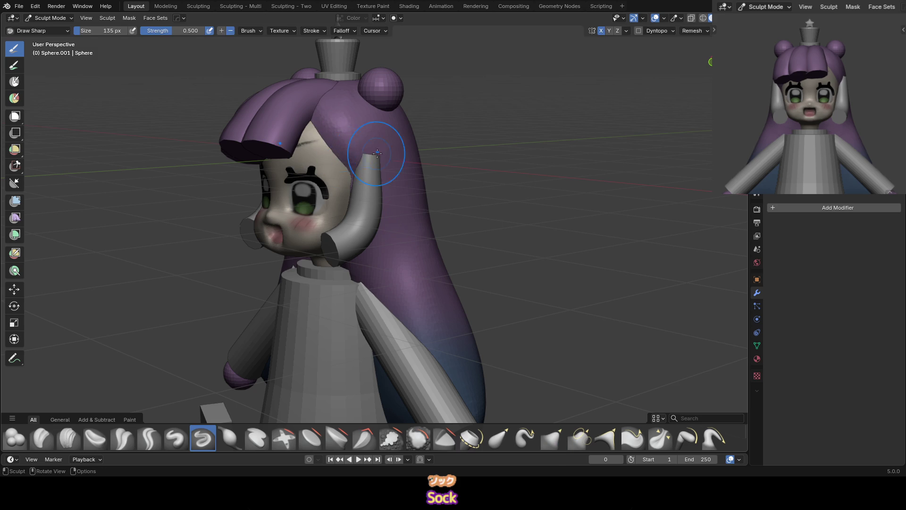
mouse_move(361, 134)
middle_down()
mouse_move(382, 135)
mouse_move(365, 153)
mouse_move(347, 150)
middle_up()
key(c)
key(shift+c)
key(bracketleft)
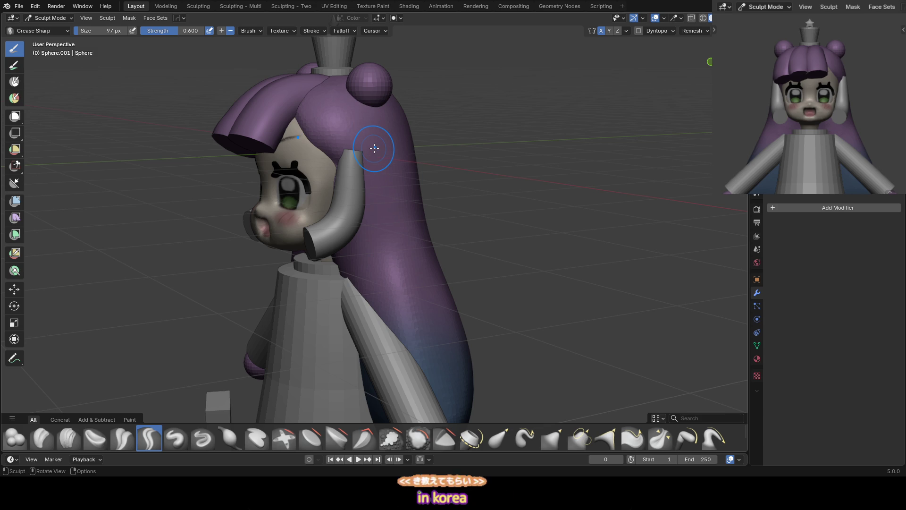
key(KP_1)
scroll(363, 189, down, 3)
key(ctrl+Tab)
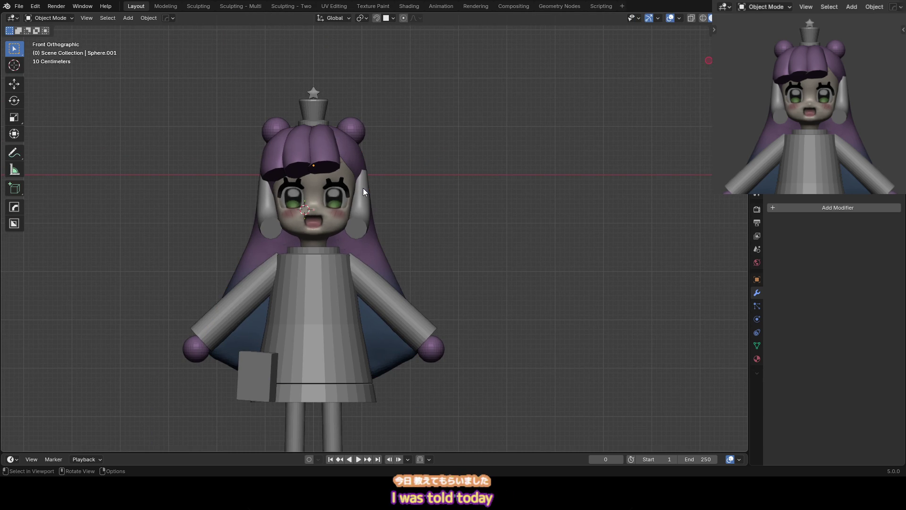
Save, then move one hair bun to a new spot on the head
key(ctrl+s)
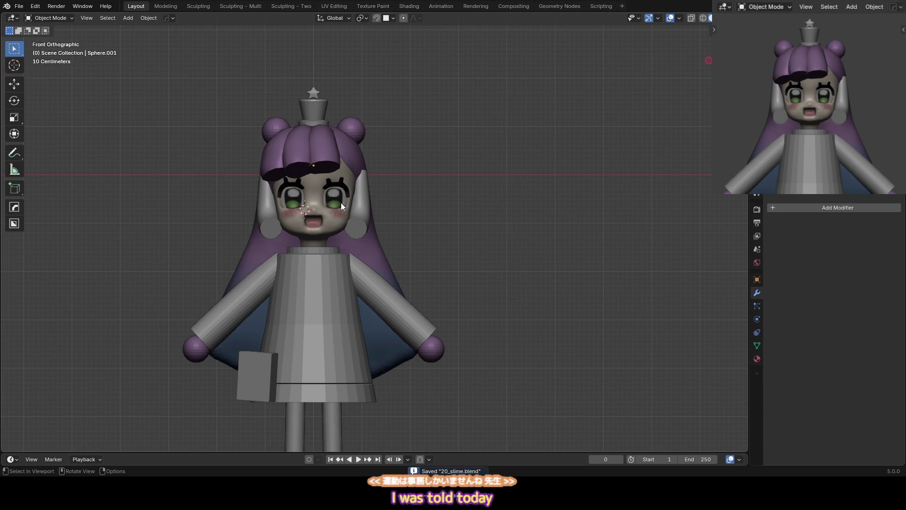
scroll(353, 159, up, 3)
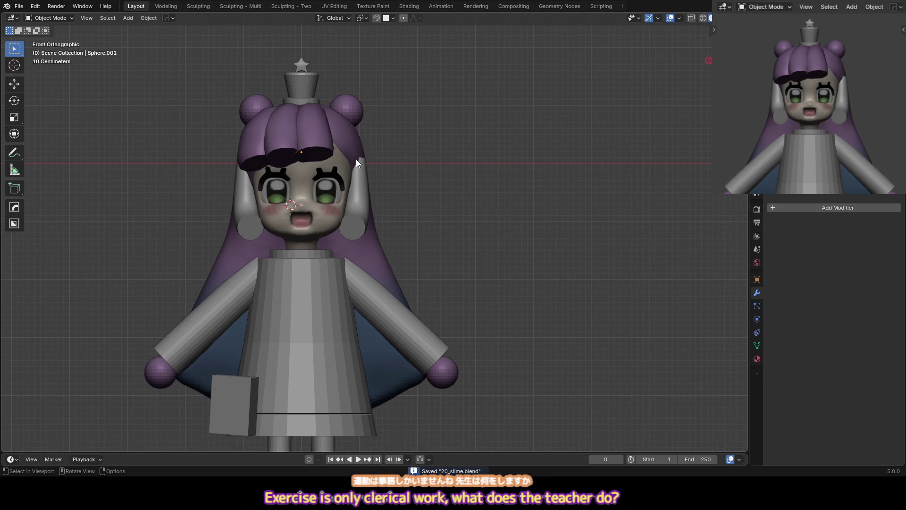
scroll(389, 151, up, 1)
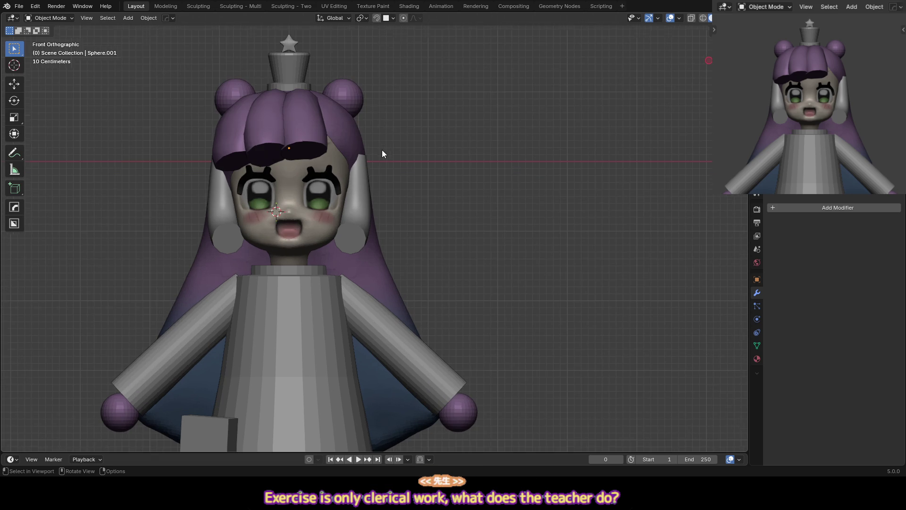
click(359, 95)
shift+middle_drag(378, 103, 394, 113)
key(g)
click(401, 118)
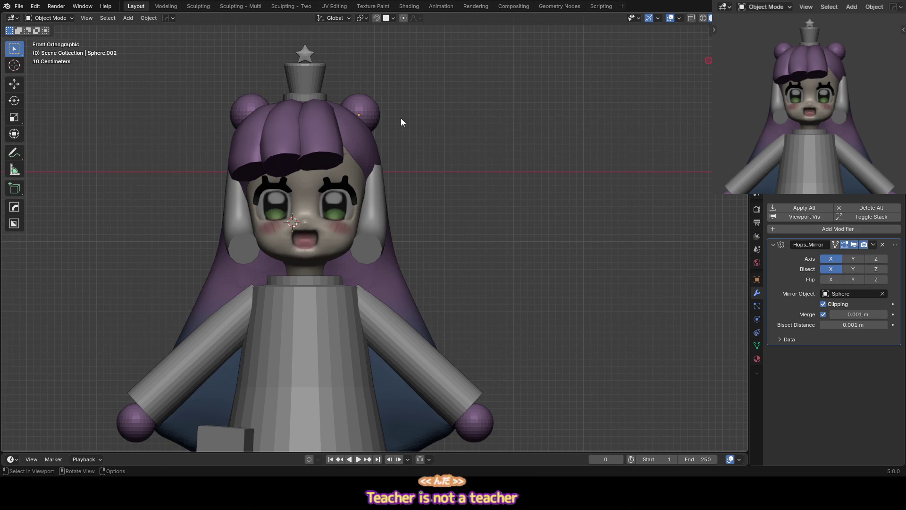
Scale both hair buns up to 1.010 in Edit Mode with proportional falloff
mouse_move(400, 124)
middle_down()
mouse_move(361, 129)
mouse_move(379, 108)
middle_up()
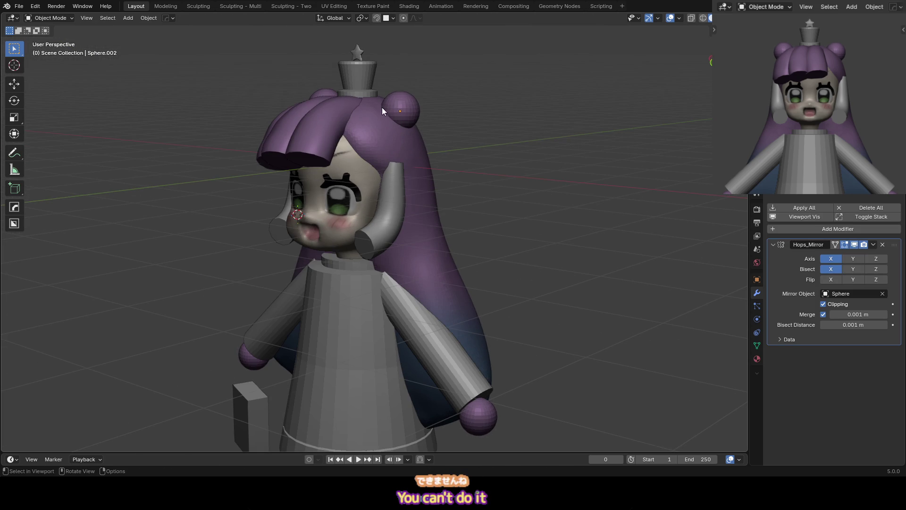
click(387, 107)
key(KP_1)
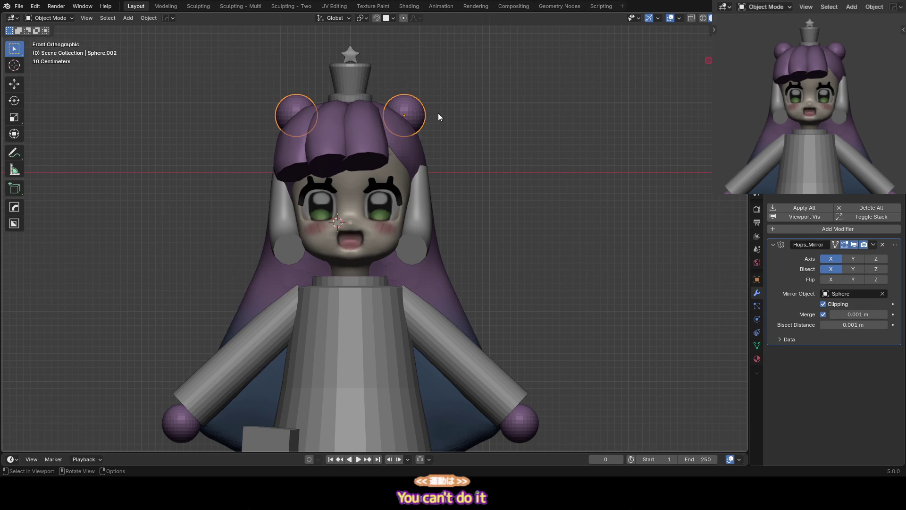
key(Tab)
key(s)
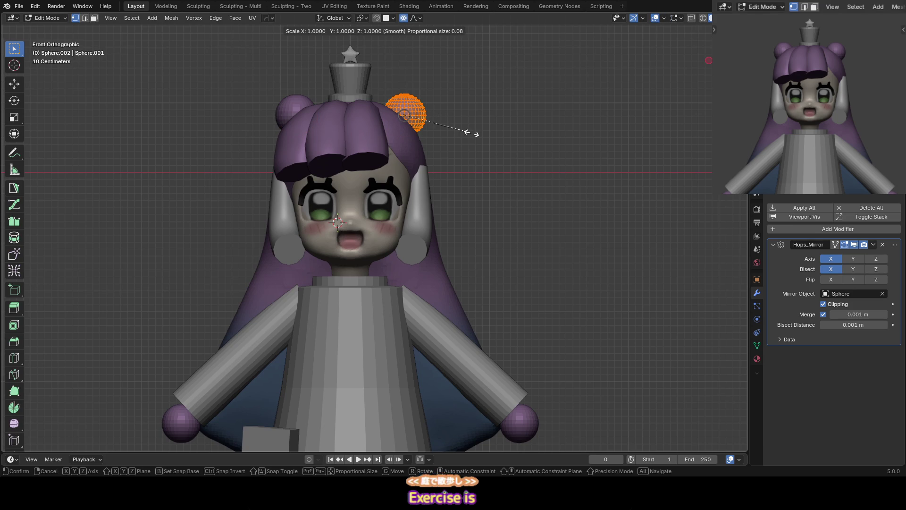
click(479, 133)
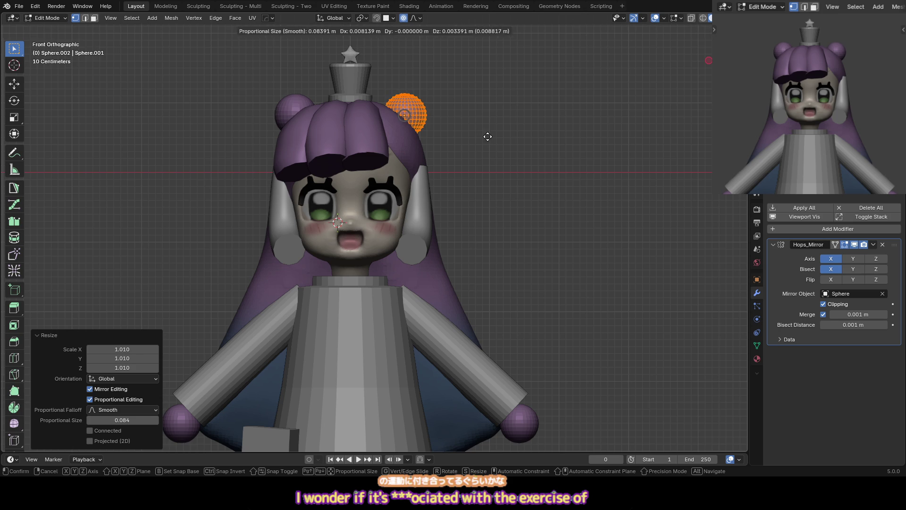
key(Tab)
click(290, 137)
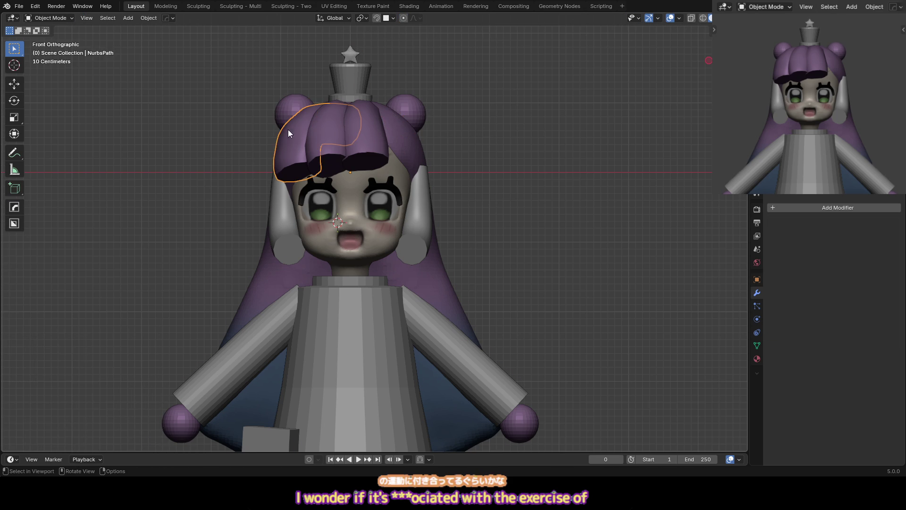
Pull the front bangs into a new shape with the Grab brush, then shrink the brush
key(Tab)
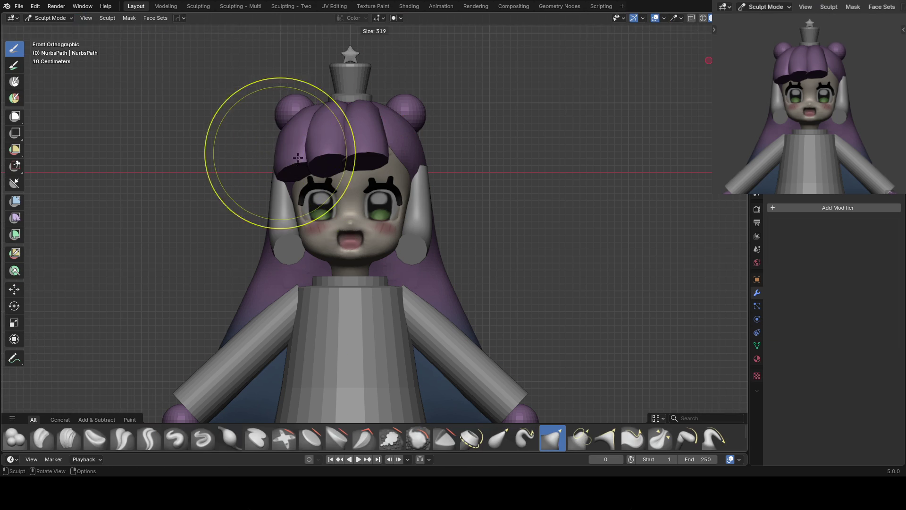
mouse_move(307, 127)
middle_down()
mouse_move(326, 97)
mouse_move(300, 115)
middle_up()
key(f)
click(326, 97)
drag(300, 116, 293, 152)
key(f)
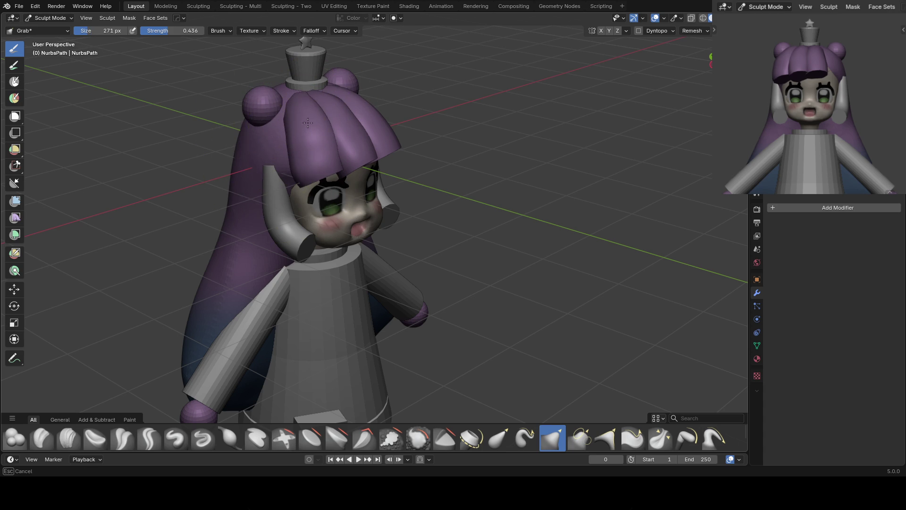
click(301, 147)
key(KP_1)
ctrl+scroll(321, 118, up, 2)
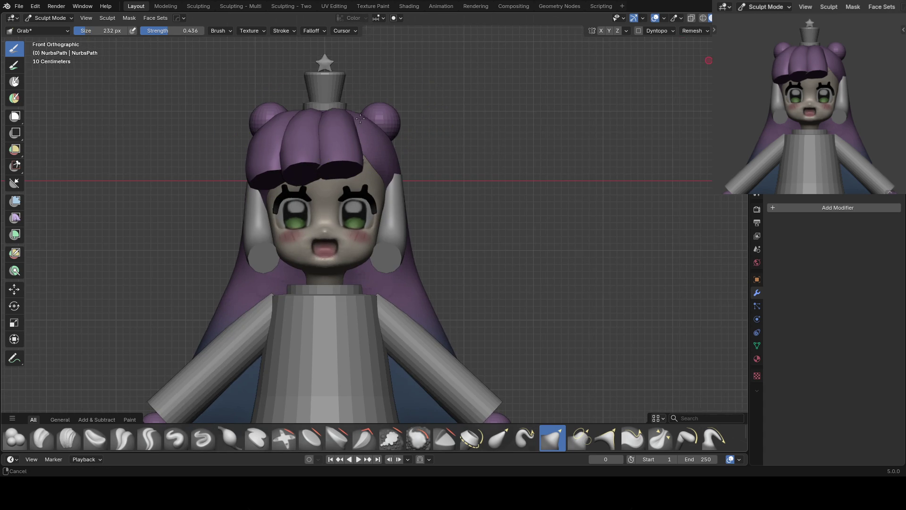
scroll(348, 122, up, 2)
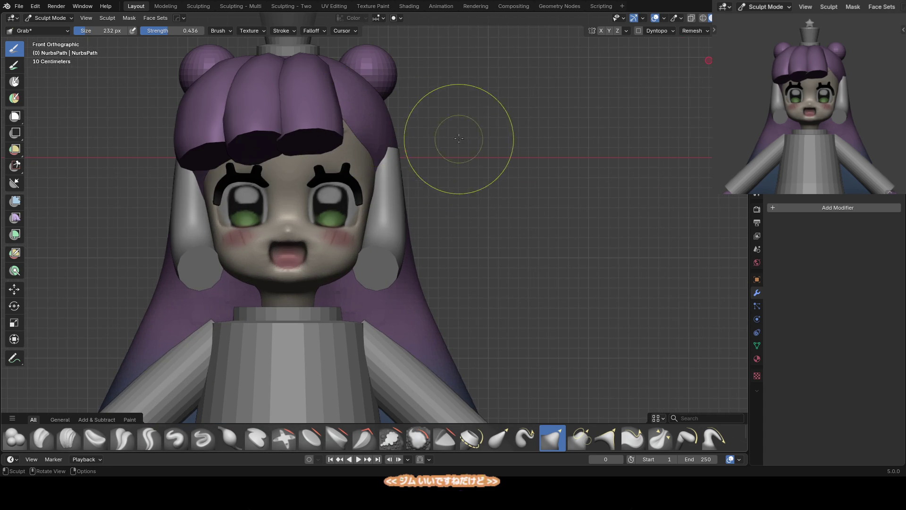
Sculpt the long hair object with a 63 px brush and X mirroring turned off
key(ctrl+Tab)
mouse_move(401, 166)
middle_down()
mouse_move(365, 128)
mouse_move(324, 172)
mouse_move(356, 152)
middle_up()
click(365, 128)
key(ctrl+Tab)
click(329, 119)
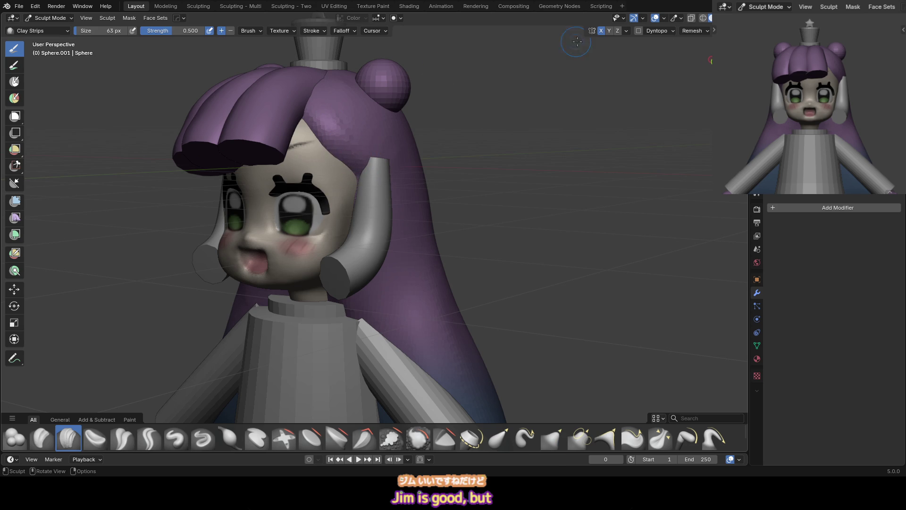
click(600, 33)
scroll(364, 199, down, 3)
Grab-sculpt the face with a 56 px brush from side and front views
middle_drag(365, 199, 352, 175)
key(f)
click(364, 199)
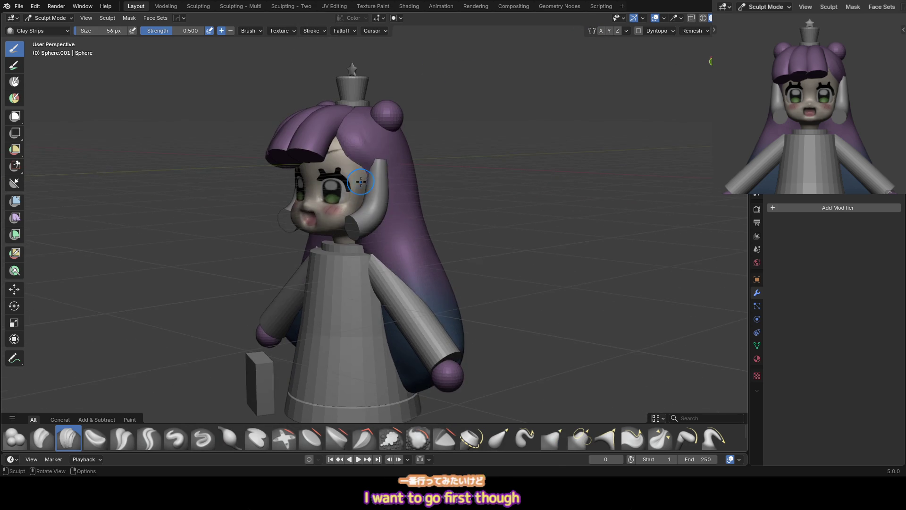
scroll(341, 150, up, 2)
key(KP_3)
key(g)
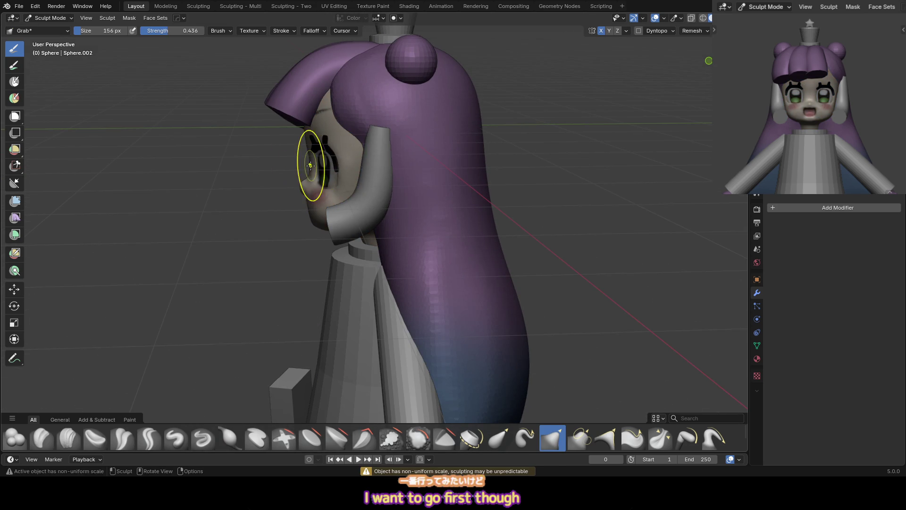
key(KP_1)
key(alt+q)
key(ctrl+KP_3)
key(bracketright)
key(bracketright)
key(bracketright)
mouse_move(364, 186)
middle_down()
mouse_move(344, 186)
mouse_move(292, 214)
mouse_move(297, 196)
mouse_move(330, 196)
mouse_move(275, 189)
mouse_move(321, 194)
middle_up()
key(bracketleft)
key(bracketleft)
key(bracketleft)
key(bracketright)
key(bracketright)
Smooth down the cheek with a 114 px Scrape/Fill brush
key(shift+t)
key(g)
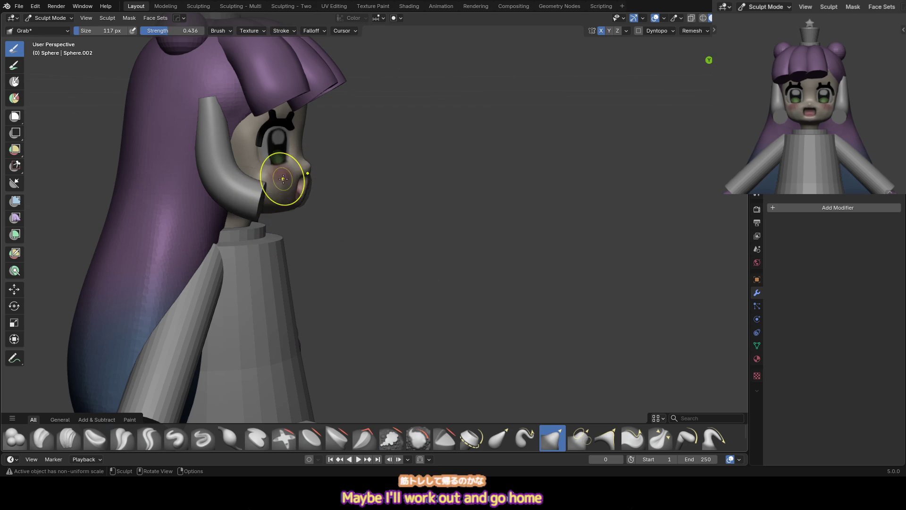
scroll(283, 178, up, 2)
key(bracketleft)
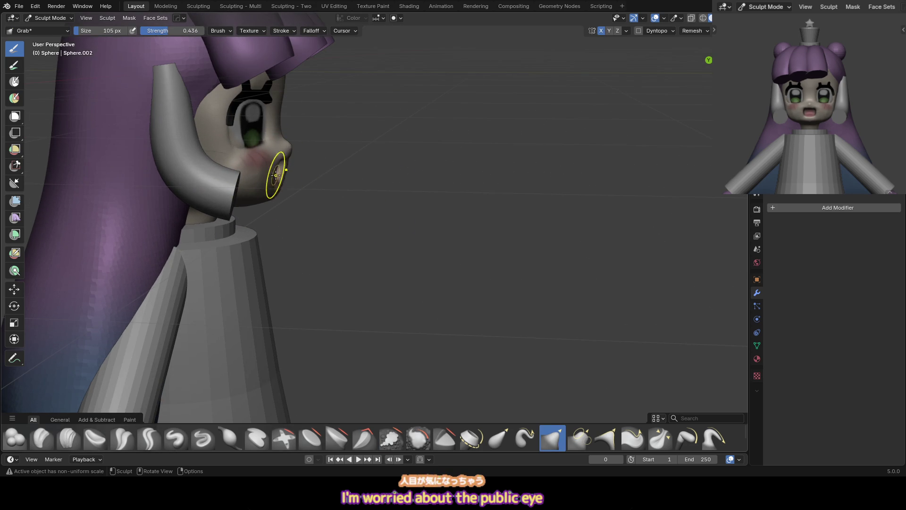
key(KP_1)
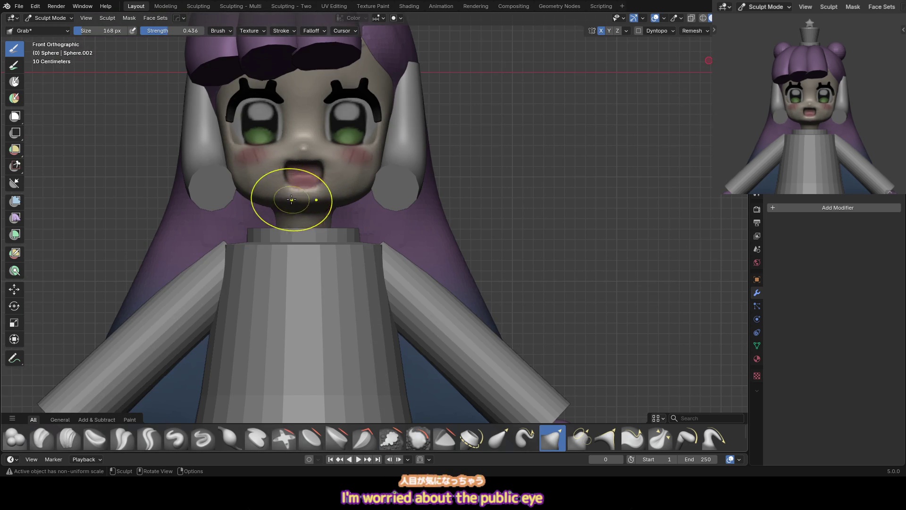
scroll(291, 190, down, 2)
key(f)
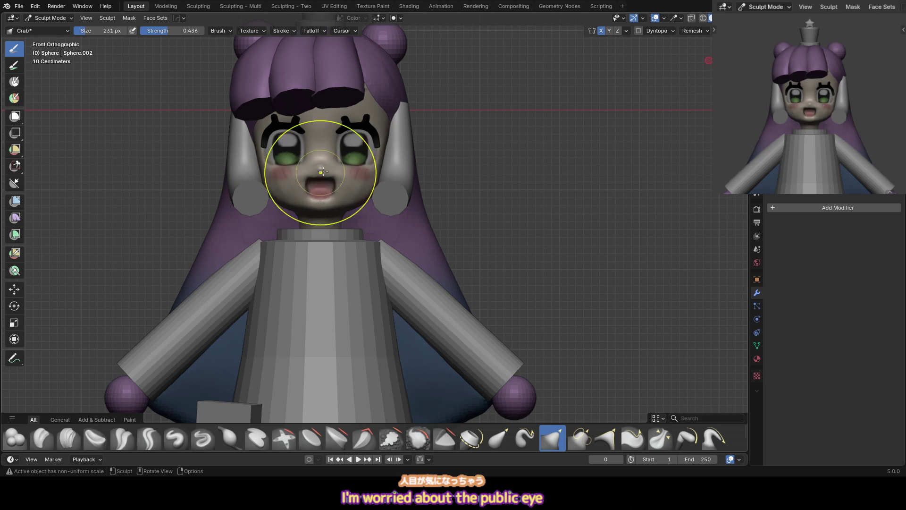
key(shift+t)
middle_drag(307, 184, 358, 177)
click(362, 179)
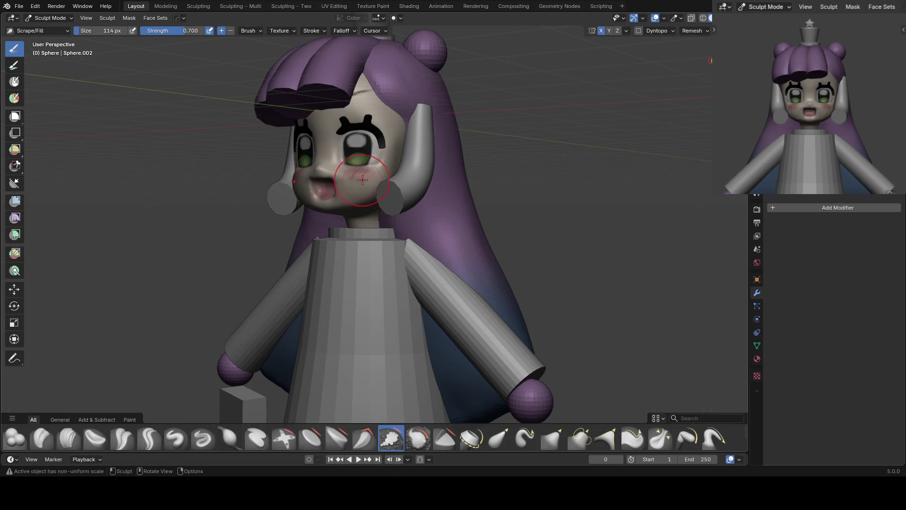
drag(358, 182, 359, 182)
scroll(380, 206, up, 2)
Push the face beside the right eye with a 52 px Grab brush, then load lilac Paint Soft
key(bracketleft)
key(bracketleft)
key(bracketleft)
scroll(345, 156, up, 1)
drag(345, 157, 372, 119)
key(g)
middle_drag(373, 119, 376, 115)
key(f)
click(375, 115)
key(KP_1)
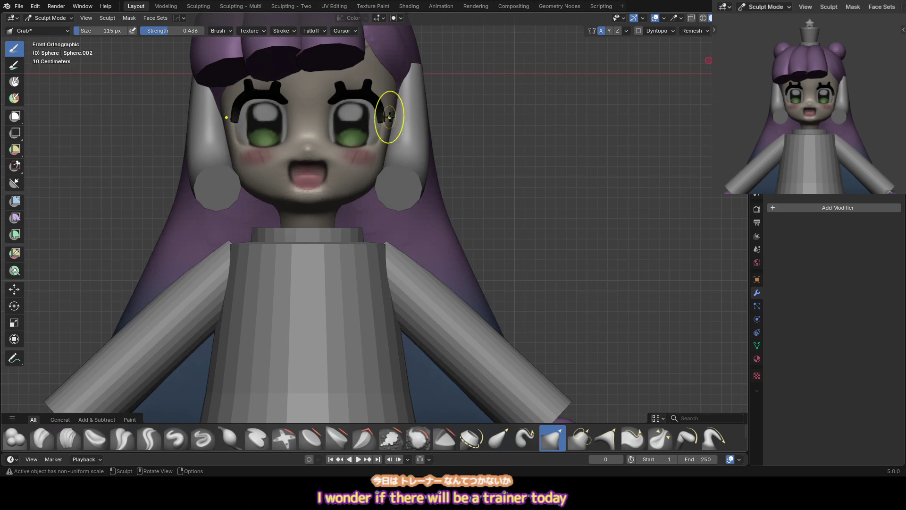
mouse_move(387, 149)
middle_down()
mouse_move(376, 132)
mouse_move(392, 121)
mouse_move(384, 105)
mouse_move(390, 112)
middle_up()
key(shift+t)
key(shift+p)
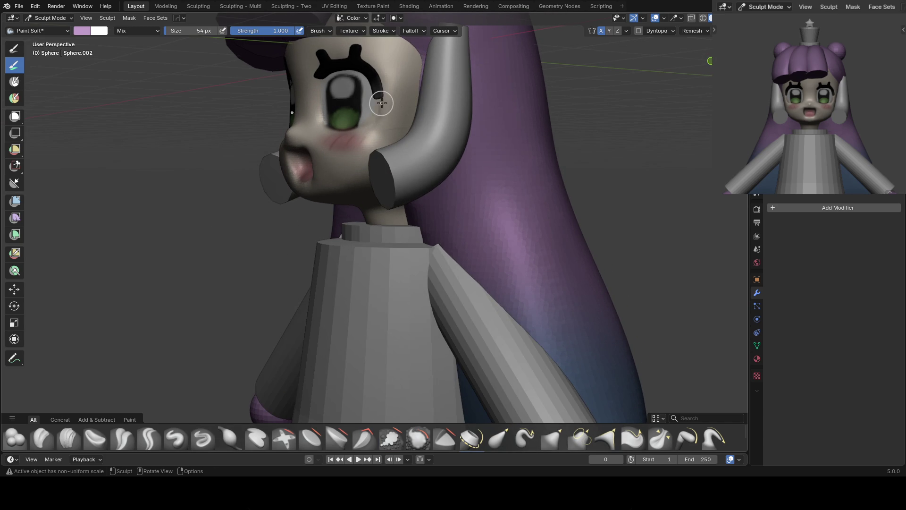
Sample the pale cream skin colour from the face
mouse_move(384, 109)
middle_down()
mouse_move(400, 135)
mouse_move(395, 122)
middle_up()
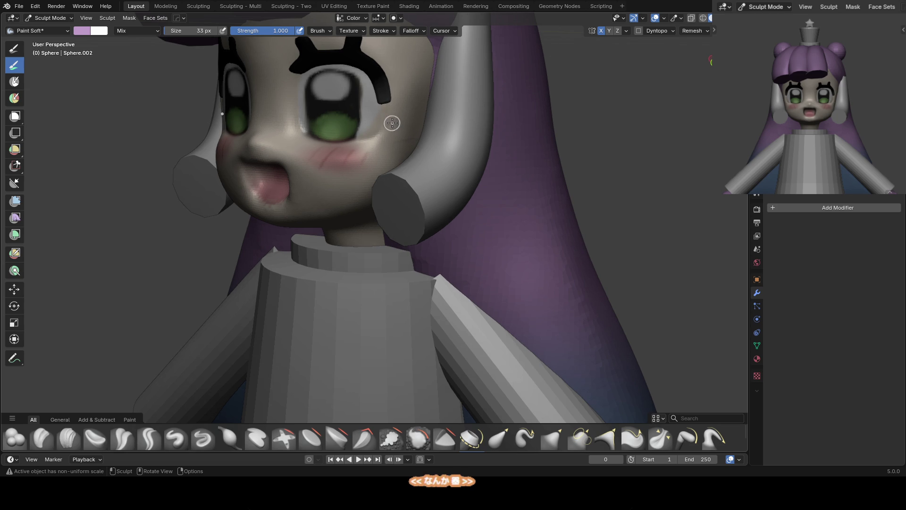
key(s)
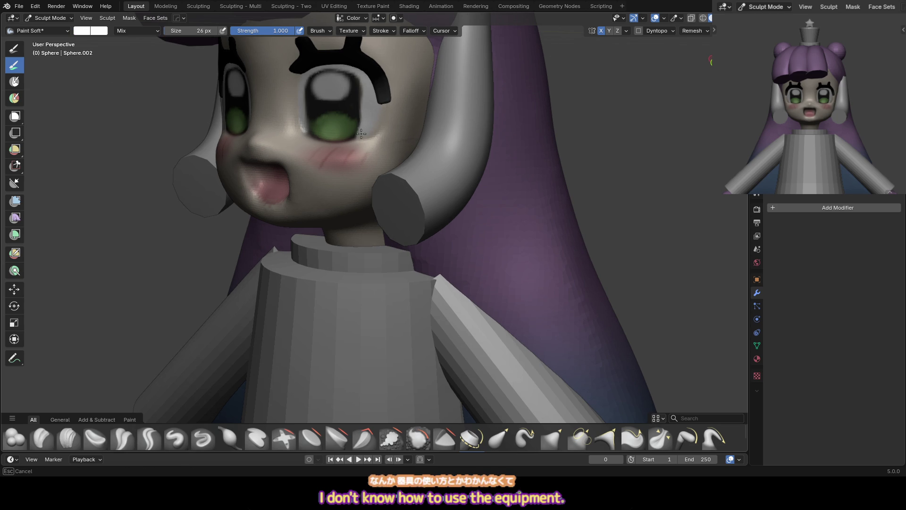
key(g)
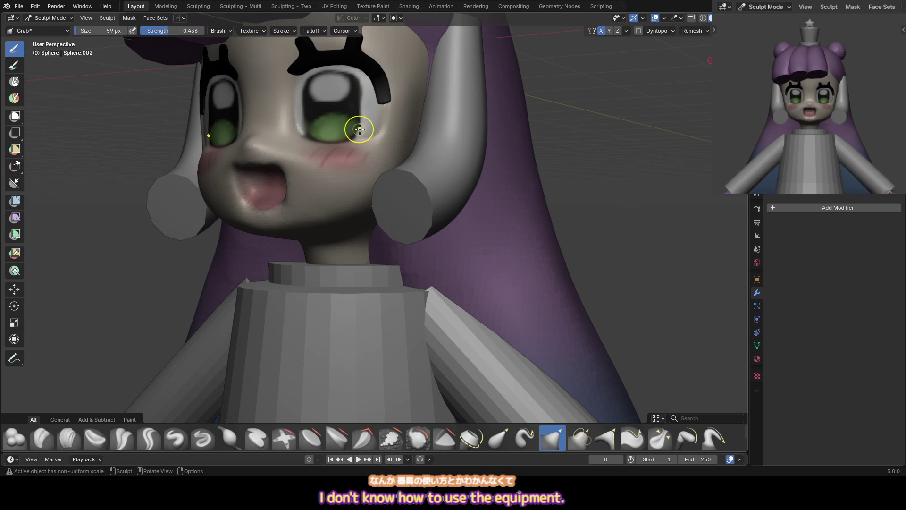
middle_drag(360, 108, 375, 109)
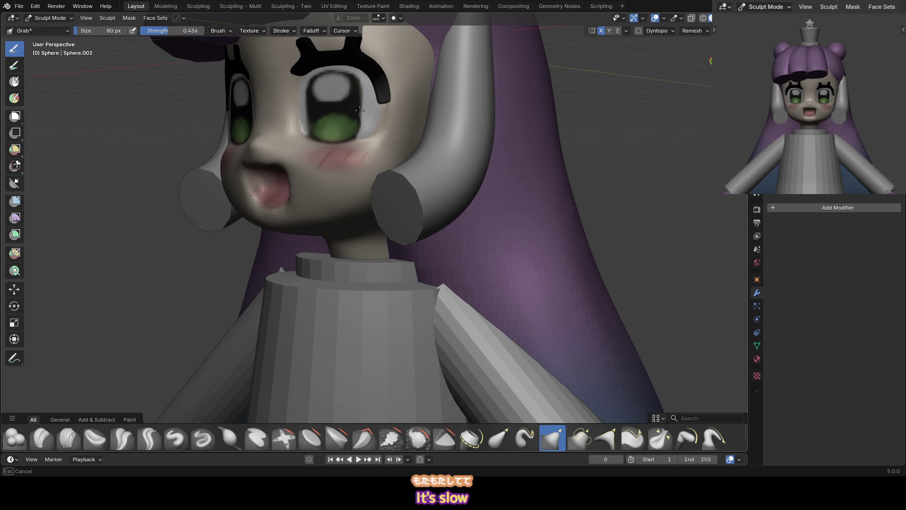
Paint near the eye with the soft brush shrunk to 24 px
key(p)
key(bracketleft)
key(bracketleft)
key(bracketleft)
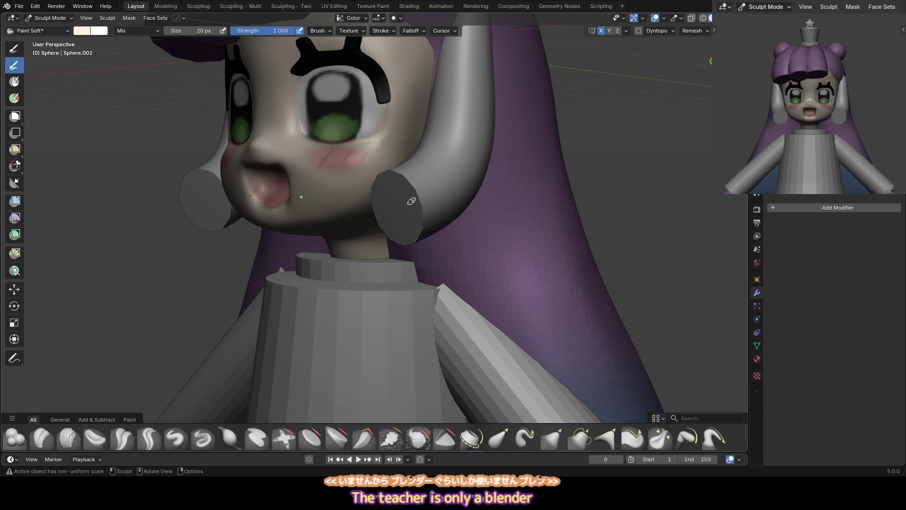
middle_drag(411, 201, 383, 134)
key(f)
click(384, 134)
key(f)
click(389, 118)
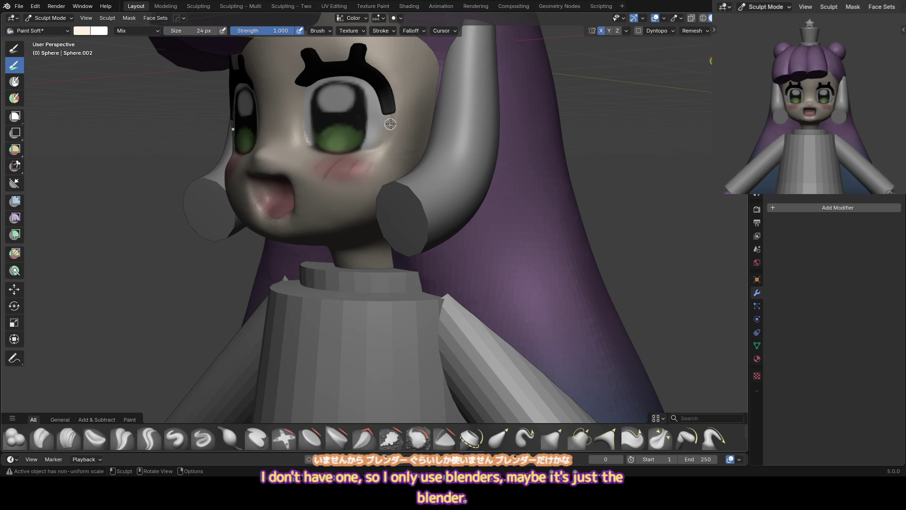
key(c)
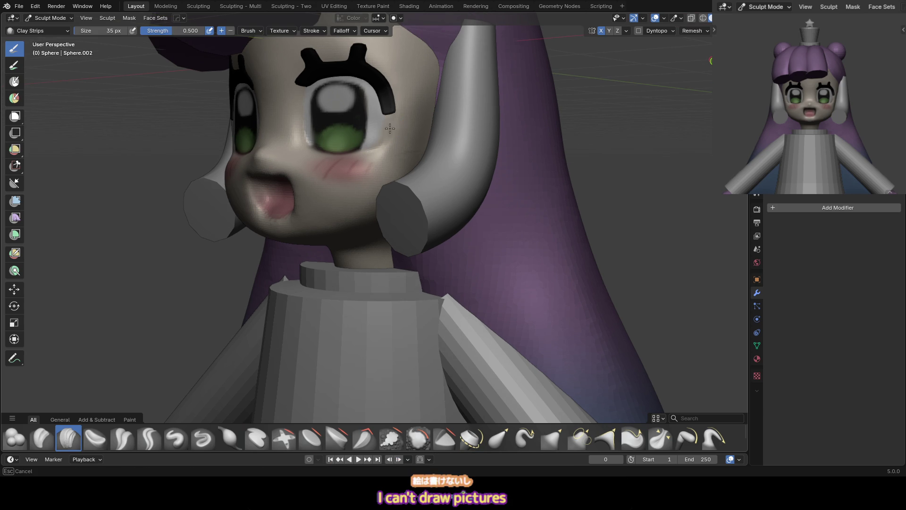
Set up Crease Sharp and Inflate/Deflate brushes on the face, sizing from 55 to 159 px
key(shift+c)
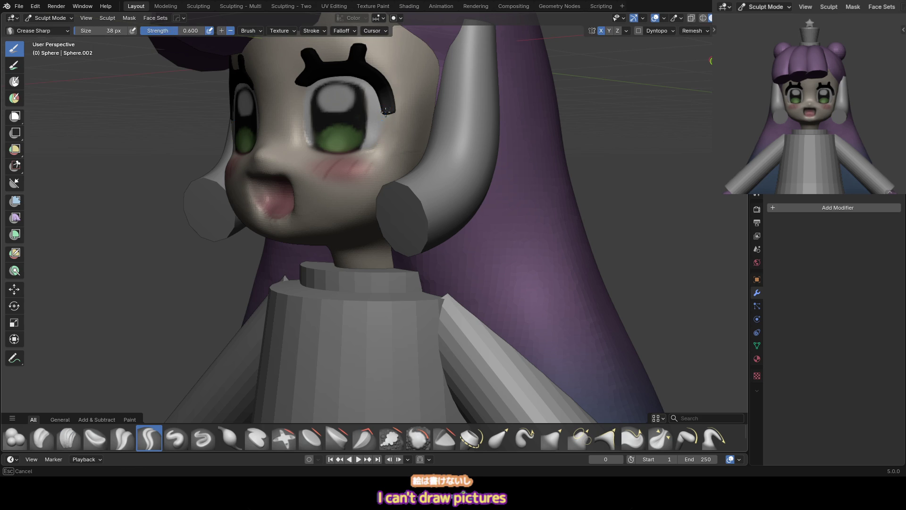
key(f)
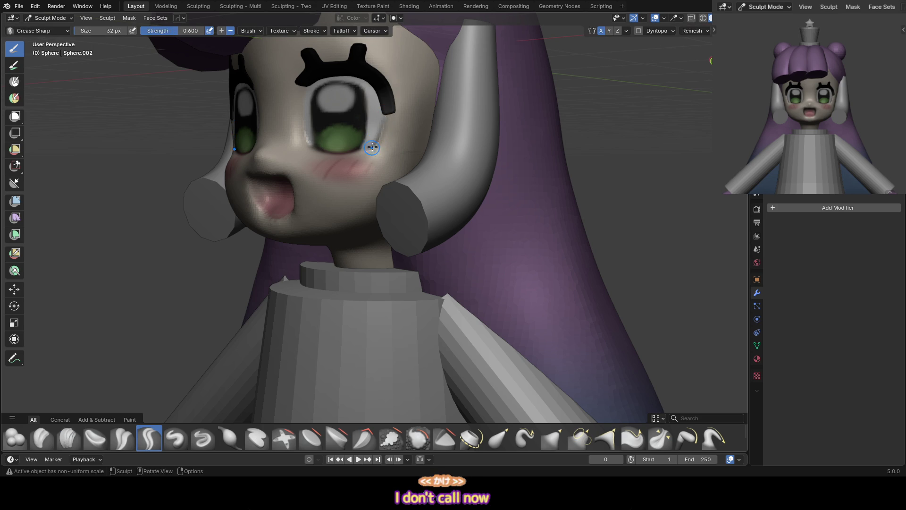
key(KP_1)
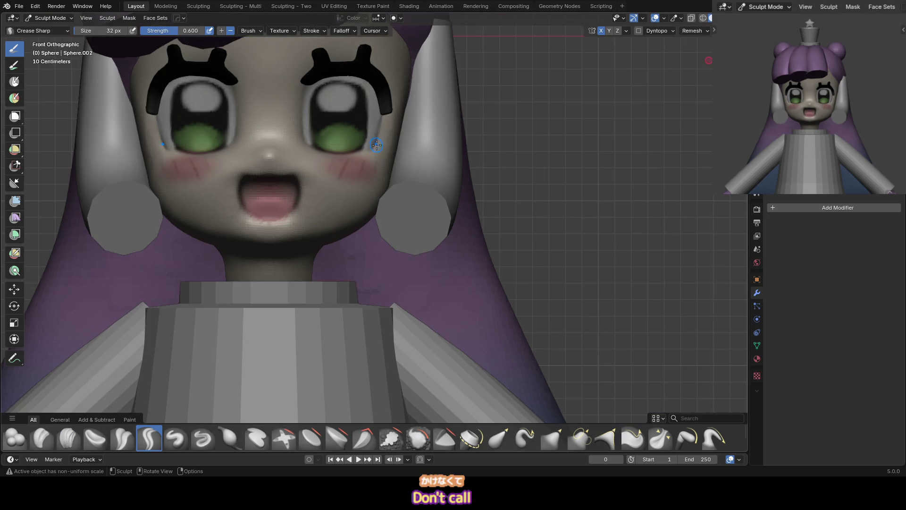
middle_drag(393, 152, 399, 137)
key(i)
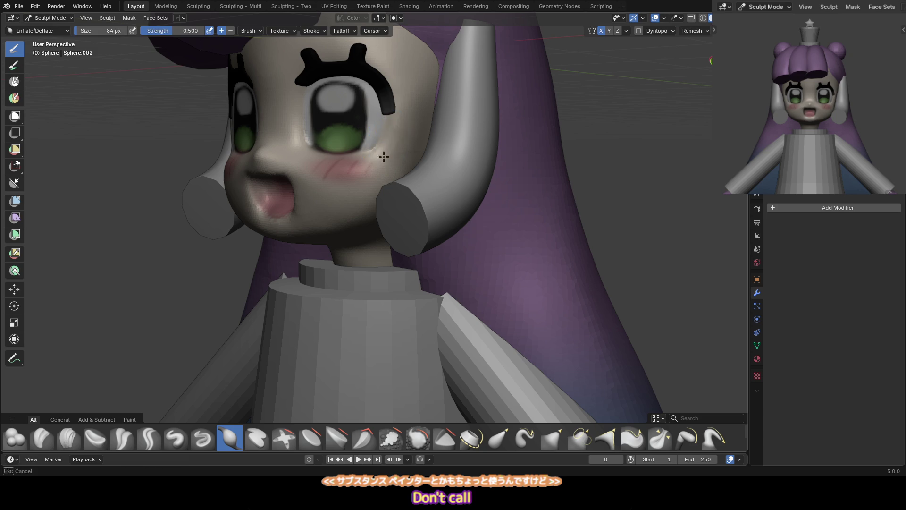
key(bracketleft)
key(bracketleft)
key(bracketleft)
mouse_move(389, 132)
middle_down()
mouse_move(348, 181)
mouse_move(414, 192)
middle_up()
key(bracketright)
key(bracketright)
key(bracketright)
Push the nose inward to flatten its profile in side view
key(g)
scroll(379, 193, up, 1)
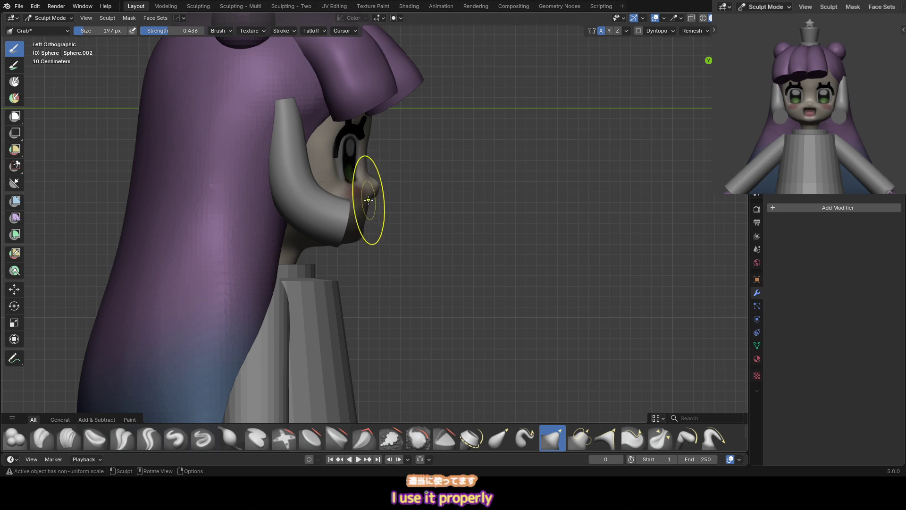
drag(370, 202, 391, 165)
drag(358, 200, 364, 192)
key(bracketleft)
key(bracketleft)
key(bracketleft)
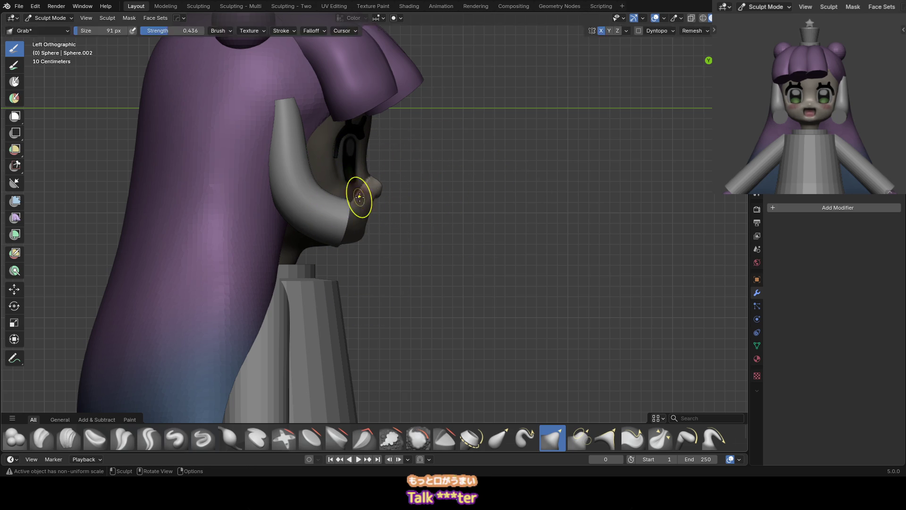
key(bracketright)
key(bracketright)
key(bracketright)
mouse_move(388, 192)
middle_down()
mouse_move(364, 202)
mouse_move(376, 191)
mouse_move(364, 192)
mouse_move(374, 178)
mouse_move(368, 162)
middle_up()
key(bracketright)
key(bracketright)
key(bracketright)
key(bracketleft)
key(bracketleft)
key(bracketleft)
key(bracketleft)
Rework the cheeks from the front with Inflate/Deflate and Scrape/Fill brushes
key(KP_1)
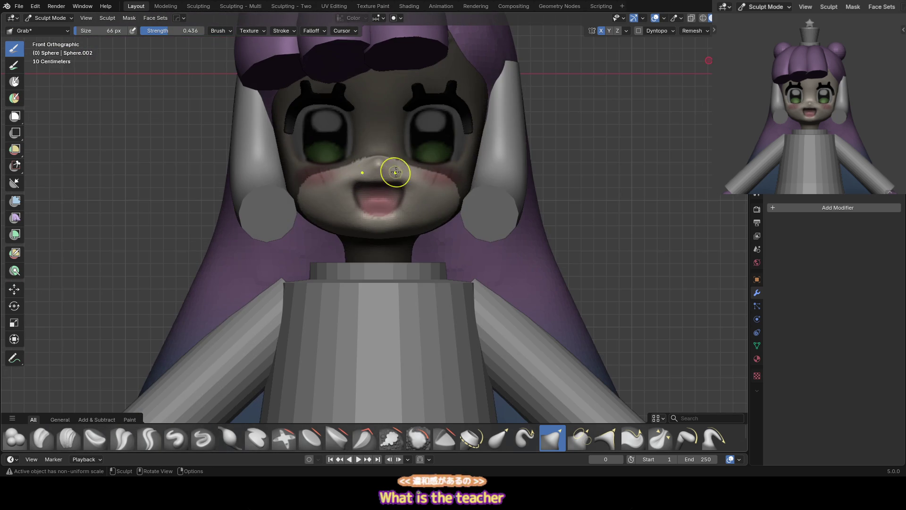
key(bracketleft)
key(bracketleft)
key(bracketleft)
mouse_move(340, 166)
middle_down()
mouse_move(408, 156)
mouse_move(391, 164)
middle_up()
mouse_move(447, 176)
middle_down()
mouse_move(368, 171)
mouse_move(414, 151)
middle_up()
key(f)
click(383, 168)
key(i)
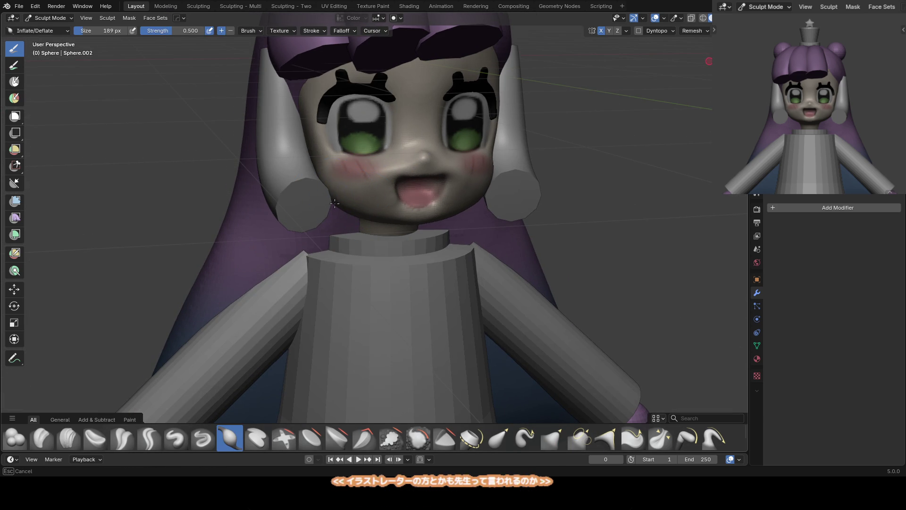
key(shift+t)
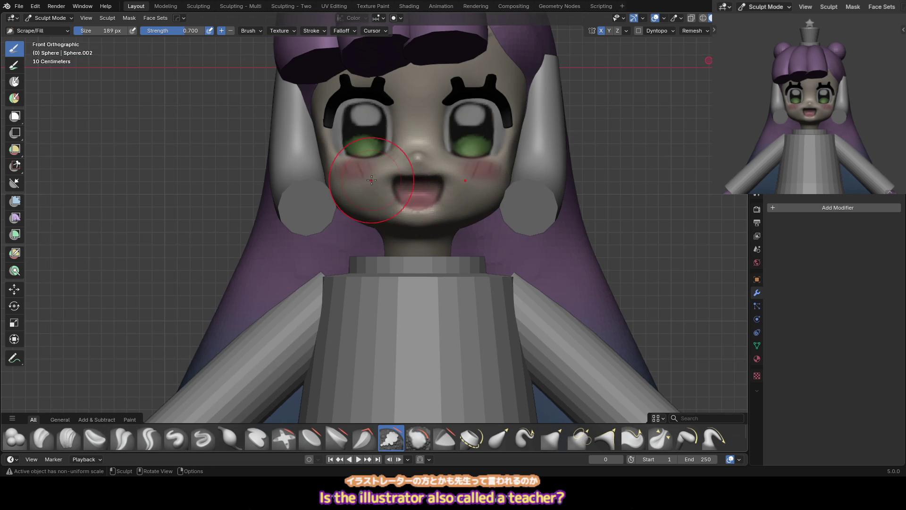
middle_drag(381, 180, 333, 155)
Grab-reshape the face around the eye with a brush of about 148 px
key(g)
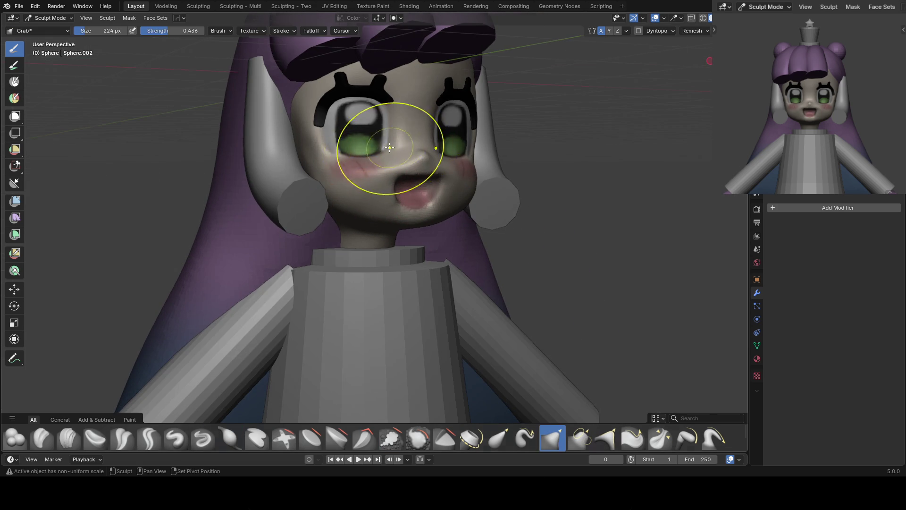
key(KP_1)
key(bracketleft)
shift+middle_drag(480, 102, 452, 102)
key(bracketleft)
key(bracketleft)
key(bracketleft)
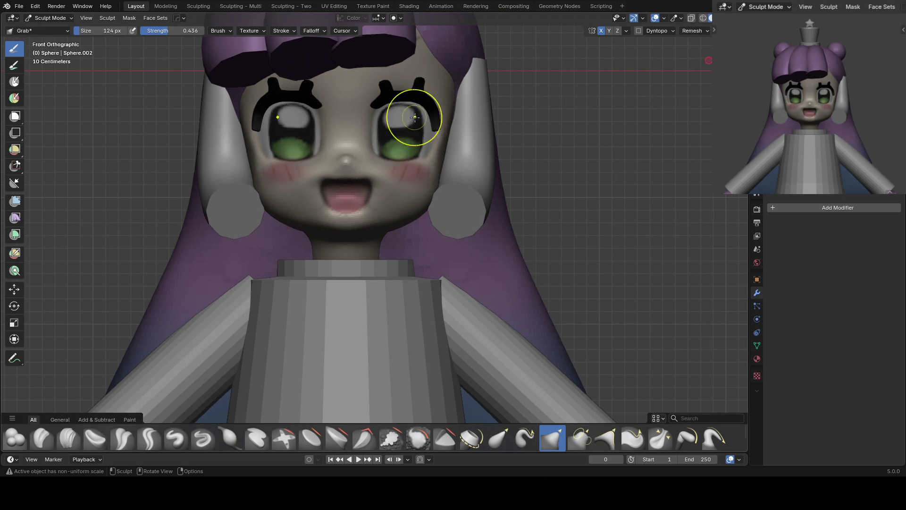
scroll(401, 137, up, 1)
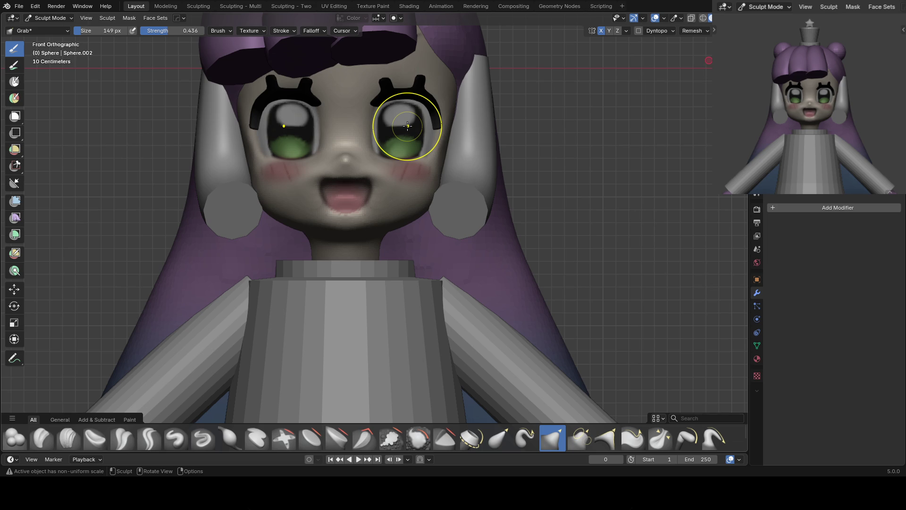
scroll(404, 118, up, 2)
key(bracketright)
key(bracketright)
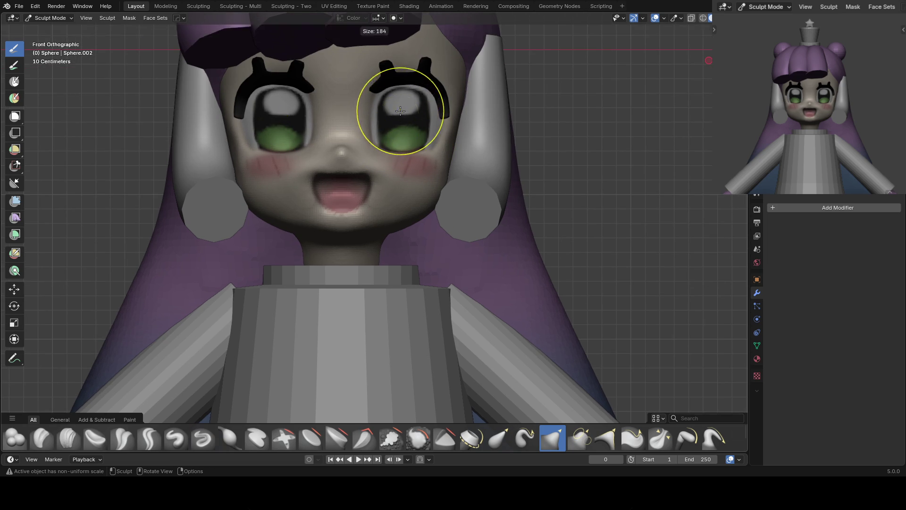
key(bracketright)
key(bracketleft)
key(bracketleft)
key(bracketleft)
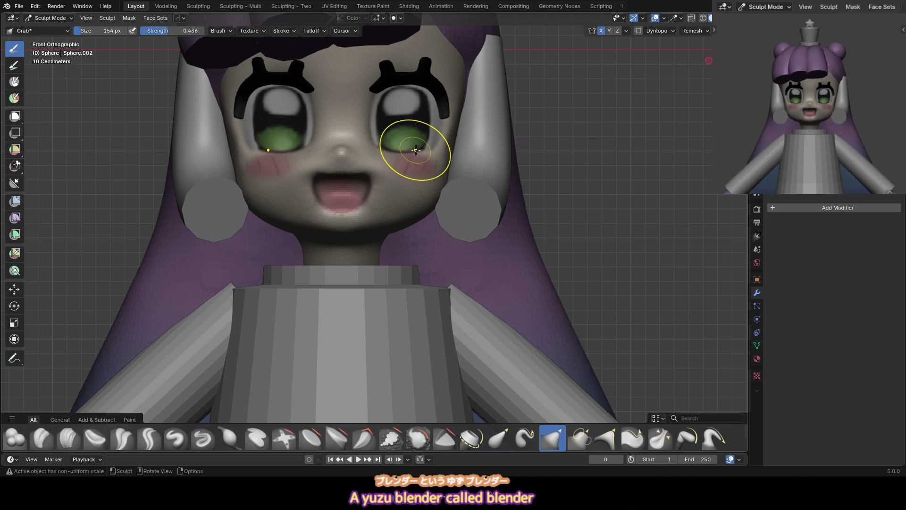
scroll(415, 149, down, 2)
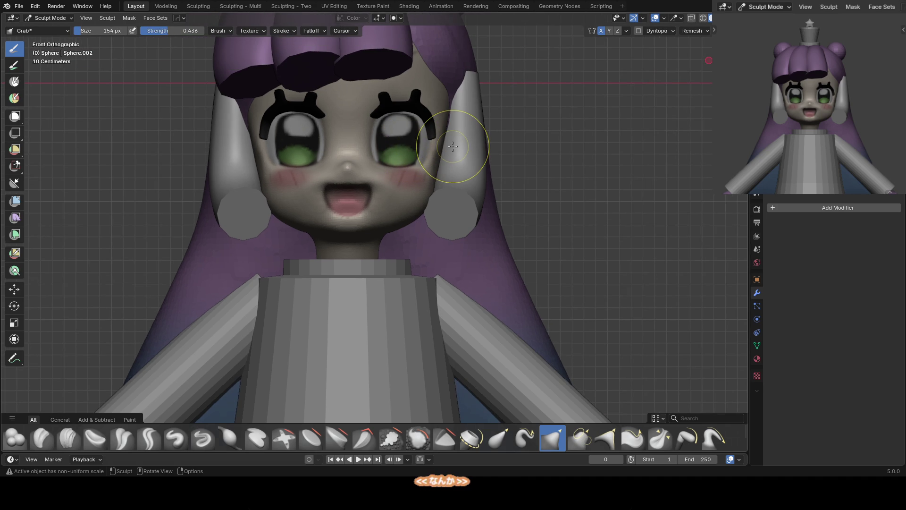
Return to Object Mode and select the three front bangs pieces
key(ctrl+Tab)
click(358, 109)
scroll(358, 109, down, 3)
click(272, 77)
shift+click(331, 70)
shift+click(399, 70)
Start a vertical move of the bangs, cancel it, and deselect everything
key(g)
key(z)
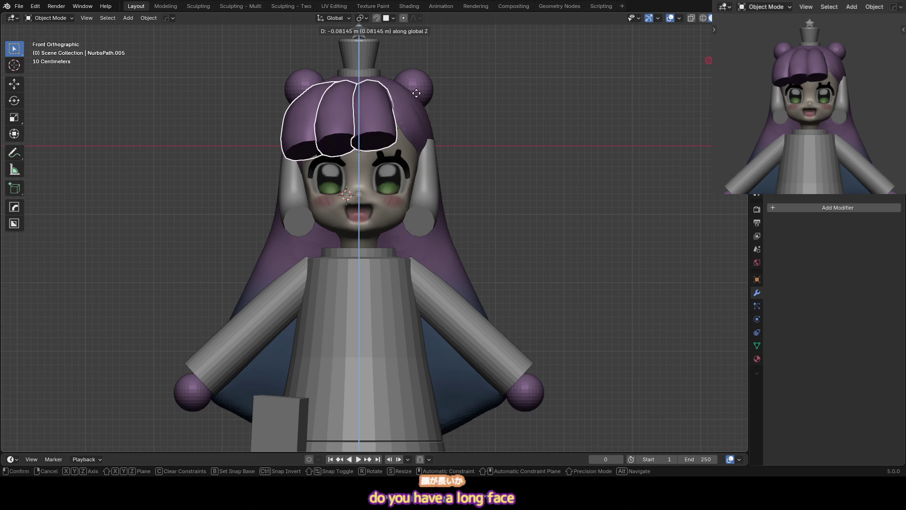
right_click(415, 101)
key(alt+a)
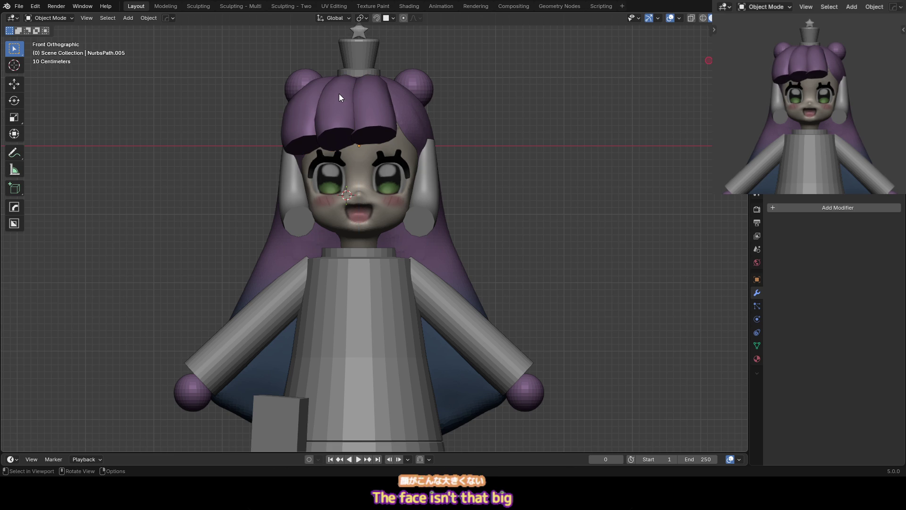
Lower the eyebrows slightly along Z, then return to sculpting the face sphere
click(397, 157)
scroll(417, 164, up, 2)
click(409, 125)
key(g)
key(z)
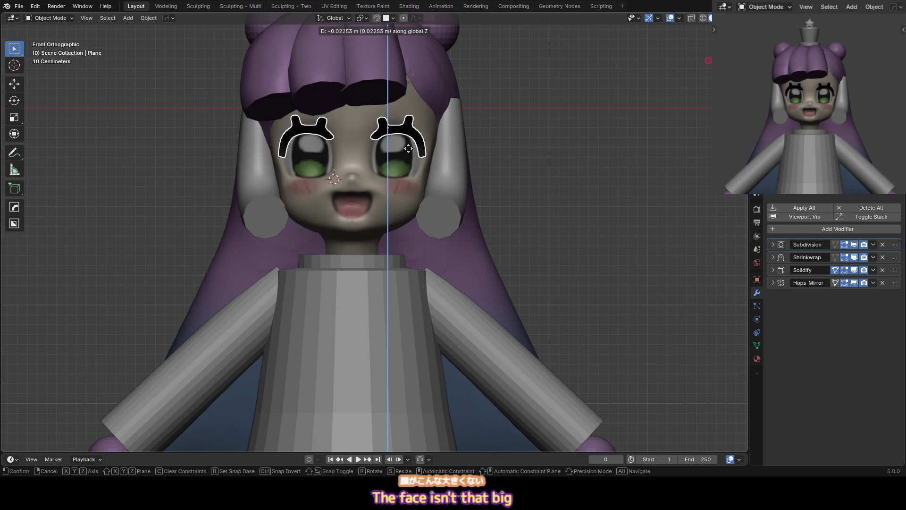
click(407, 157)
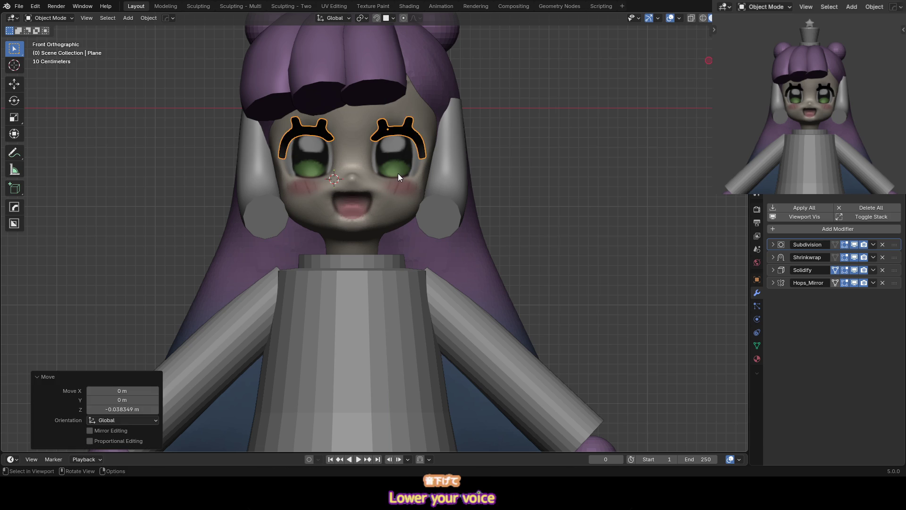
click(398, 174)
key(ctrl+Tab)
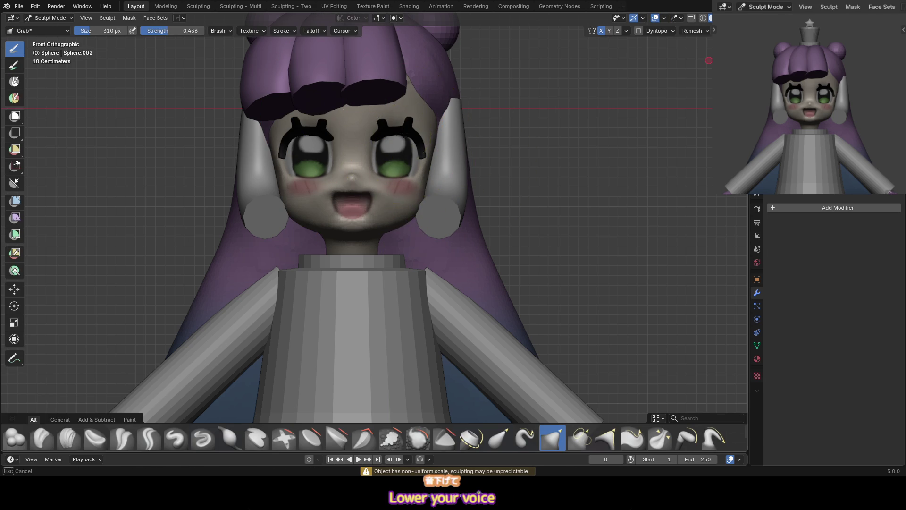
Resize the brush to 181 px and reshape the face around the right eye
key(f)
click(378, 162)
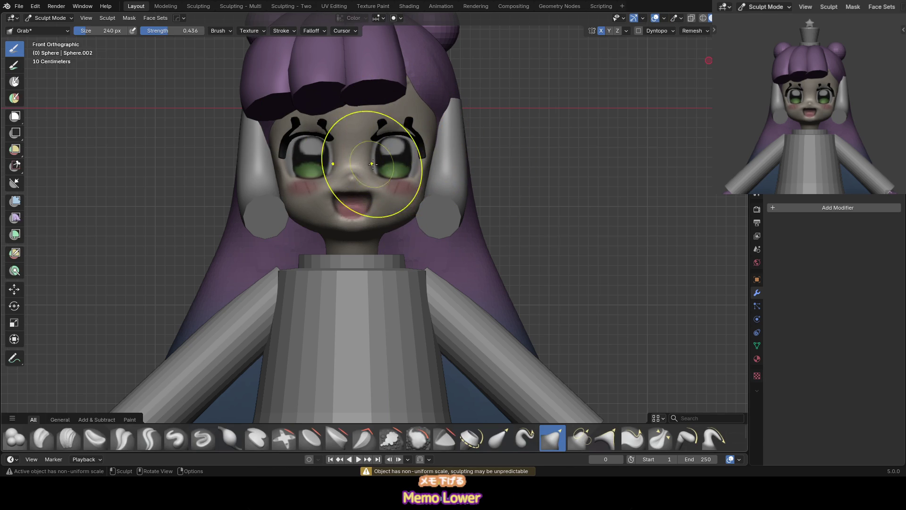
key(f)
click(412, 158)
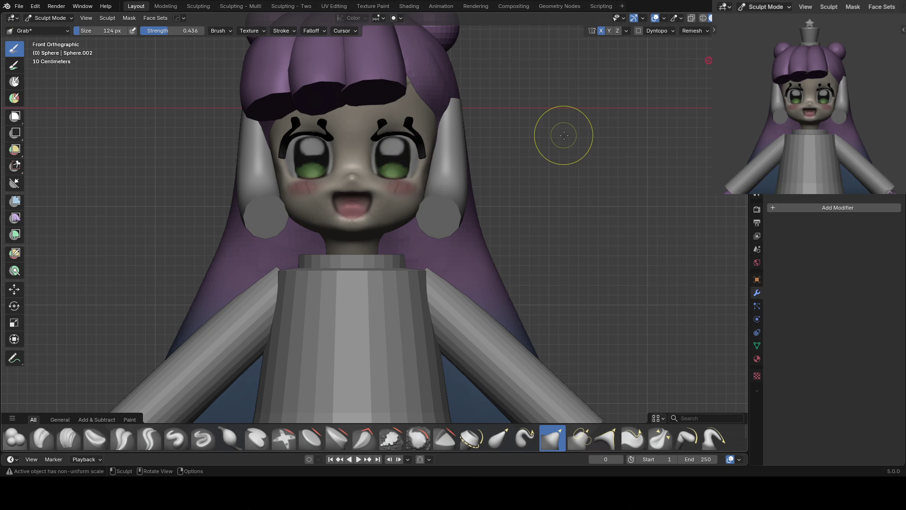
key(f)
click(415, 154)
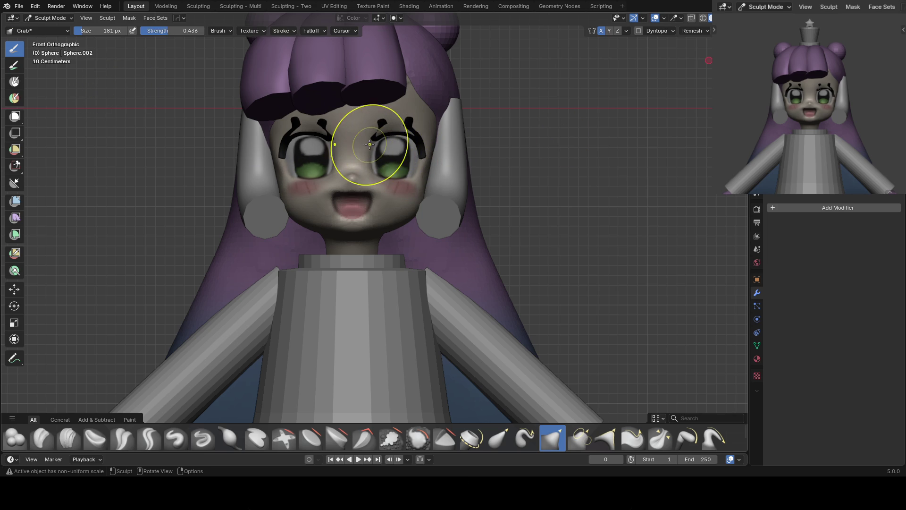
mouse_move(373, 154)
mouse_down()
mouse_move(370, 161)
mouse_move(373, 143)
mouse_up()
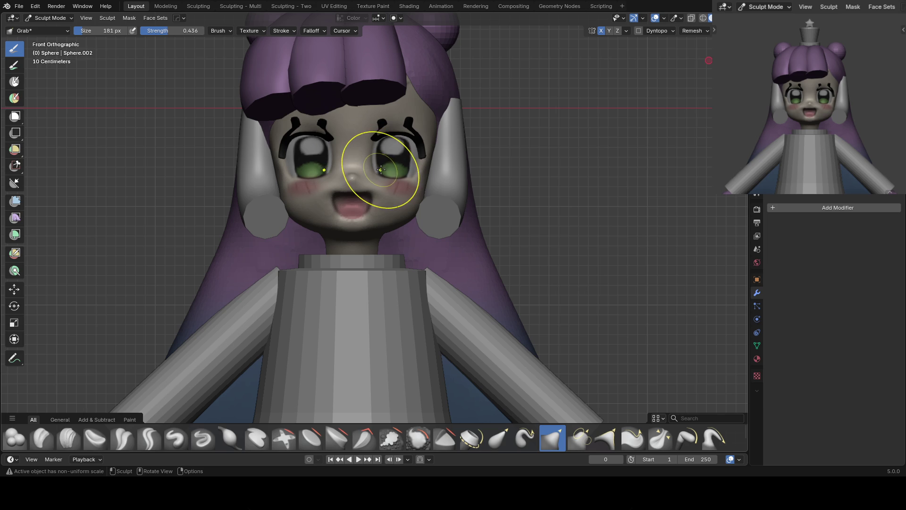
middle_drag(313, 178, 254, 130)
Use a 141 px Scrape/Fill brush, then Grab and Inflate on the cheeks
key(shift+t)
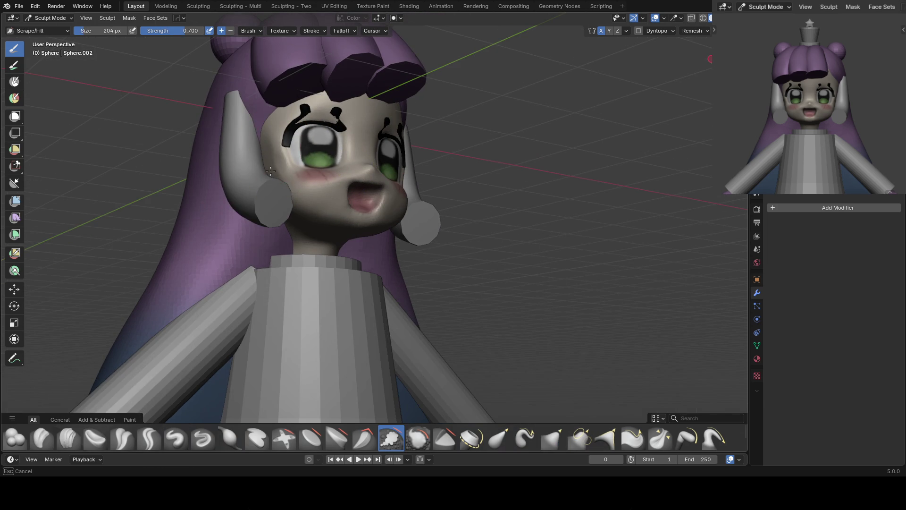
click(257, 171)
key(KP_1)
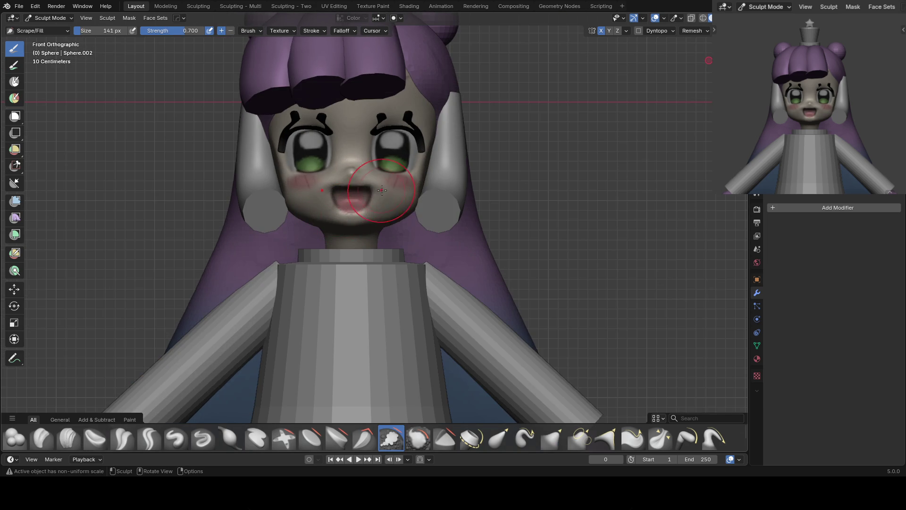
key(g)
key(i)
mouse_move(313, 218)
middle_down()
mouse_move(316, 207)
mouse_move(340, 212)
middle_up()
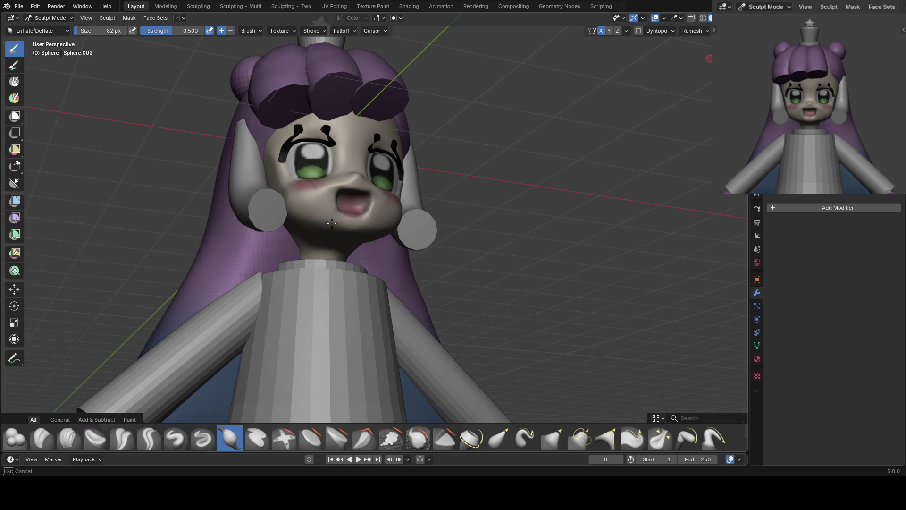
key(KP_1)
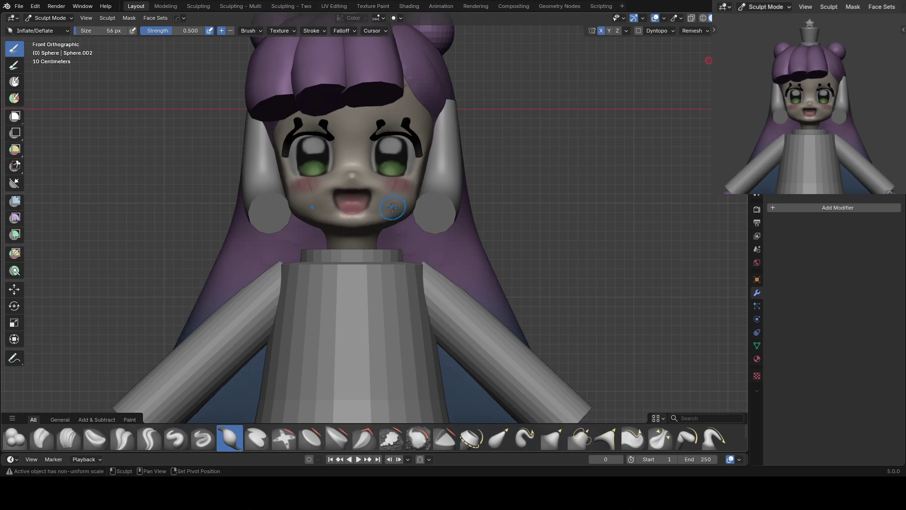
Refine with a 94 px brush and smaller Scrape/Fill, then select the eyelashes in Object Mode
key(f)
click(339, 200)
mouse_move(321, 200)
middle_down()
mouse_move(273, 183)
mouse_move(270, 194)
middle_up()
key(shift+t)
key(bracketleft)
key(bracketleft)
key(bracketleft)
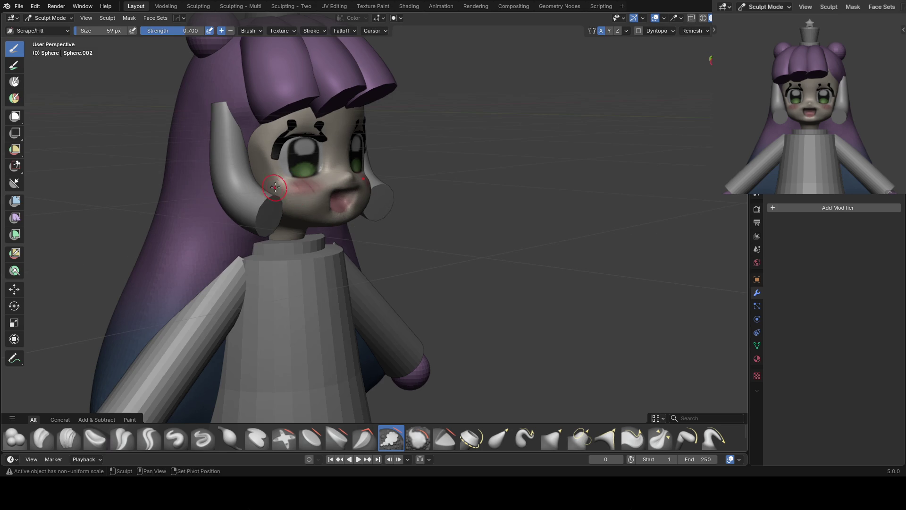
key(KP_1)
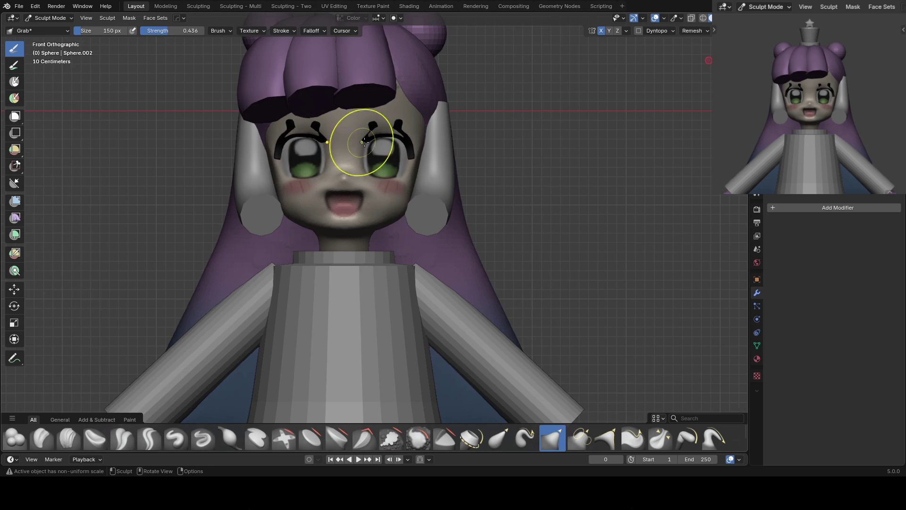
key(ctrl+Tab)
click(398, 122)
click(397, 122)
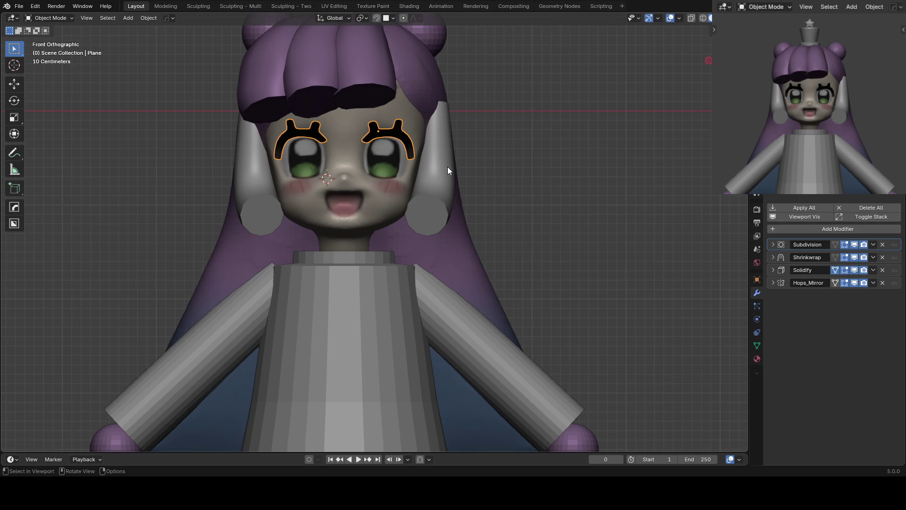
Lower the hair bangs along Z
scroll(454, 178, down, 2)
click(359, 94)
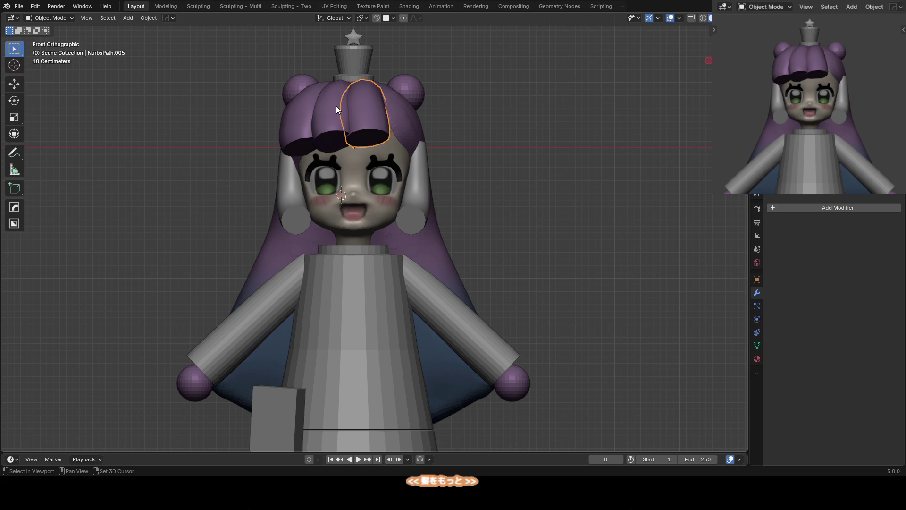
key(g)
key(z)
click(361, 101)
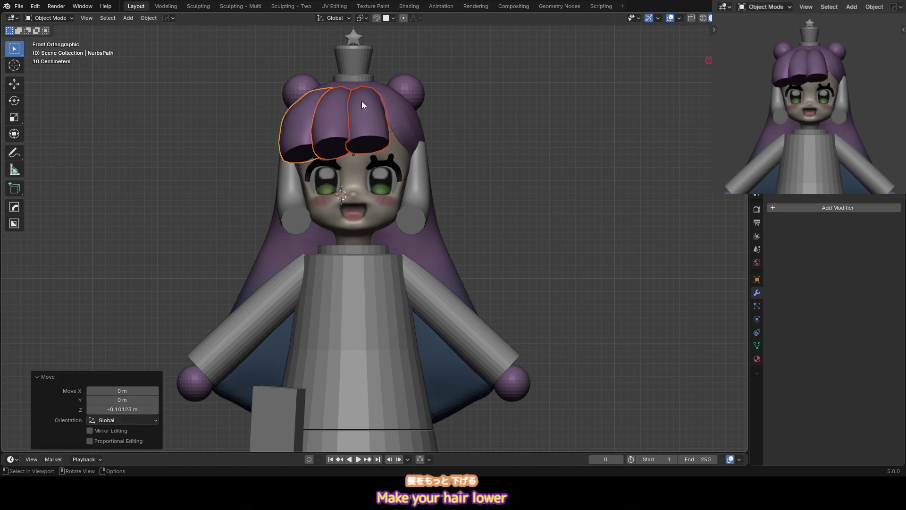
Lower the hair buns along Z, then select the hat in the Right view
click(421, 94)
key(g)
key(z)
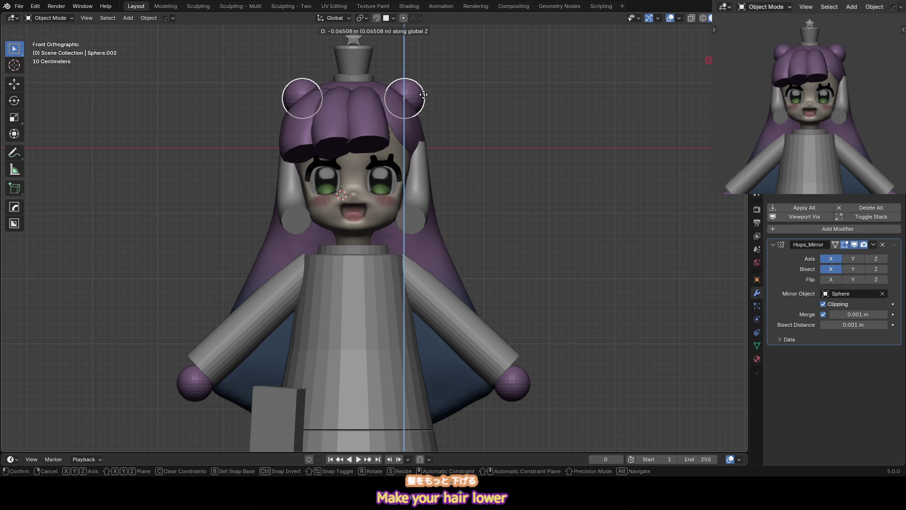
click(423, 100)
click(406, 113)
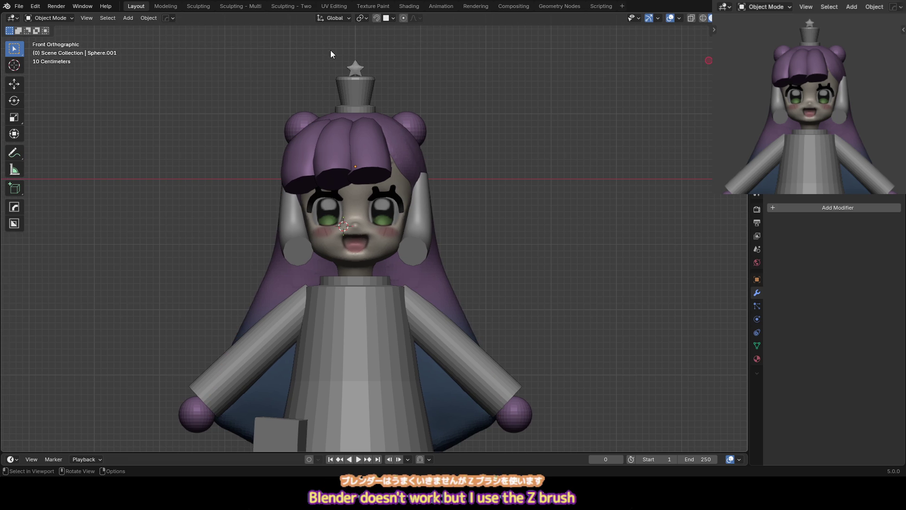
drag(376, 88, 376, 90)
key(KP_3)
Reposition the hat, then sculpt the long back hair with a 228 px brush
key(g)
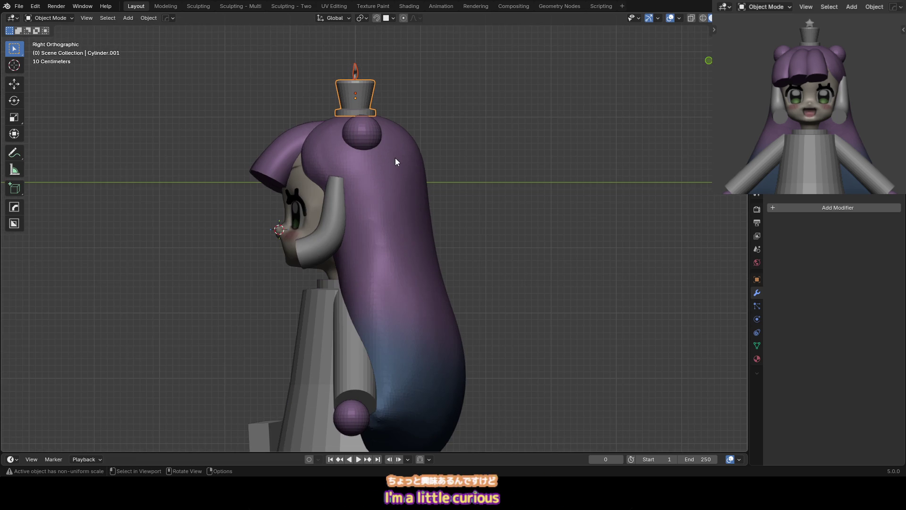
click(402, 163)
key(KP_1)
click(401, 163)
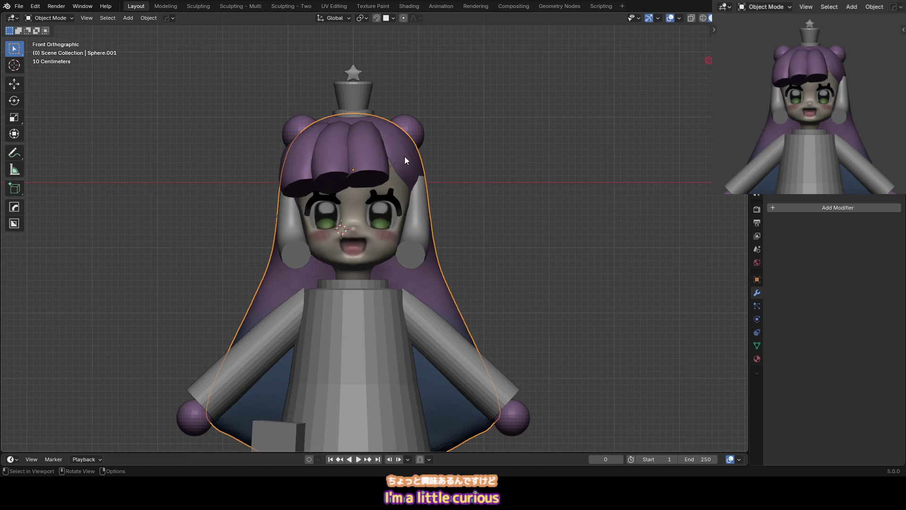
key(ctrl+Tab)
key(f)
mouse_move(404, 163)
middle_down()
mouse_move(396, 179)
mouse_move(371, 149)
middle_up()
click(396, 166)
Reshape the hair near the temple with Scrape/Fill and Grab, then select the side strand
key(shift+t)
key(g)
key(shift+t)
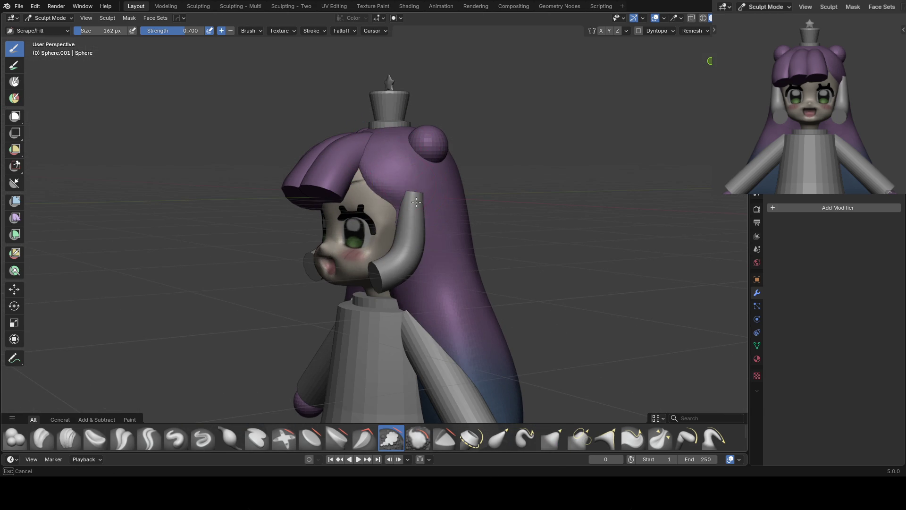
key(KP_1)
scroll(390, 201, down, 3)
scroll(390, 201, up, 2)
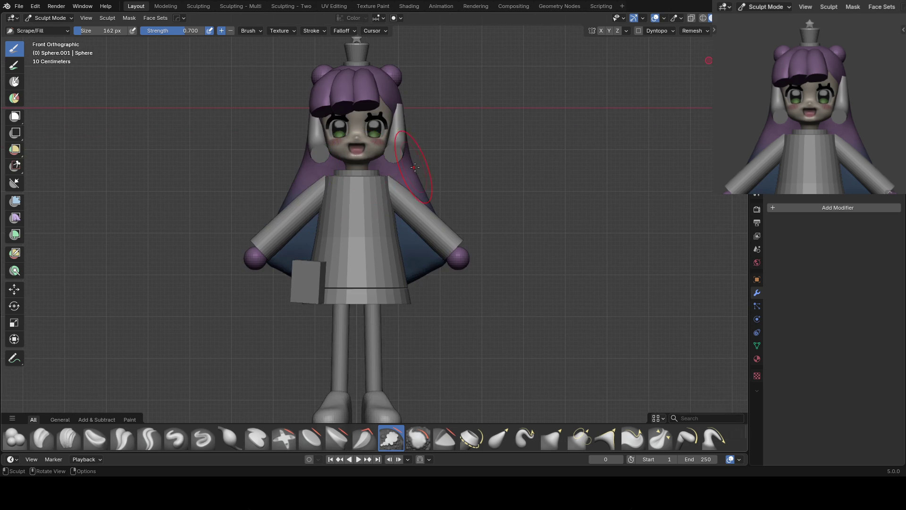
mouse_move(392, 194)
middle_down()
mouse_move(413, 155)
mouse_move(404, 158)
middle_up()
key(KP_1)
key(ctrl+Tab)
click(404, 147)
key(KP_1)
scroll(404, 146, up, 2)
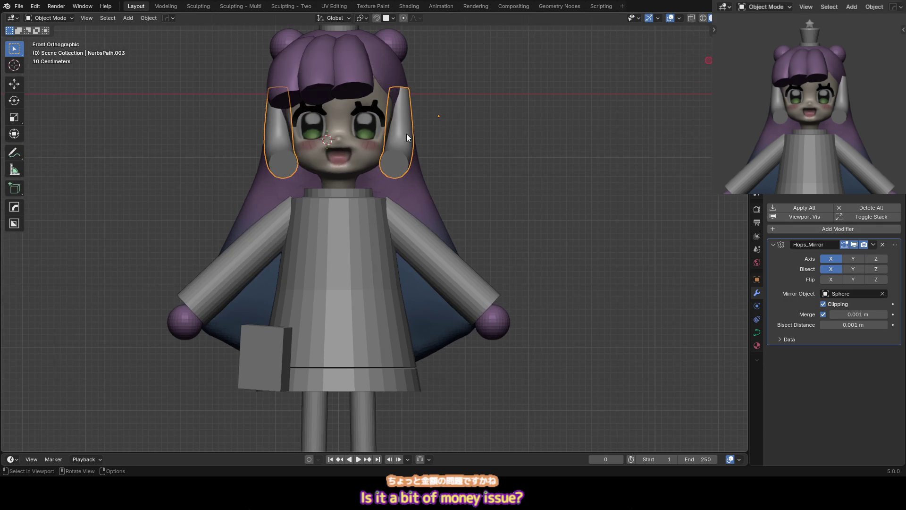
Edit the side strand curve, repositioning its top point and adjusting its thickness
key(Tab)
key(g)
click(400, 132)
key(g)
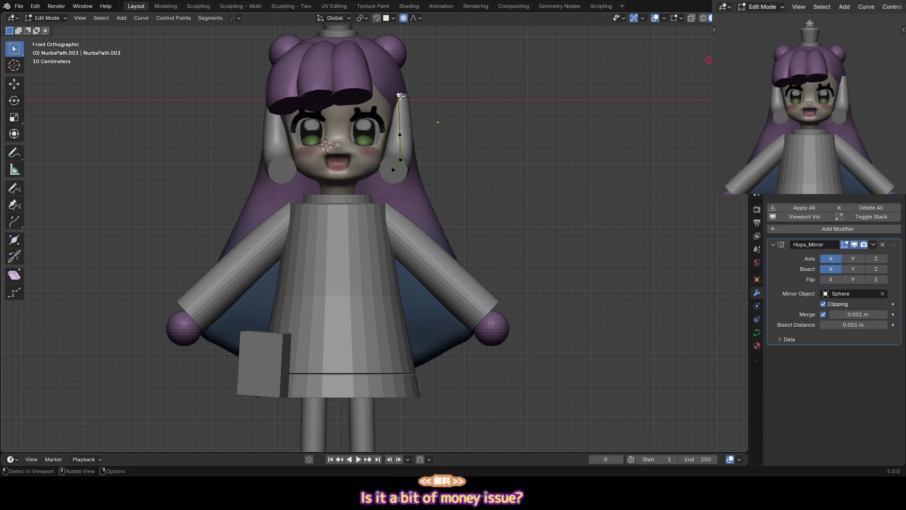
click(441, 90)
key(alt+s)
key(Escape)
key(g)
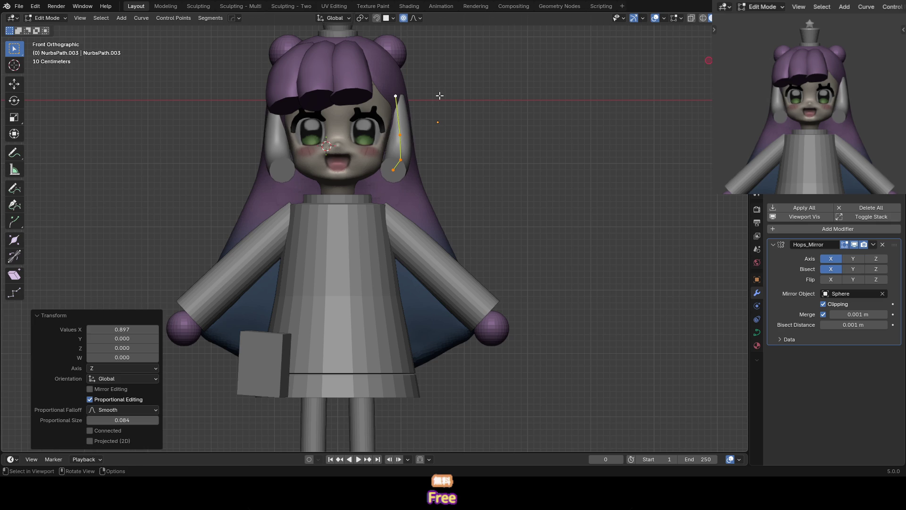
click(437, 101)
Move the strand's points and lower point from the side view, then exit Edit Mode
key(r)
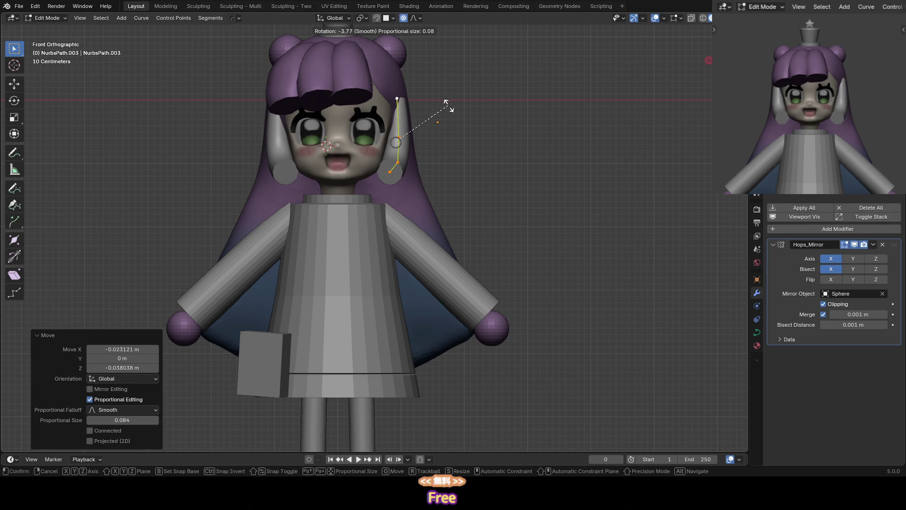
key(Escape)
key(KP_3)
key(g)
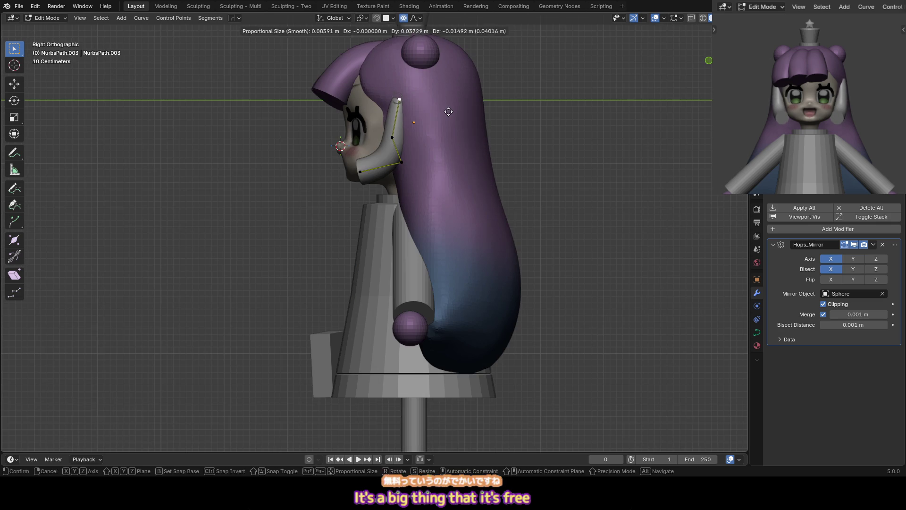
click(447, 112)
key(g)
click(405, 160)
key(g)
click(395, 164)
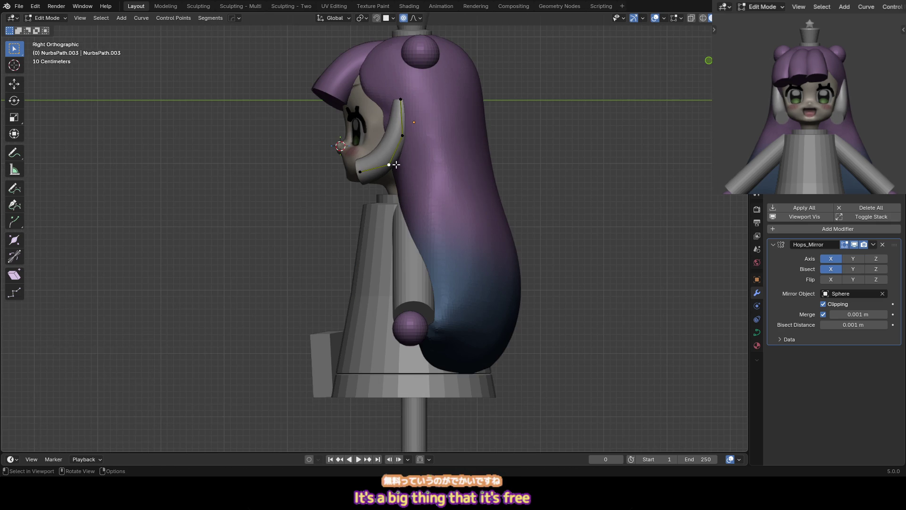
key(KP_1)
key(Tab)
Briefly sculpt the long back hair and return to Object Mode
click(395, 81)
key(ctrl+Tab)
middle_drag(395, 81, 362, 133)
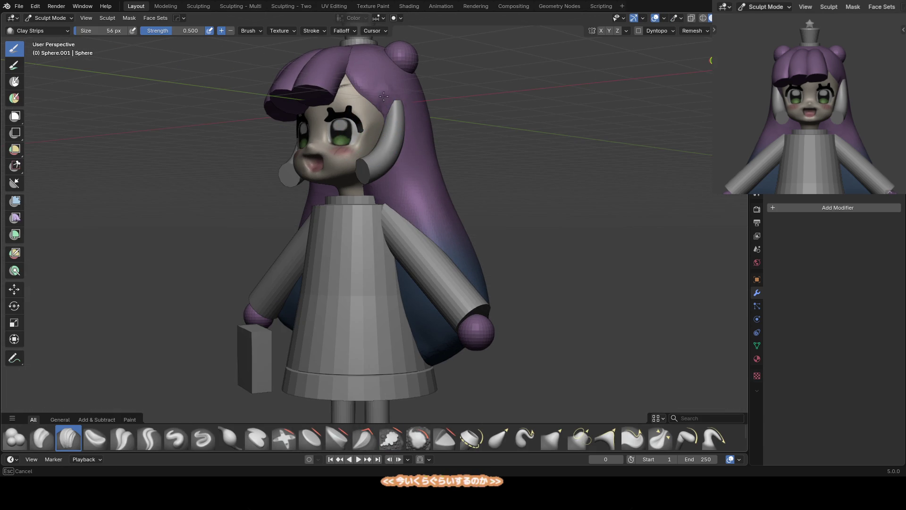
key(KP_1)
scroll(421, 83, down, 2)
key(ctrl+Tab)
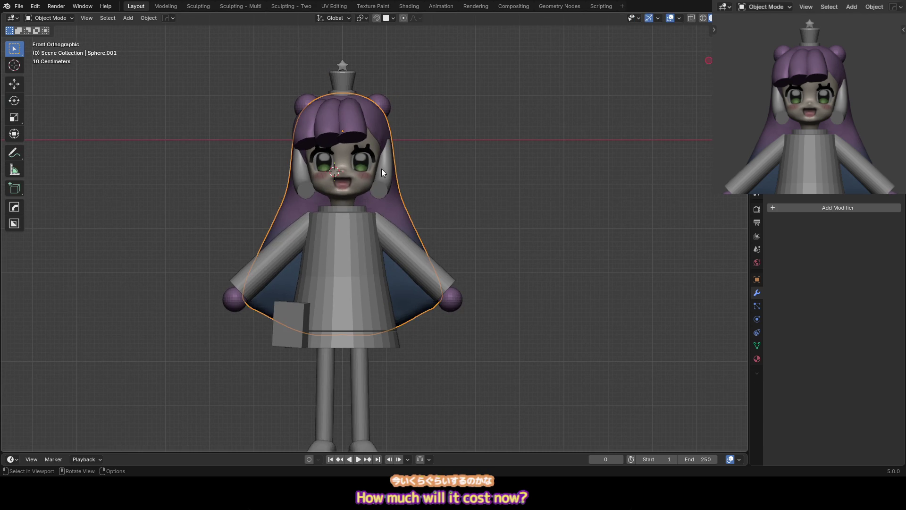
Extrude a new tip point on the side hair strand, undoing a trial thickness change
click(382, 170)
key(Tab)
key(e)
click(380, 193)
key(a)
key(alt+s)
click(417, 170)
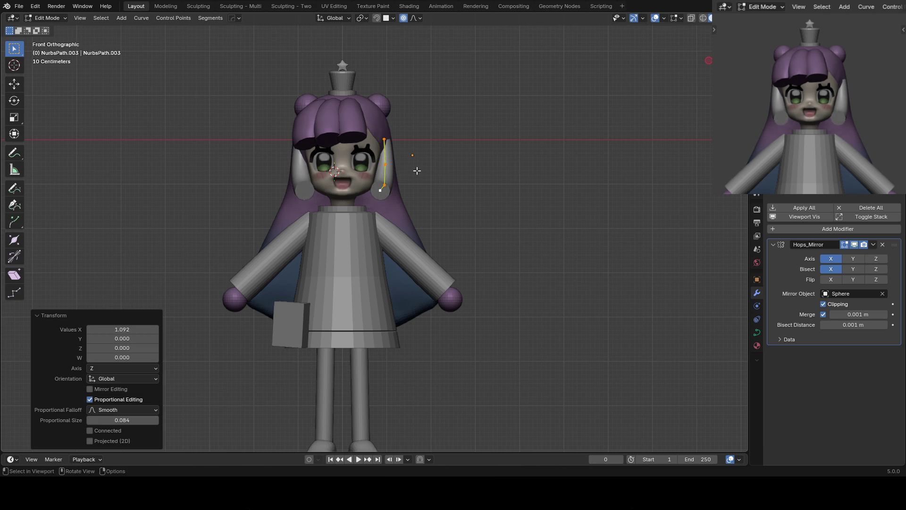
key(ctrl+z)
key(ctrl+z)
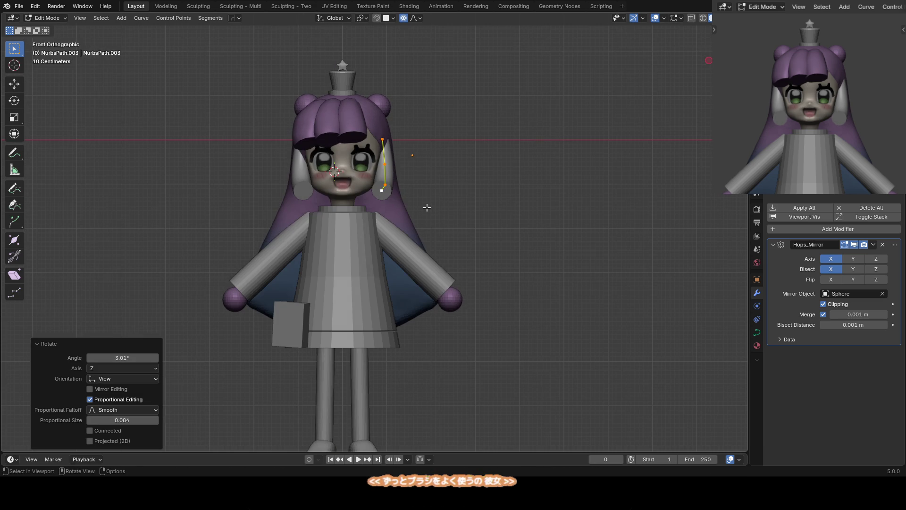
key(Tab)
Lower the dress along Z
click(303, 176)
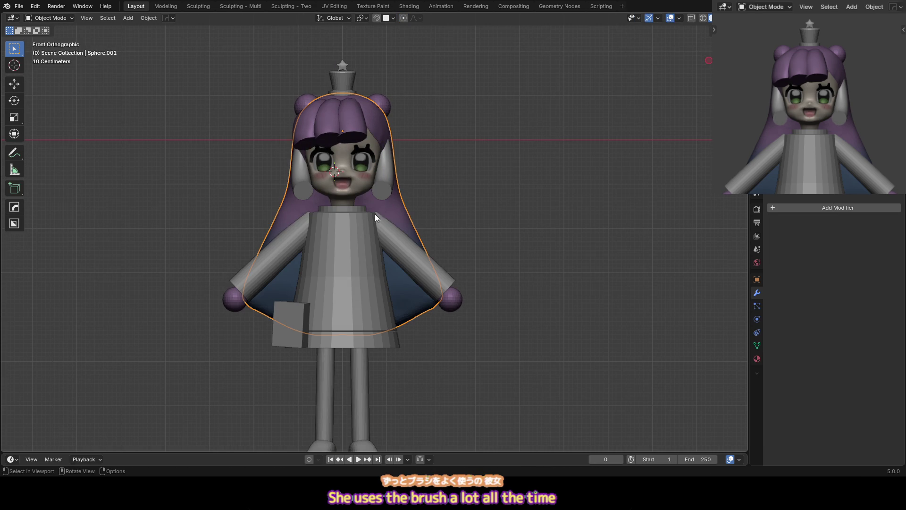
click(350, 250)
key(alt+x)
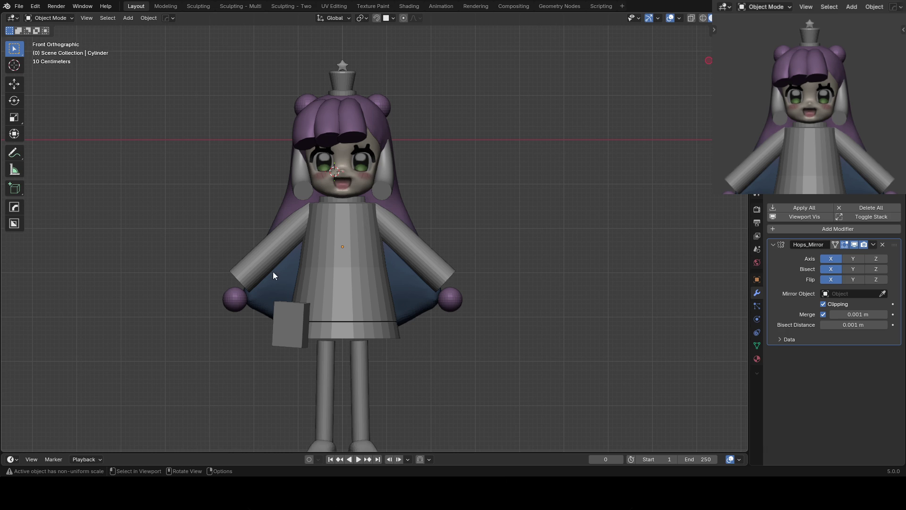
key(g)
key(z)
click(349, 263)
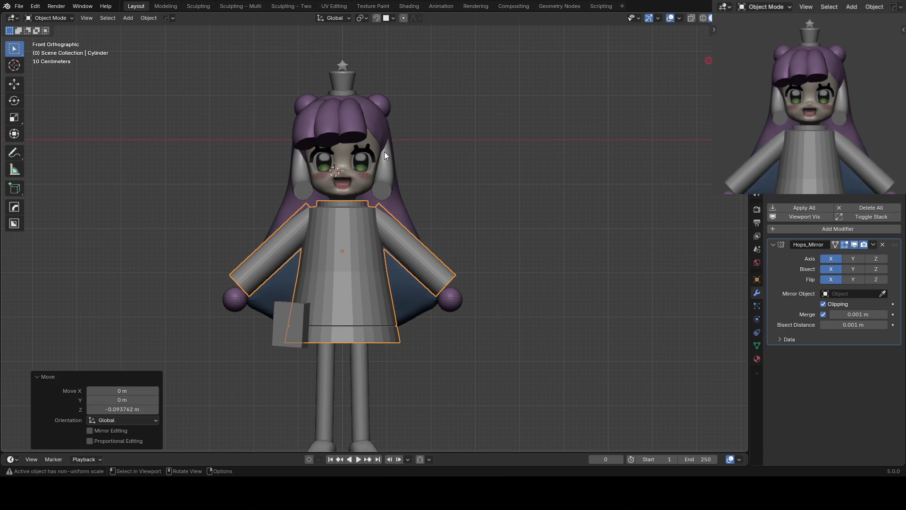
scroll(381, 152, up, 2)
Touch up the side strand's curve once more, deselect it, and select the face sphere
click(401, 144)
shift+middle_drag(402, 145, 410, 190)
key(Tab)
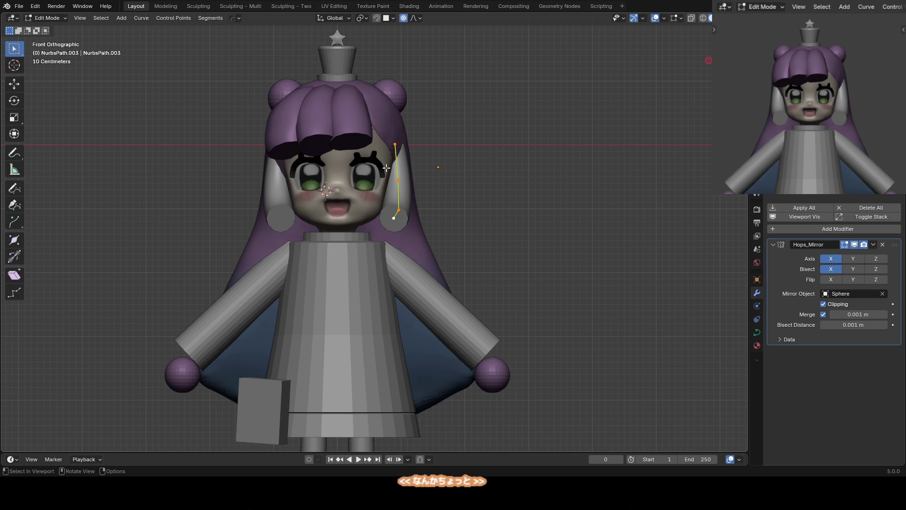
scroll(359, 170, up, 3)
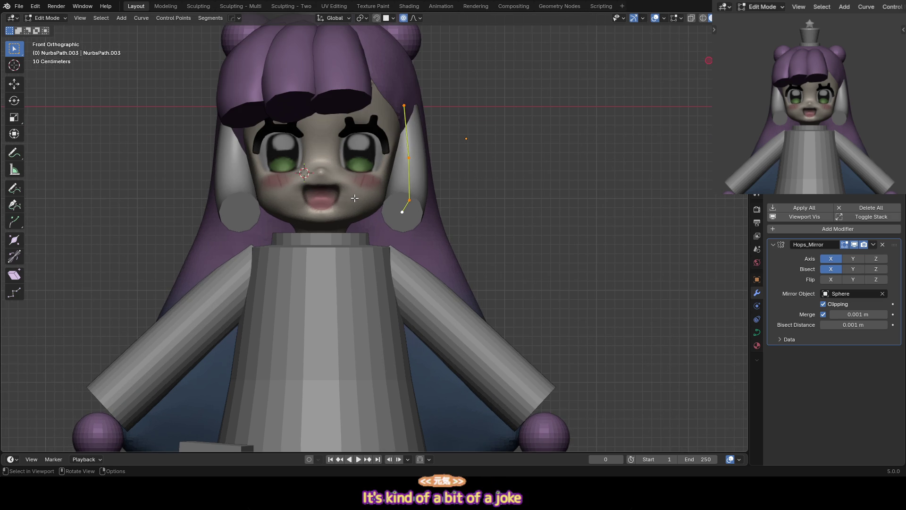
key(Tab)
key(alt+a)
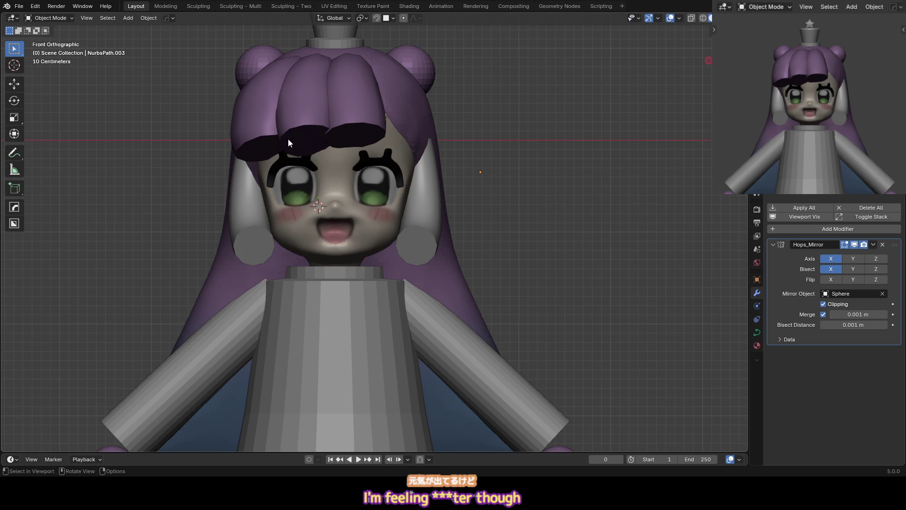
scroll(339, 219, up, 2)
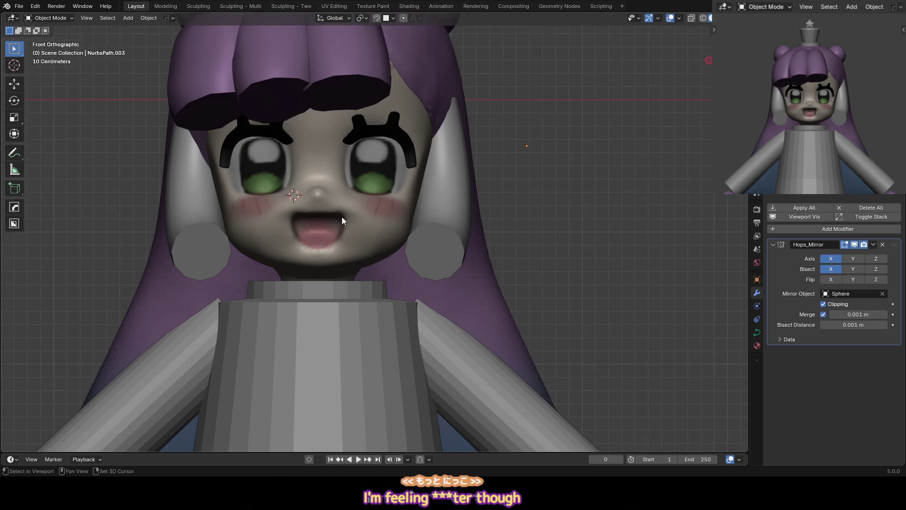
click(358, 161)
Grab-sculpt around the left eye, varying the brush size between 95 and 138 px
key(ctrl+Tab)
drag(354, 151, 351, 144)
click(330, 132)
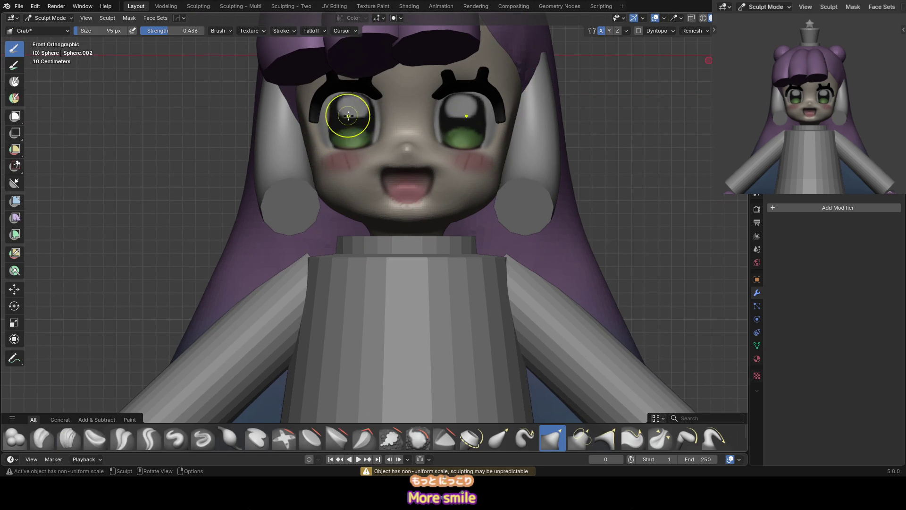
key(f)
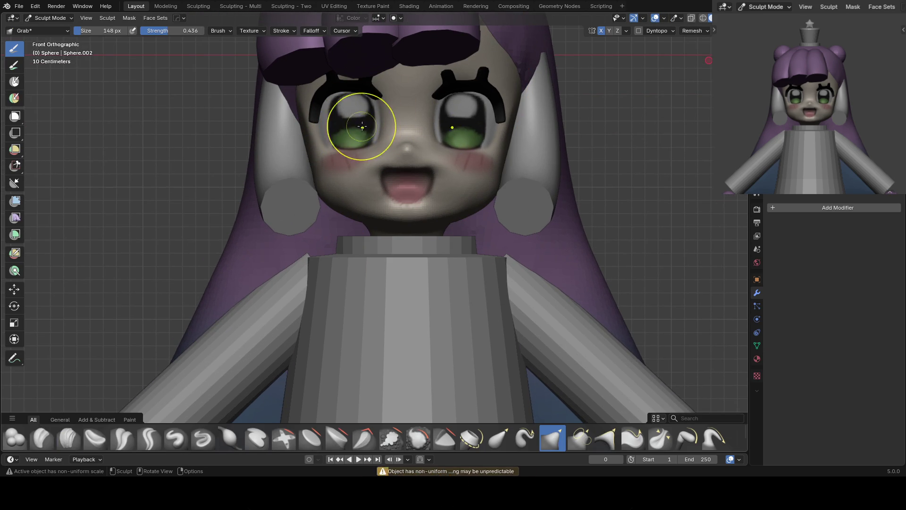
click(351, 151)
key(f)
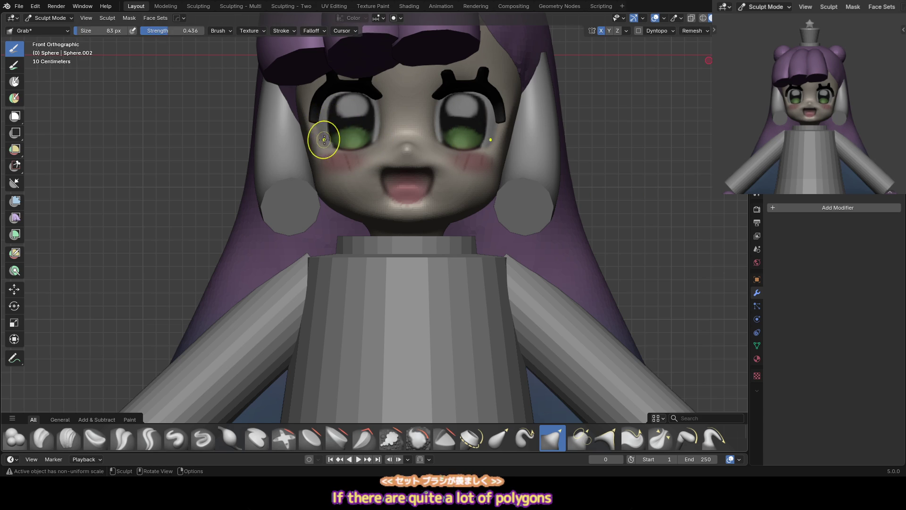
click(330, 137)
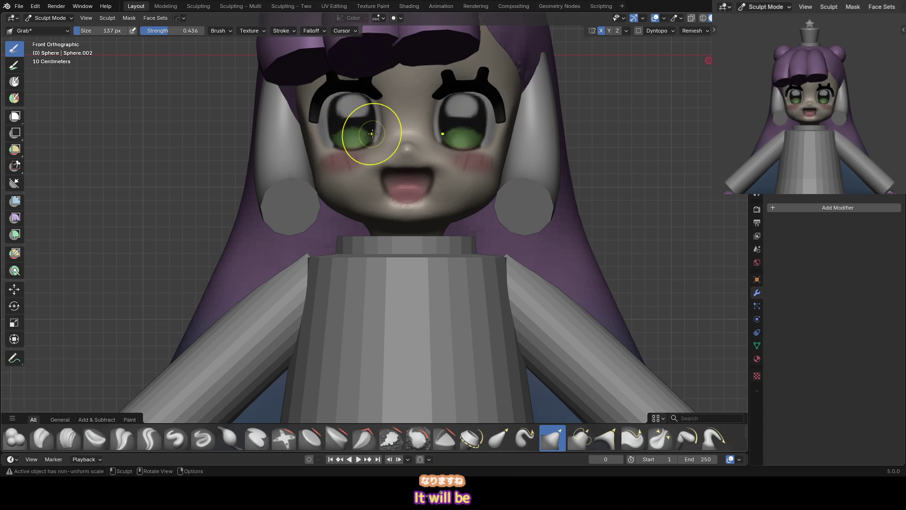
key(f)
click(367, 103)
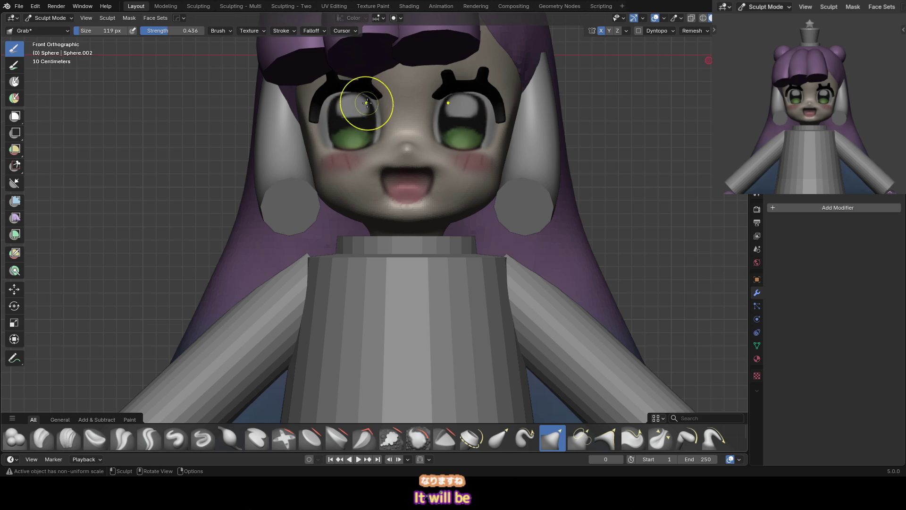
key(f)
click(349, 97)
shift+middle_drag(354, 114, 333, 138)
Raise the whole eyelash mesh slightly along Z and save 20_slime.blend
key(ctrl+Tab)
click(442, 109)
shift+middle_drag(443, 108, 420, 123)
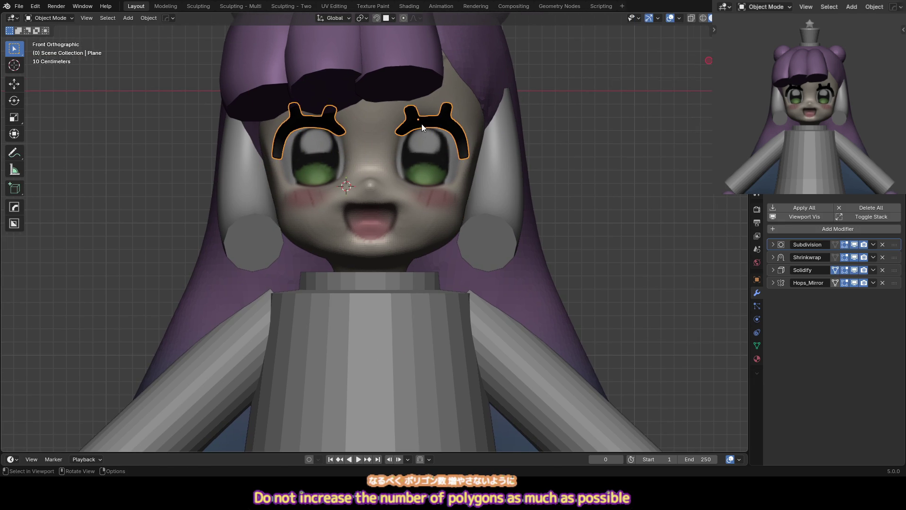
key(Tab)
scroll(415, 81, up, 2)
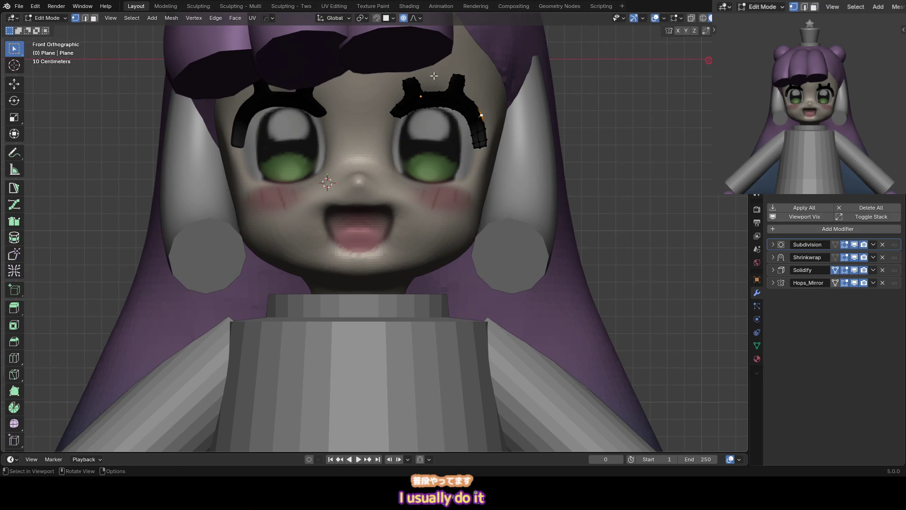
key(a)
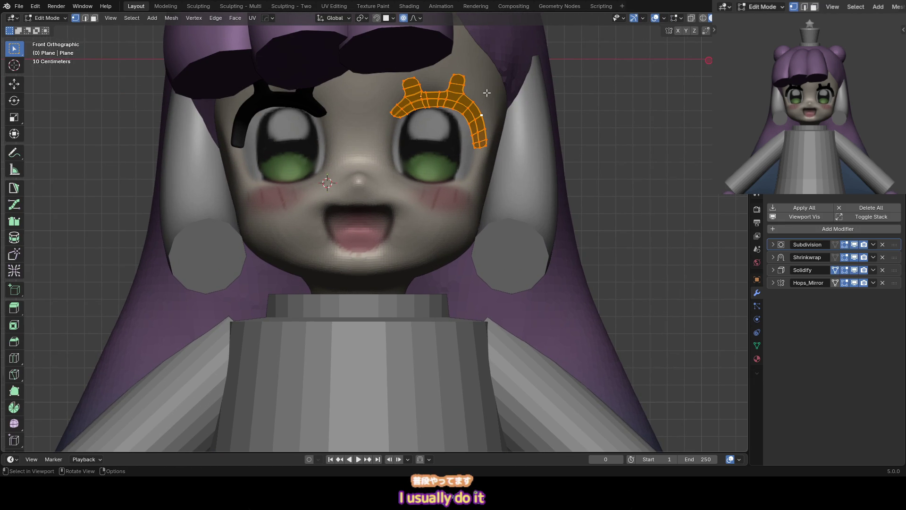
key(g)
key(z)
click(483, 69)
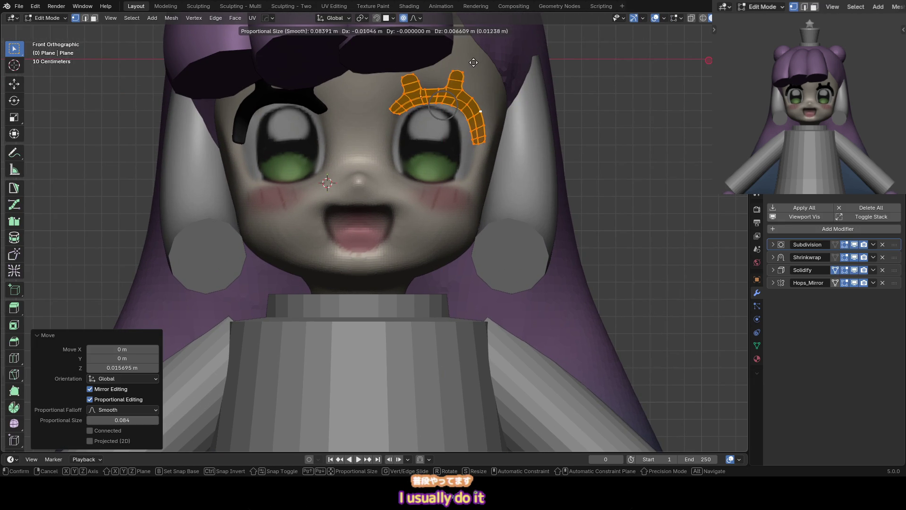
key(Tab)
key(ctrl+s)
scroll(454, 135, down, 2)
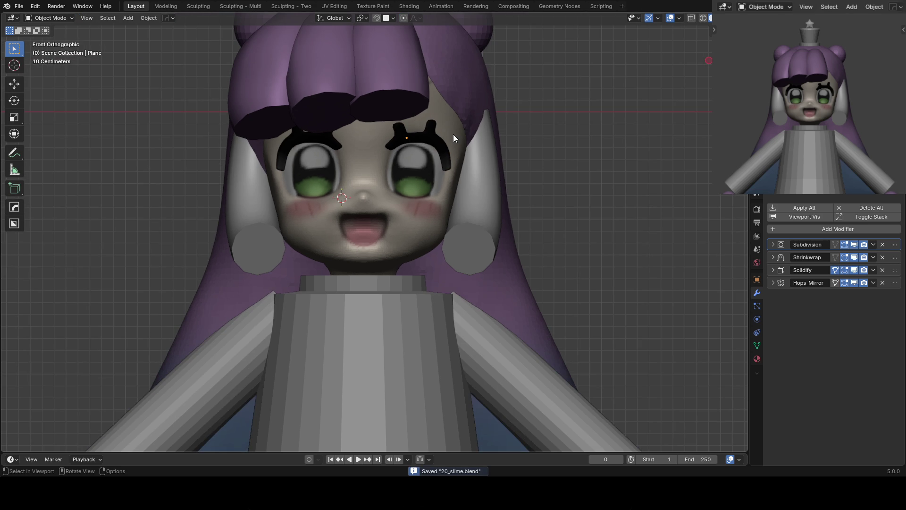
Reposition the eyelash's left tip vertex in two small moves
click(445, 139)
scroll(445, 139, up, 4)
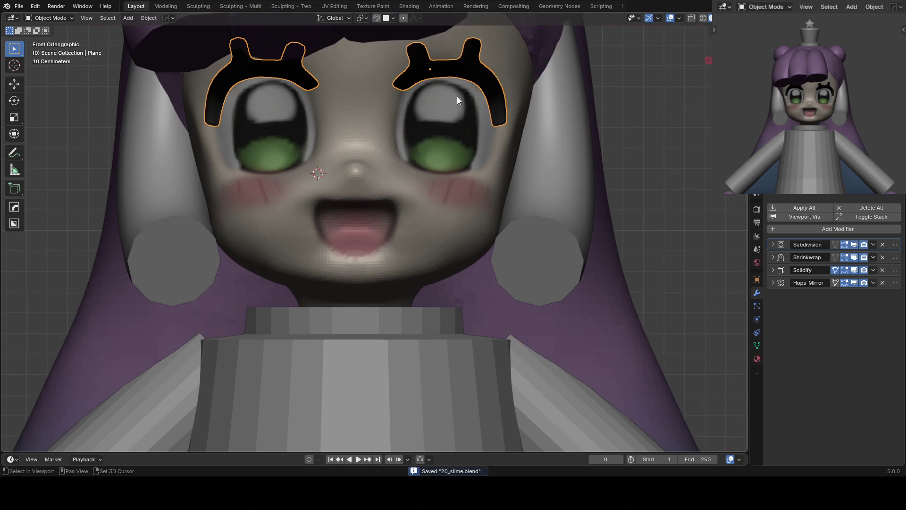
key(Tab)
scroll(444, 160, up, 2)
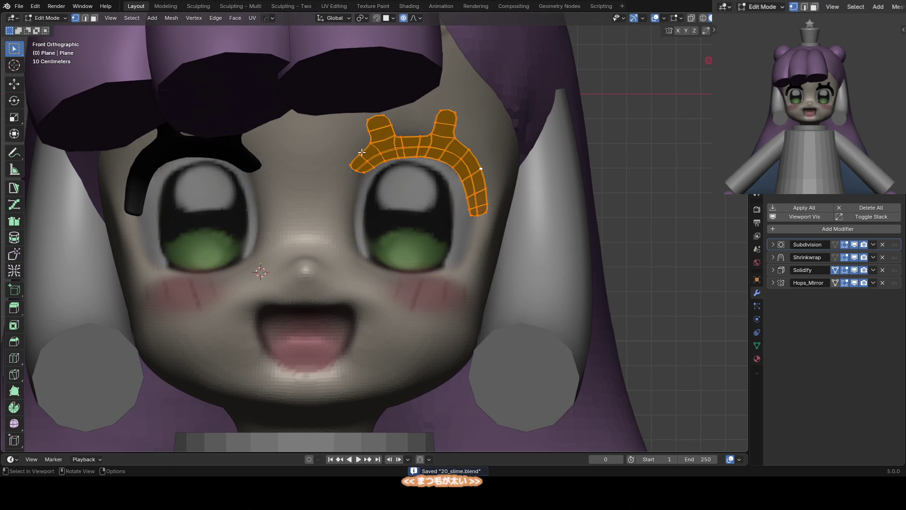
click(350, 159)
click(350, 159)
scroll(375, 165, up, 2)
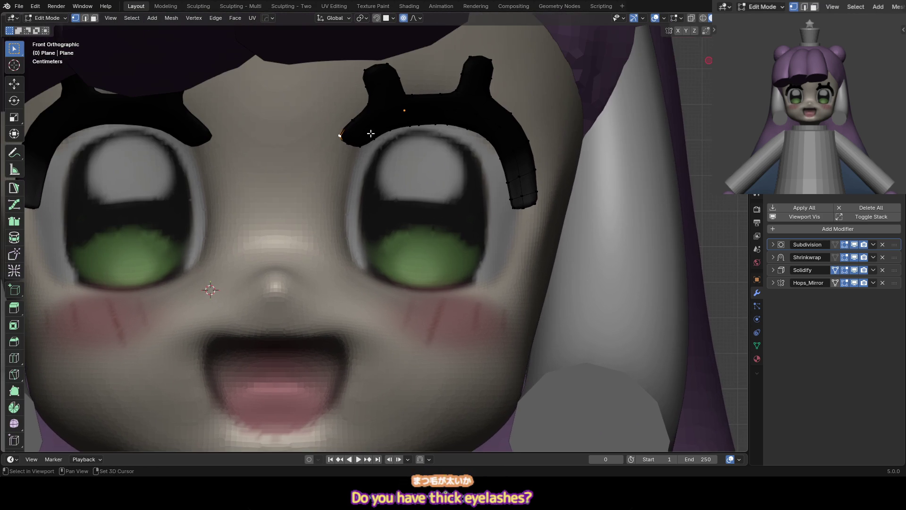
key(g)
click(346, 141)
key(g)
click(352, 135)
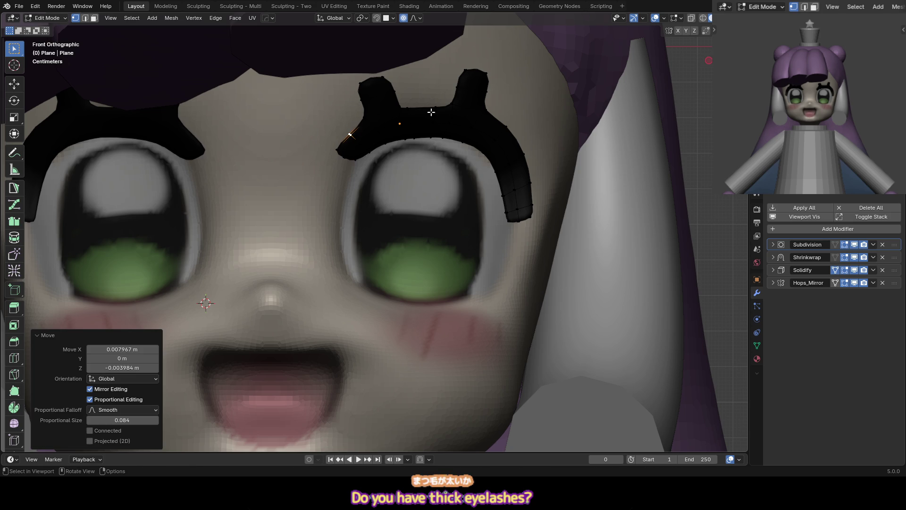
Nudge the eyelash's inner-corner vertex, then bring up the viewport shading options
click(402, 108)
key(g)
click(398, 115)
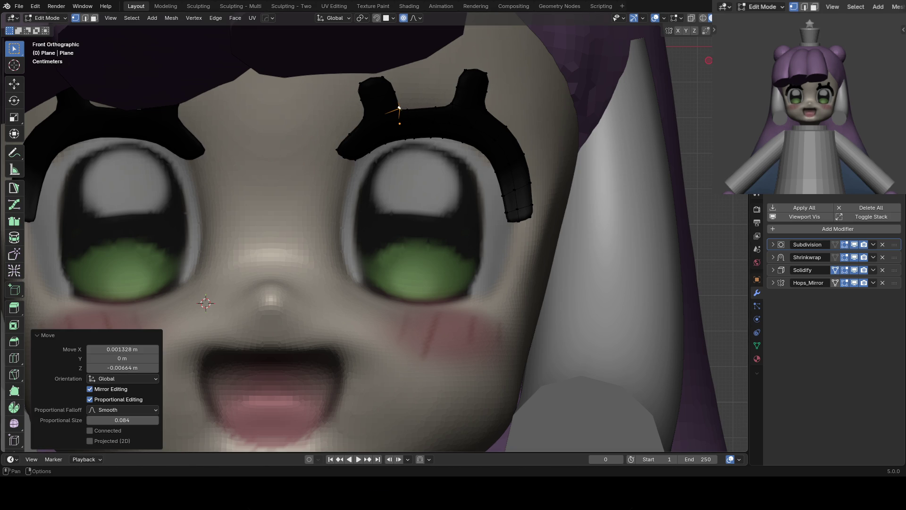
click(713, 18)
click(713, 18)
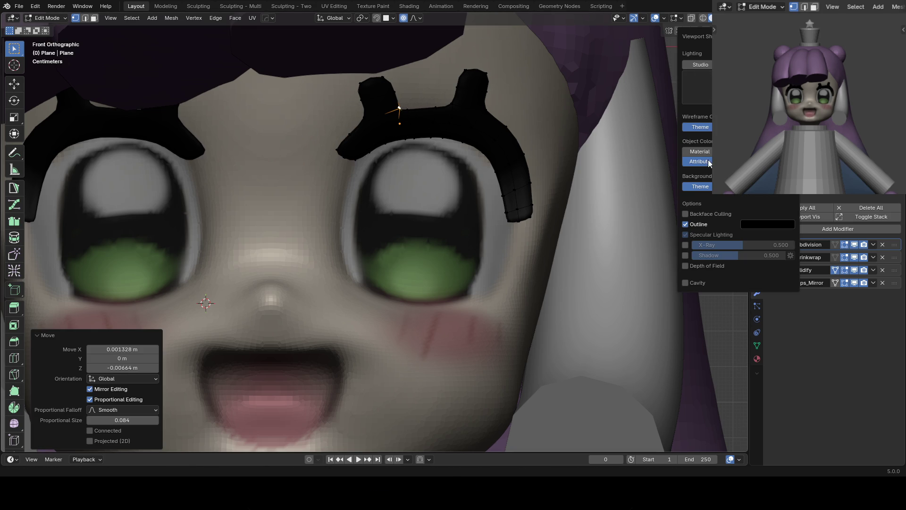
Switch to uniform grey shading, shift a prong-base vertex, and dissolve the prong edges
click(739, 161)
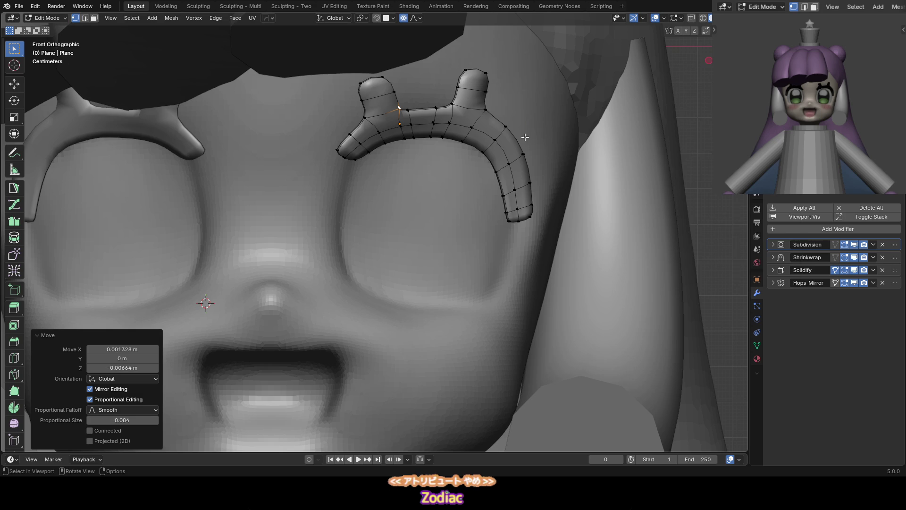
click(506, 126)
key(g)
click(528, 138)
key(x)
click(576, 124)
Delete the left and right upright prongs from the eyelash
middle_drag(576, 123, 463, 87)
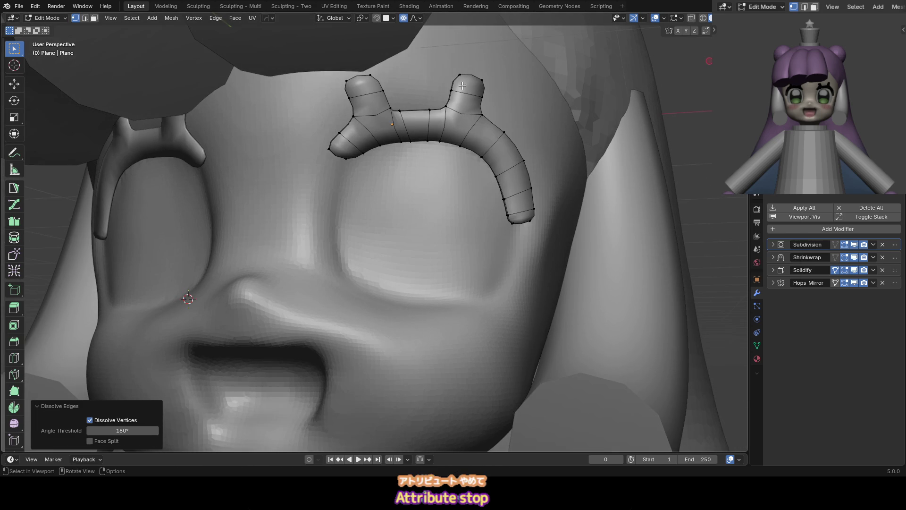
click(384, 93)
key(Delete)
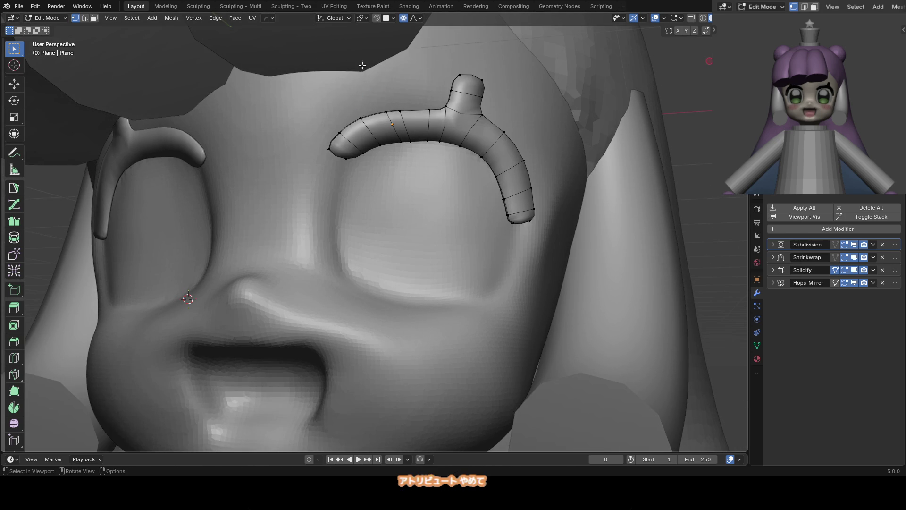
drag(446, 69, 489, 101)
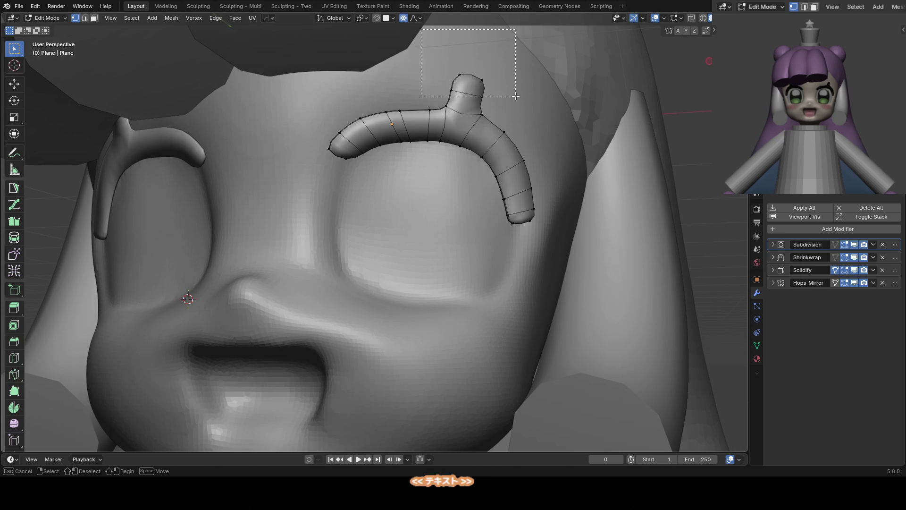
key(Delete)
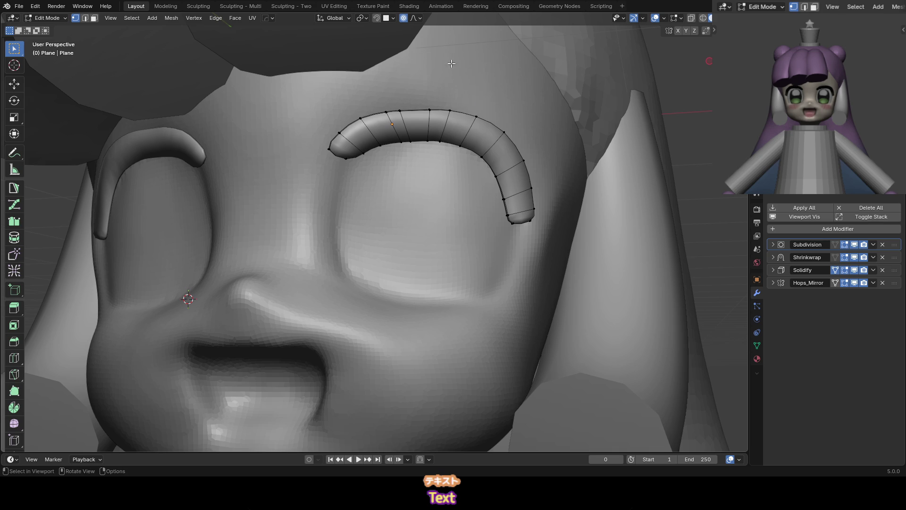
In front view, slide the eyelash edges and reshape the bend and outer-curve vertices
key(a)
key(KP_1)
key(g)
key(g)
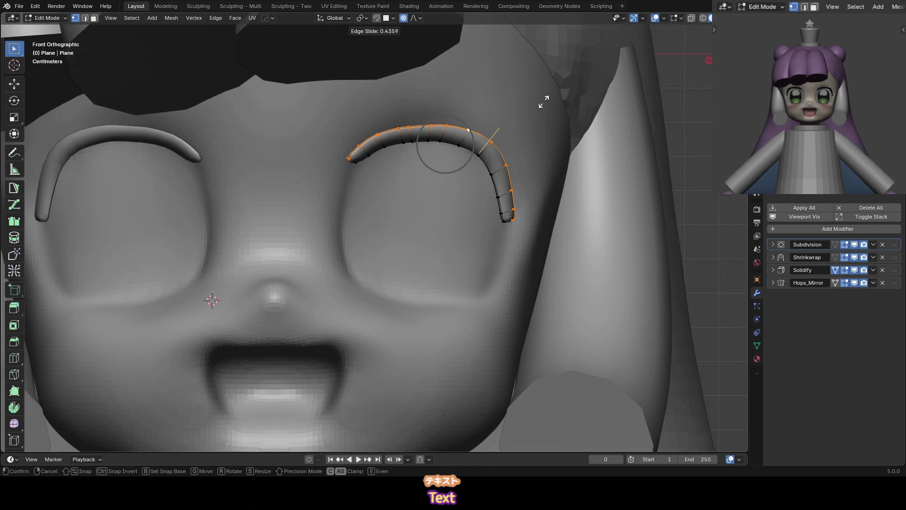
click(543, 101)
click(485, 138)
key(g)
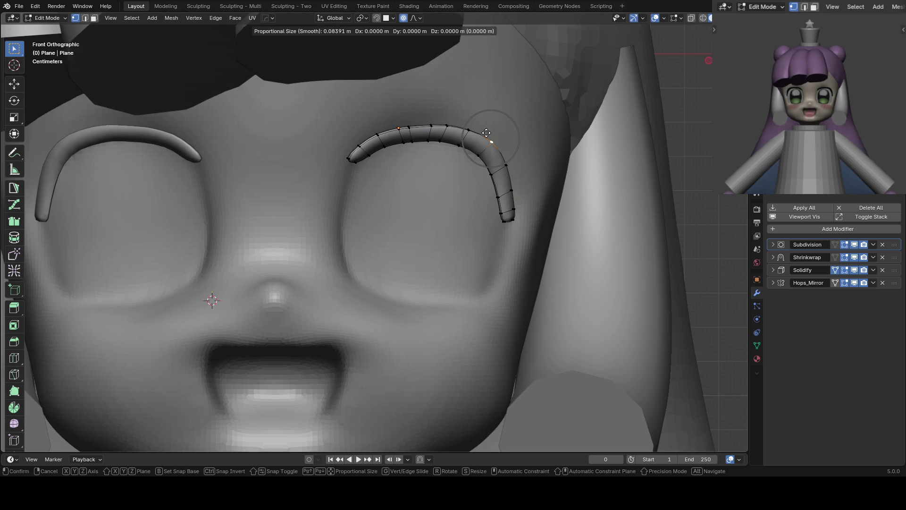
click(486, 140)
click(505, 164)
key(g)
click(504, 164)
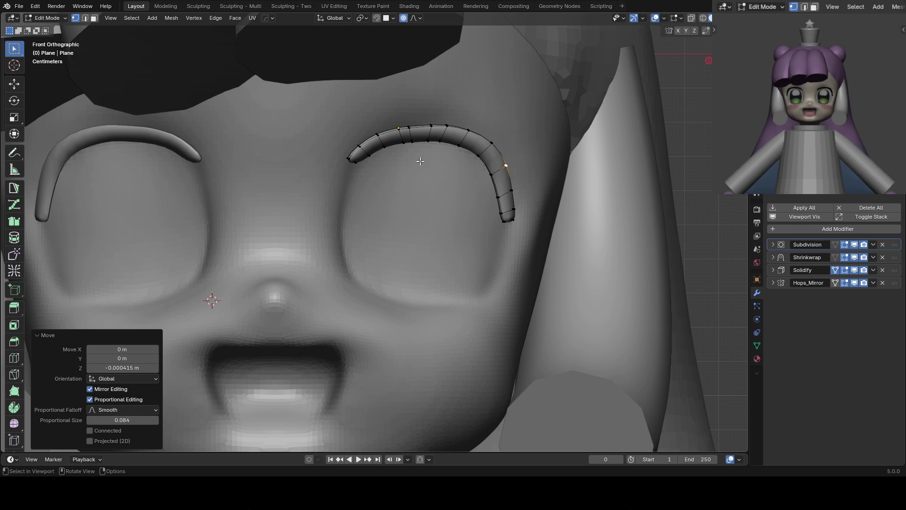
Switch to edge selection and pick an edge on the eyelash's top
scroll(420, 161, down, 3)
scroll(420, 161, right, 2)
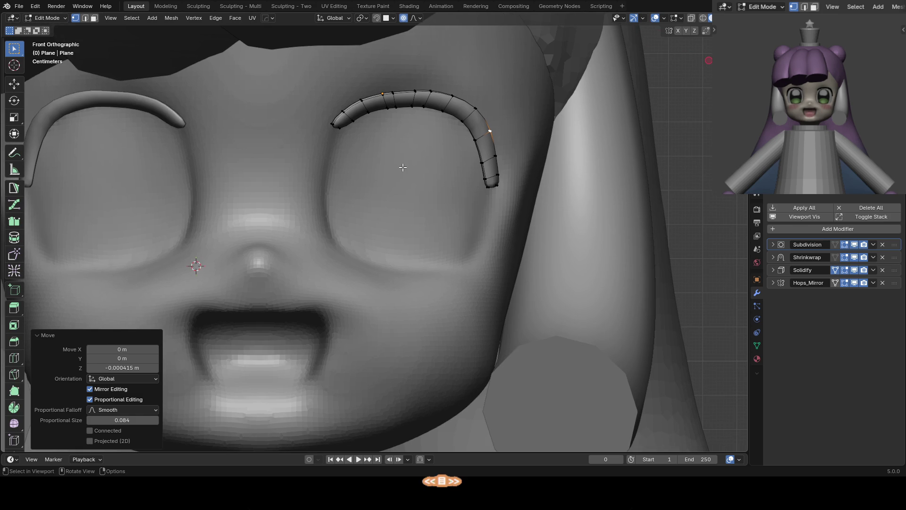
scroll(393, 167, down, 1)
scroll(391, 169, up, 2)
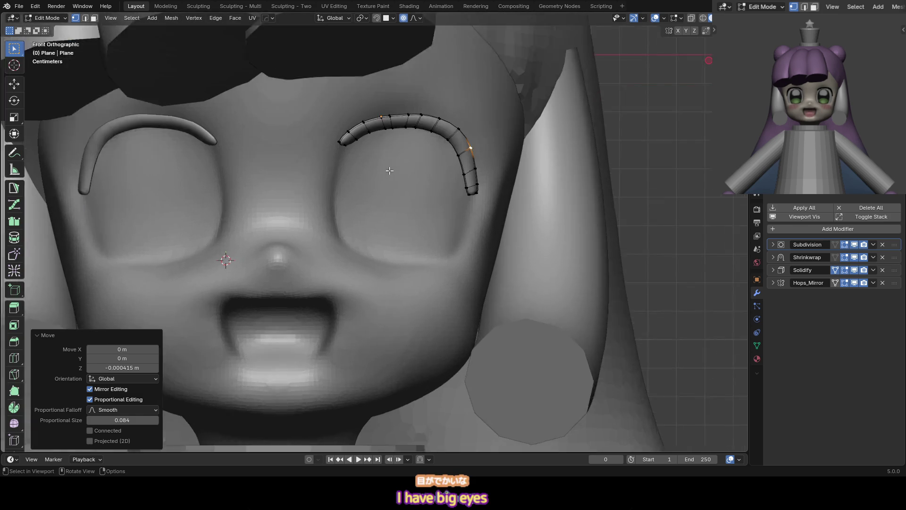
scroll(385, 142, down, 2)
scroll(380, 130, up, 2)
key(2)
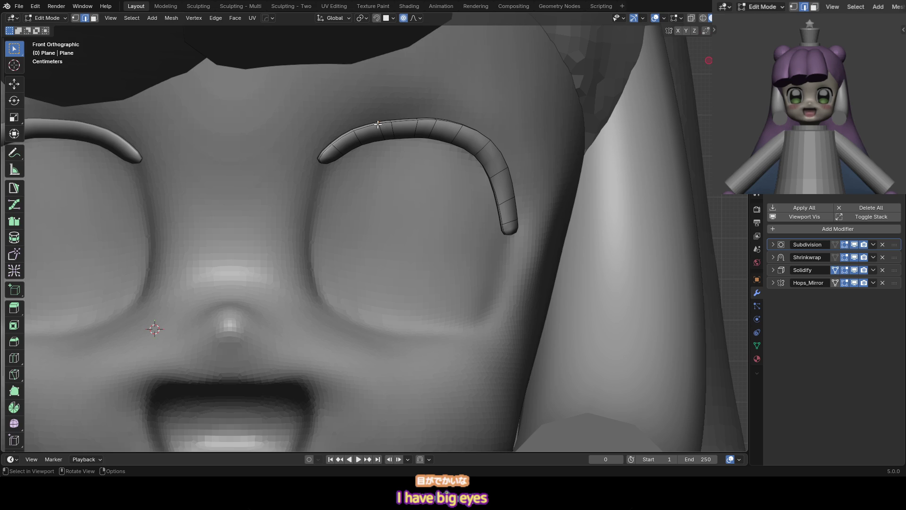
click(372, 123)
mouse_move(372, 123)
middle_down()
mouse_move(398, 125)
mouse_move(397, 115)
middle_up()
Pull a brow edge upward into a first bump and add an edge loop across it
key(g)
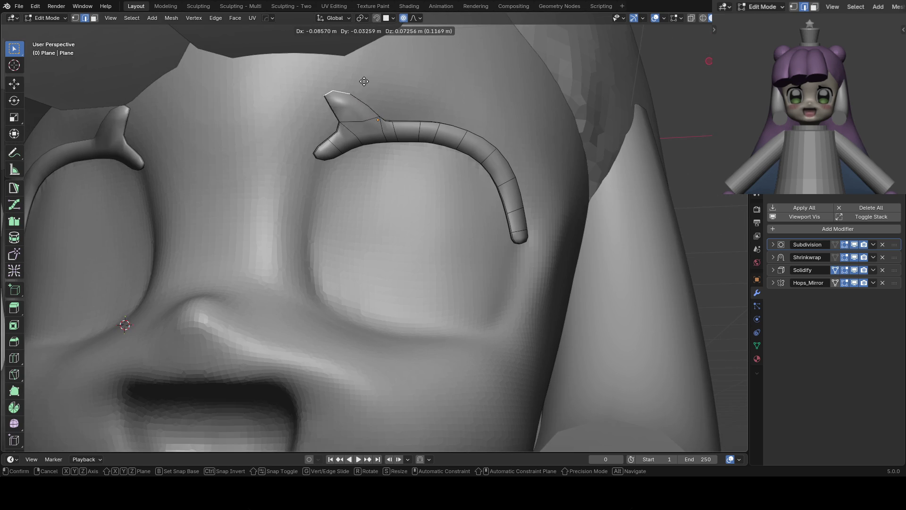
key(Escape)
key(g)
key(Escape)
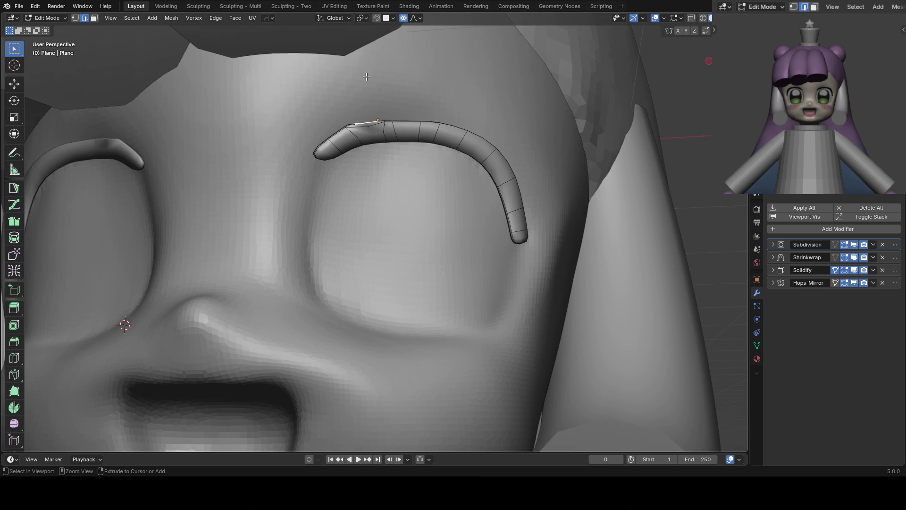
key(g)
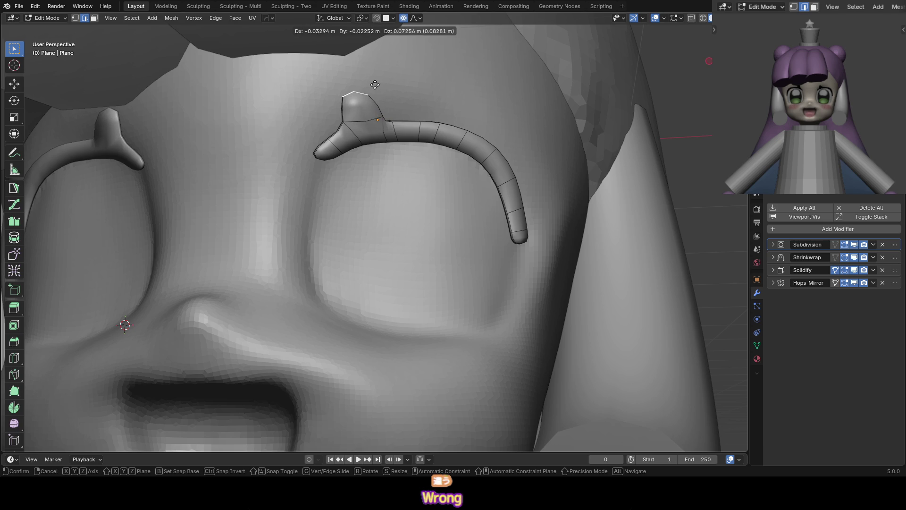
click(374, 84)
key(ctrl+r)
click(373, 103)
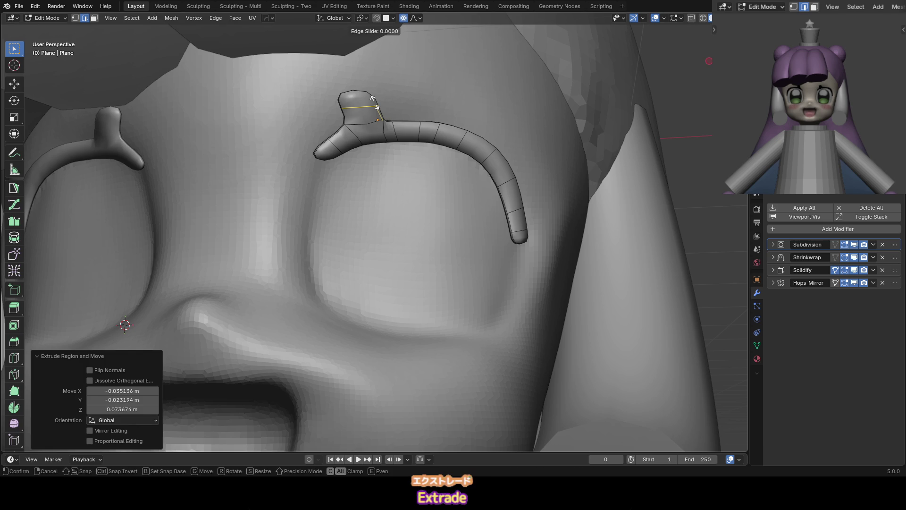
click(402, 105)
Undo a misplaced second bump and slide an edge ring along the brow
click(430, 122)
key(g)
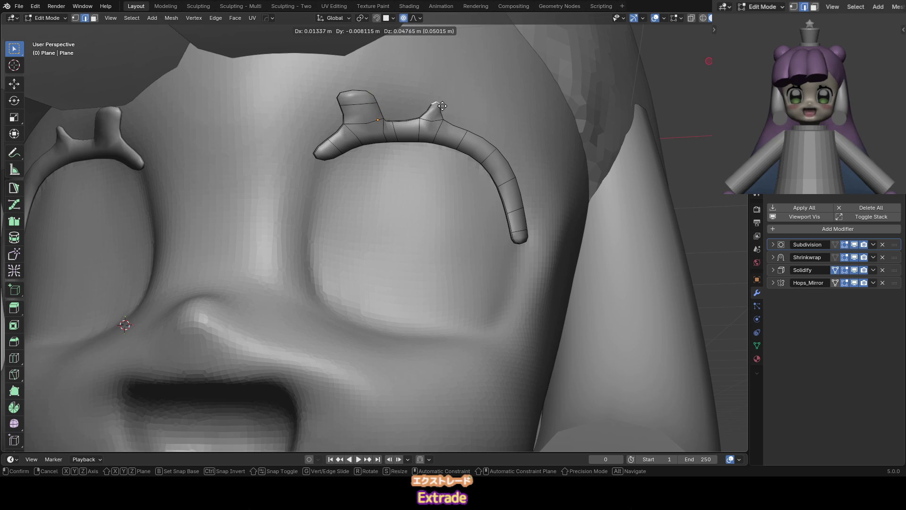
click(442, 91)
key(ctrl+z)
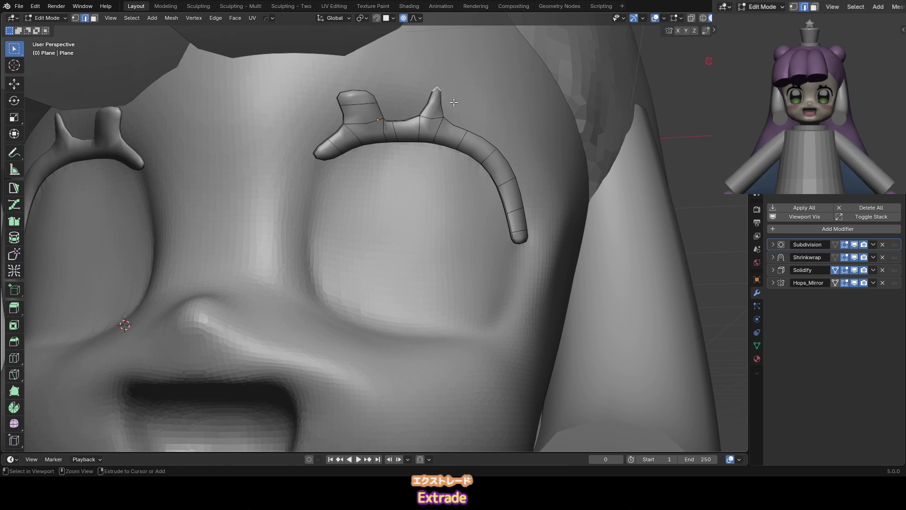
click(408, 120)
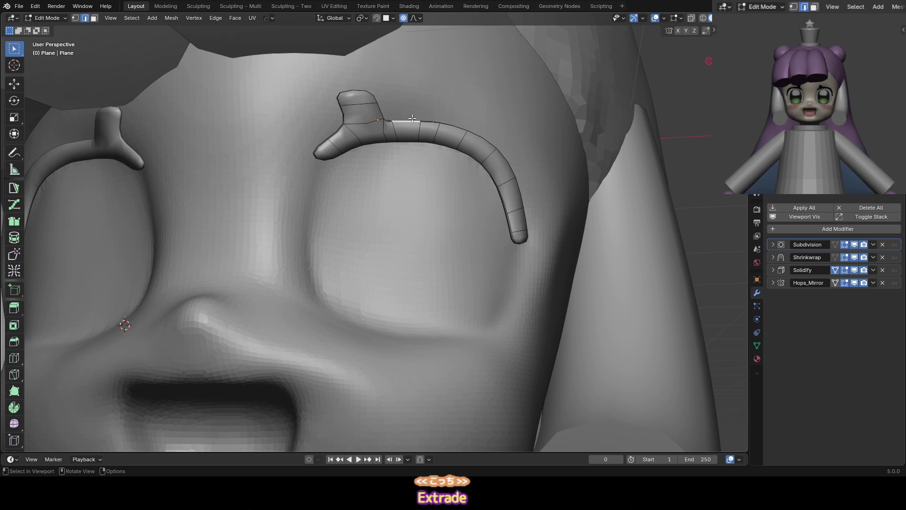
click(447, 124)
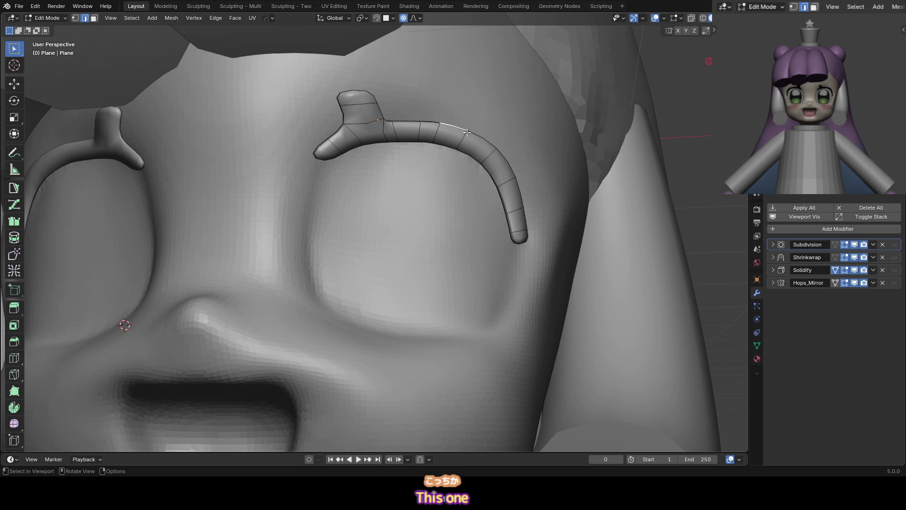
click(419, 131)
key(g)
key(g)
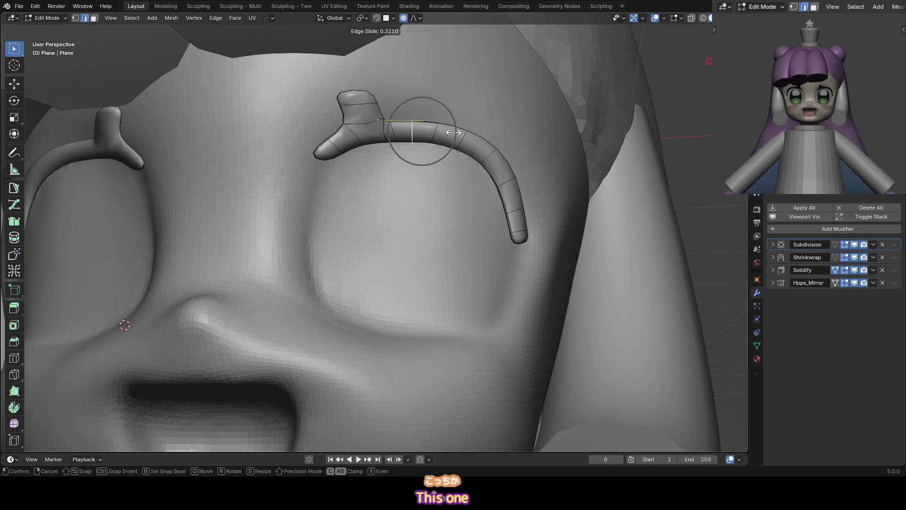
click(453, 132)
key(g)
key(g)
click(446, 135)
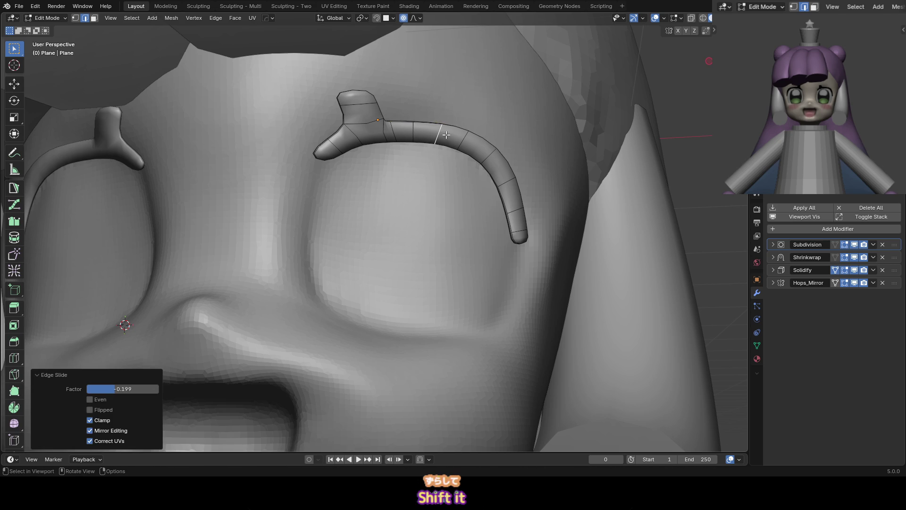
Raise that edge into a second peak and adjust its new loop
key(g)
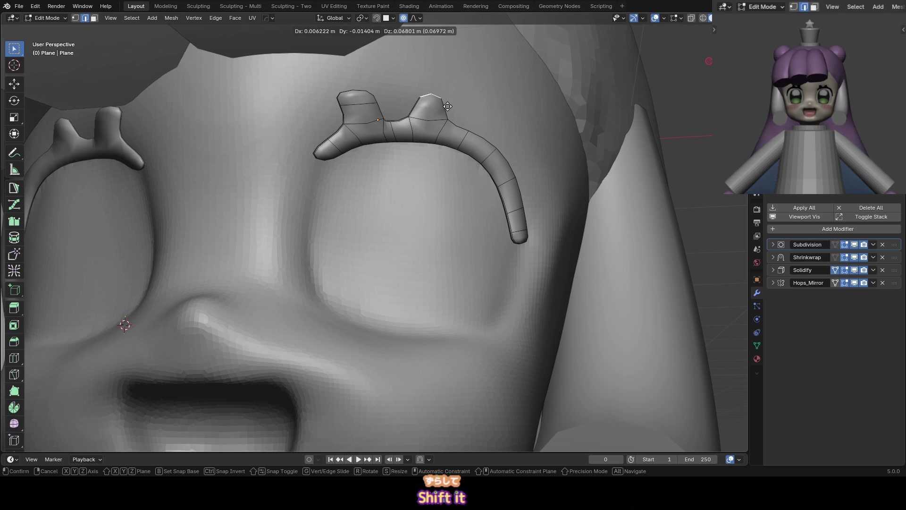
click(447, 107)
key(g)
key(g)
click(447, 109)
Refine the first bump and smooth a neighbouring brow point with proportional editing
click(342, 94)
key(g)
click(341, 99)
click(342, 107)
key(g)
click(379, 106)
click(376, 103)
key(g)
click(363, 96)
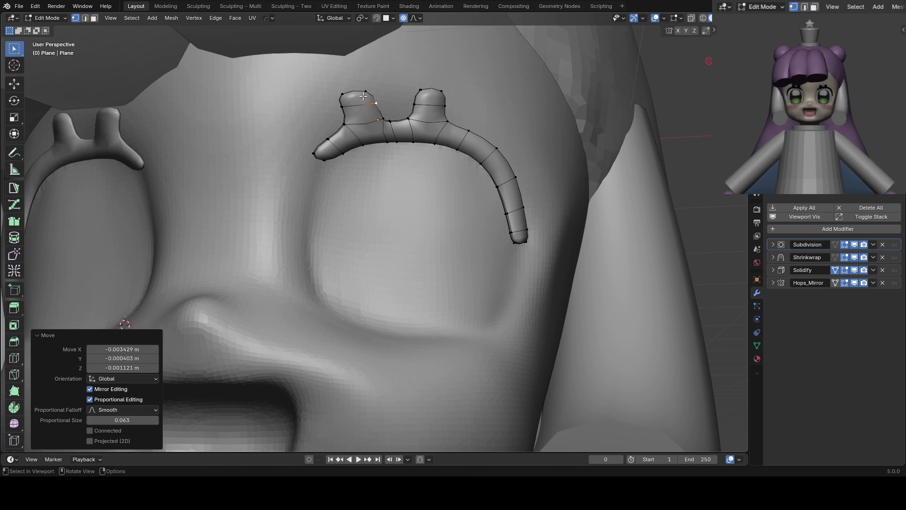
Check the isolated brows from the front with vertex colours, then exit Edit Mode and save
key(KP_Divide)
key(KP_Divide)
key(KP_1)
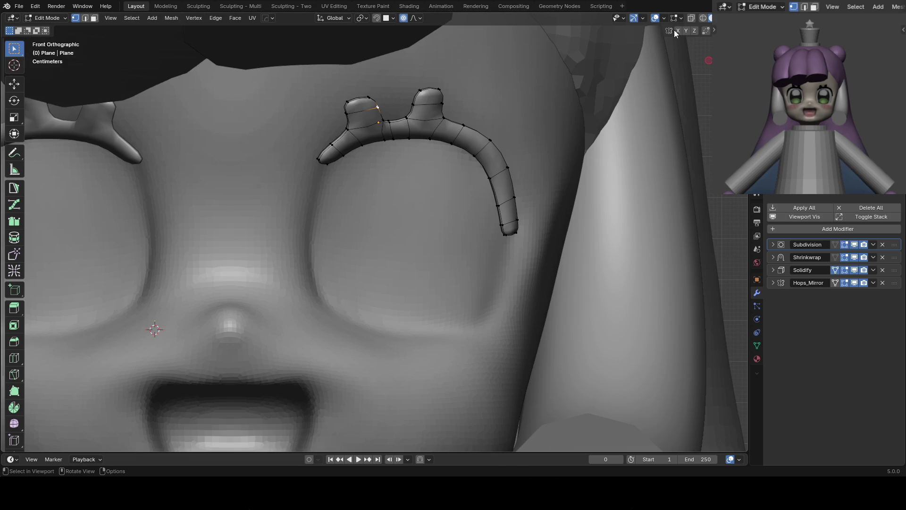
click(712, 18)
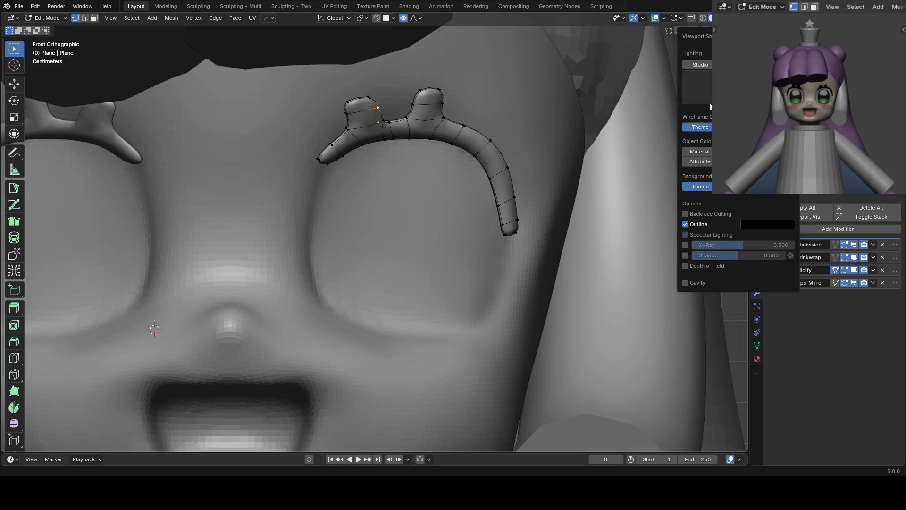
click(698, 160)
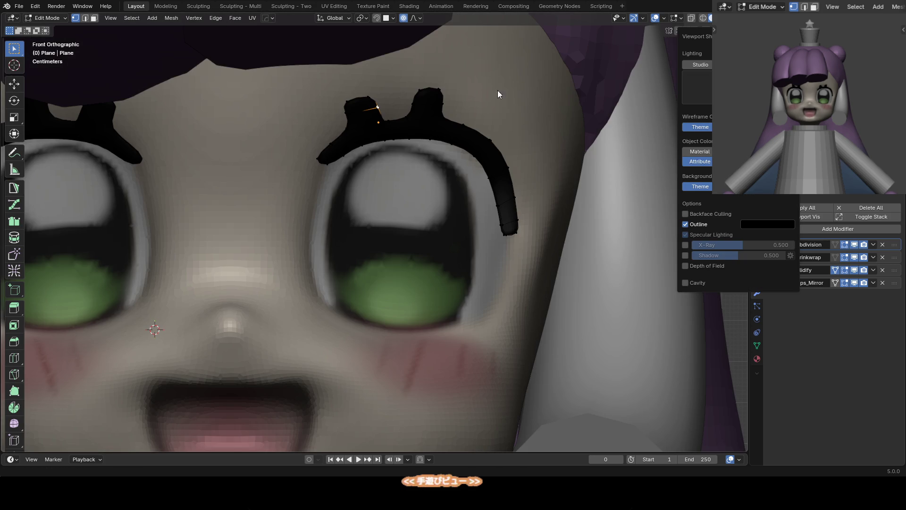
scroll(425, 109, down, 2)
key(Tab)
key(ctrl+s)
Re-enter Edit Mode on the eyebrow with plain grey shading and clear the selection
scroll(395, 118, down, 3)
scroll(408, 155, up, 5)
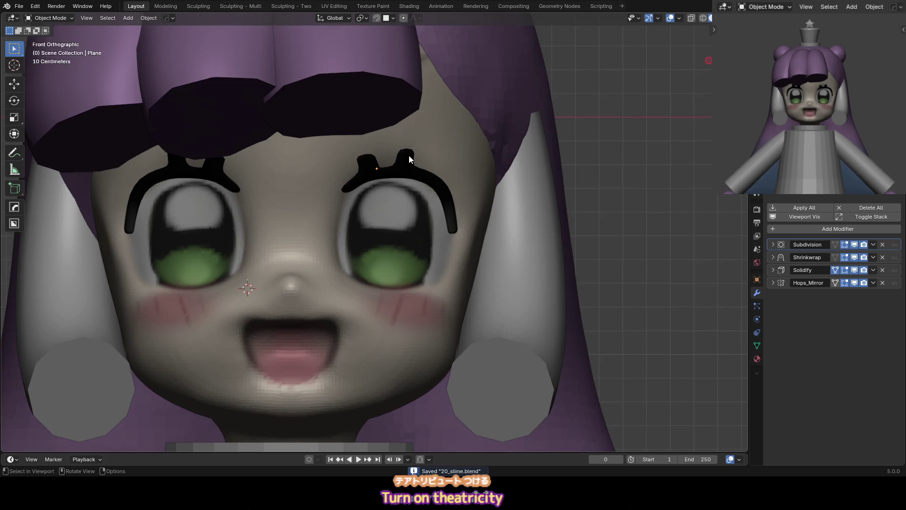
click(409, 154)
key(Tab)
scroll(411, 146, up, 5)
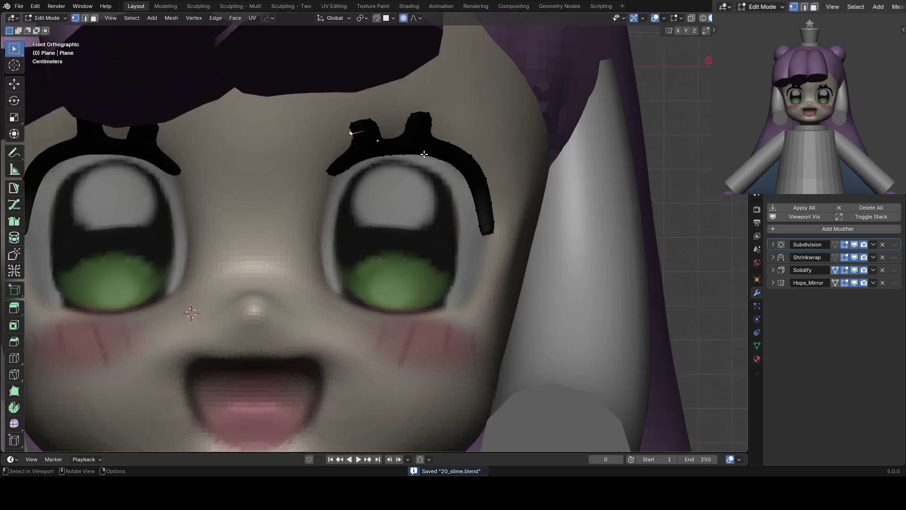
click(730, 18)
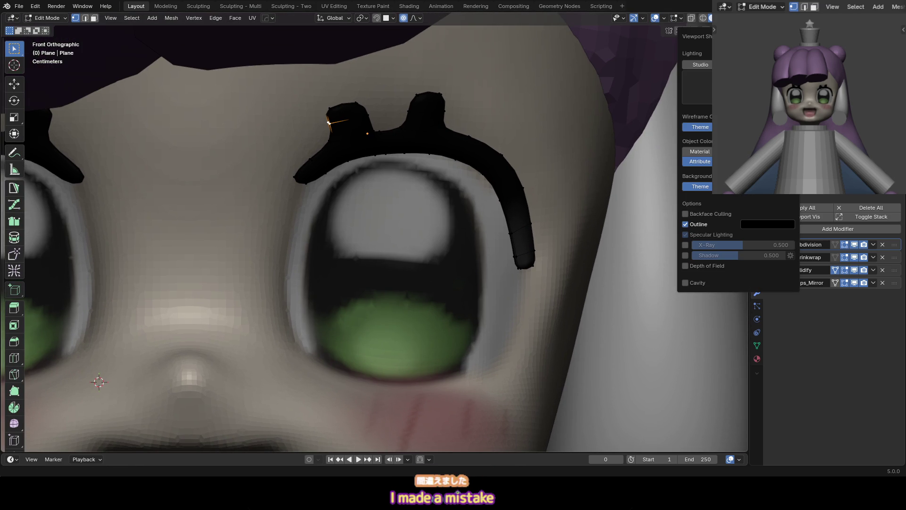
click(736, 161)
mouse_move(459, 113)
mouse_down()
mouse_move(394, 76)
mouse_move(415, 75)
mouse_up()
Slide an edge loop along the brow to near its middle
click(438, 140)
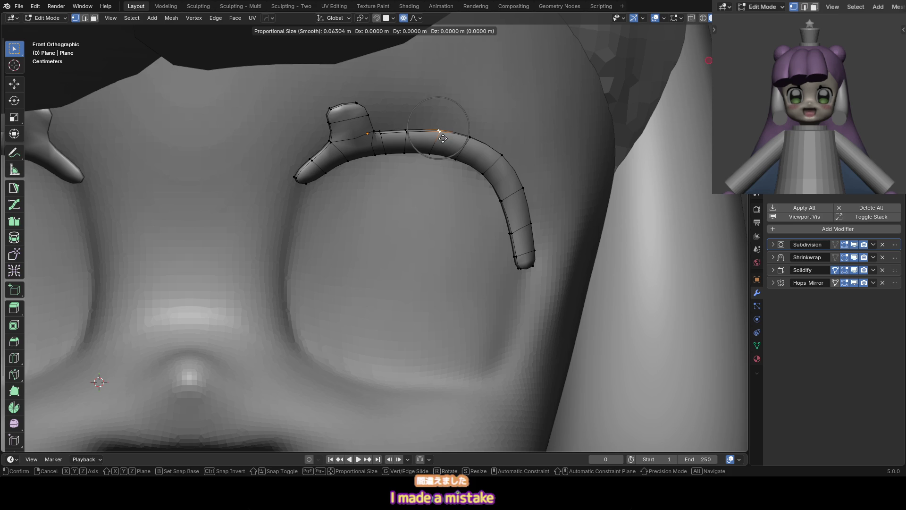
key(2)
alt+click(435, 142)
key(g)
key(g)
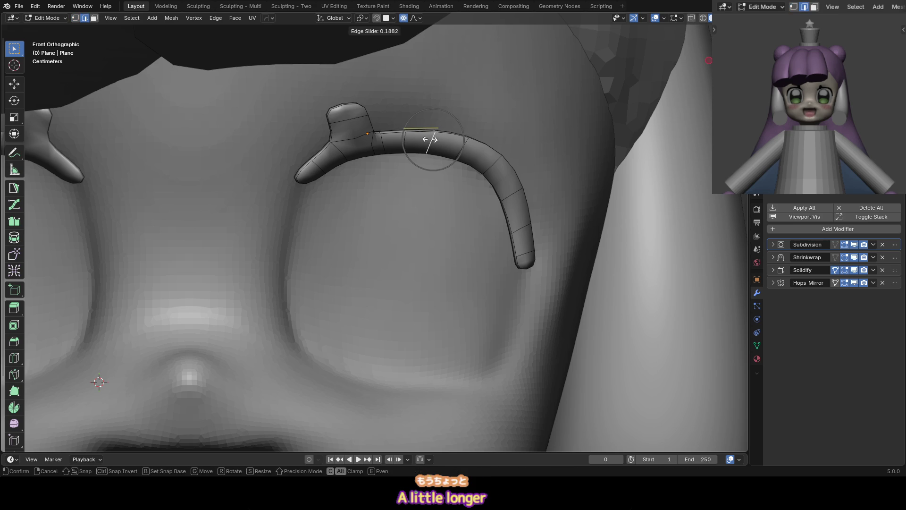
click(418, 139)
key(g)
key(g)
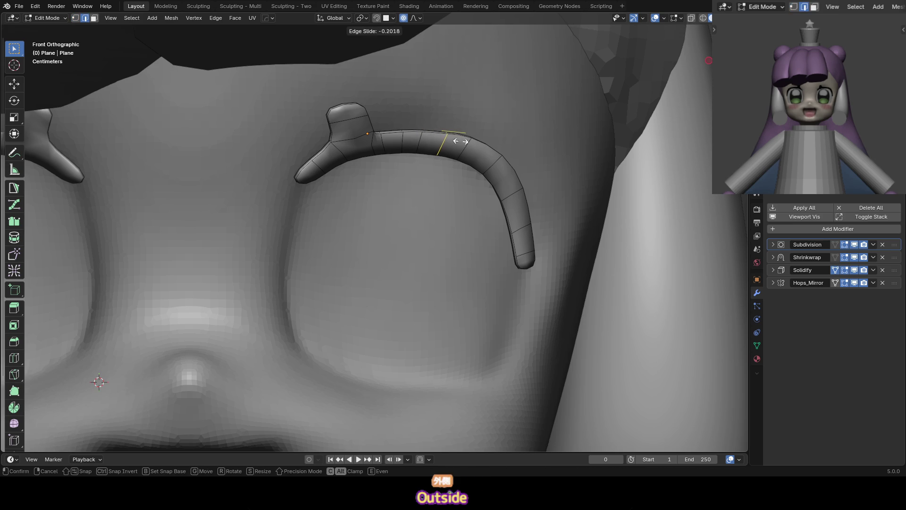
click(475, 146)
key(g)
key(g)
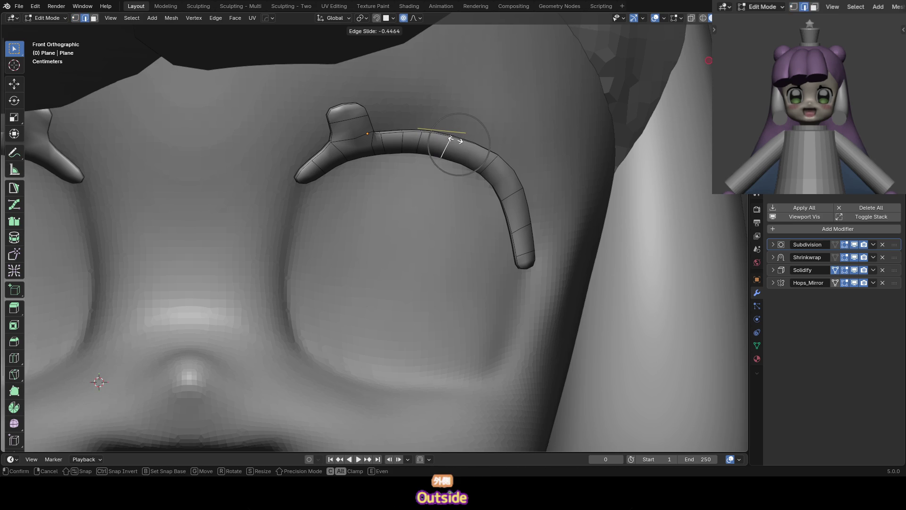
click(470, 133)
Try raising the loop, then cancel and undo the change
key(g)
click(465, 141)
key(g)
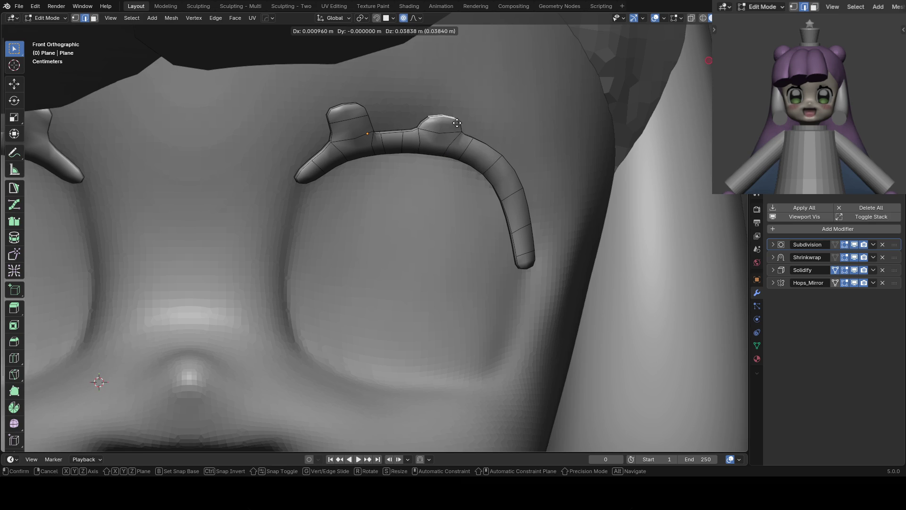
key(Escape)
key(g)
key(g)
click(467, 126)
key(ctrl+z)
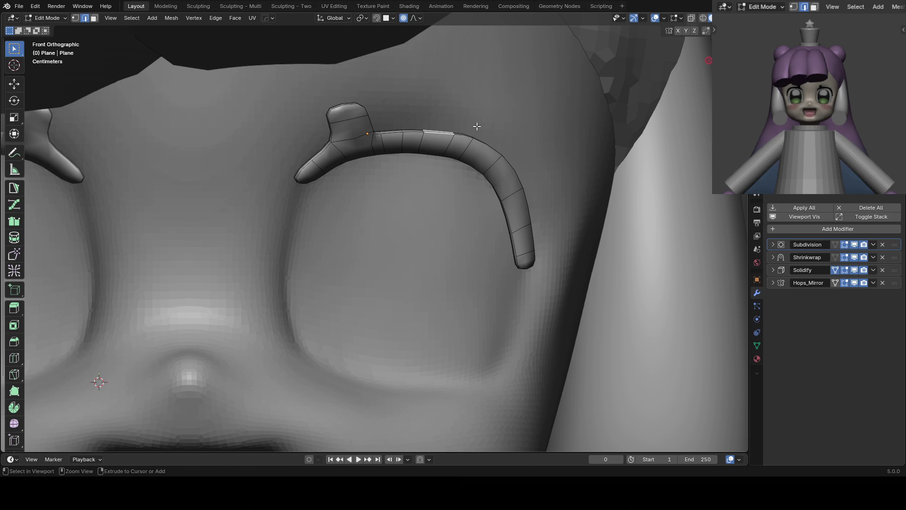
Extrude the top faces between the loops upward into the second bump and slide its top loop
alt+click(442, 143)
key(g)
key(g)
click(436, 133)
alt+shift+click(431, 141)
key(e)
click(448, 118)
key(g)
key(g)
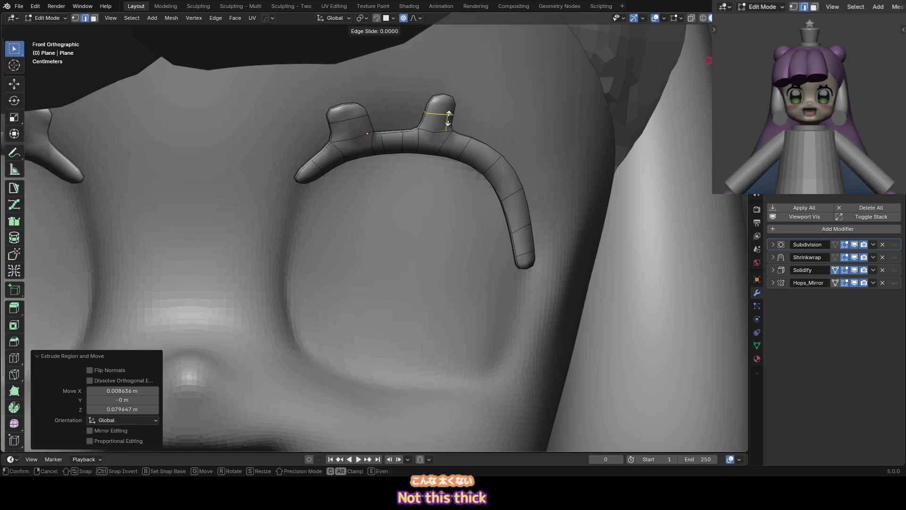
click(448, 118)
Return to Object Mode and save the file
key(ctrl+Tab)
click(433, 111)
scroll(438, 108, down, 5)
key(ctrl+s)
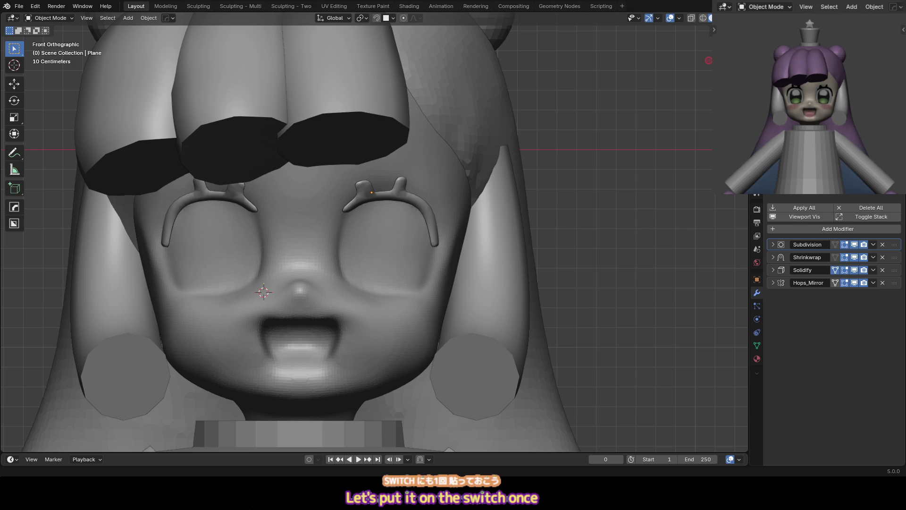
Select the right eyebrow and briefly enter and leave its Edit Mode
scroll(474, 154, down, 3)
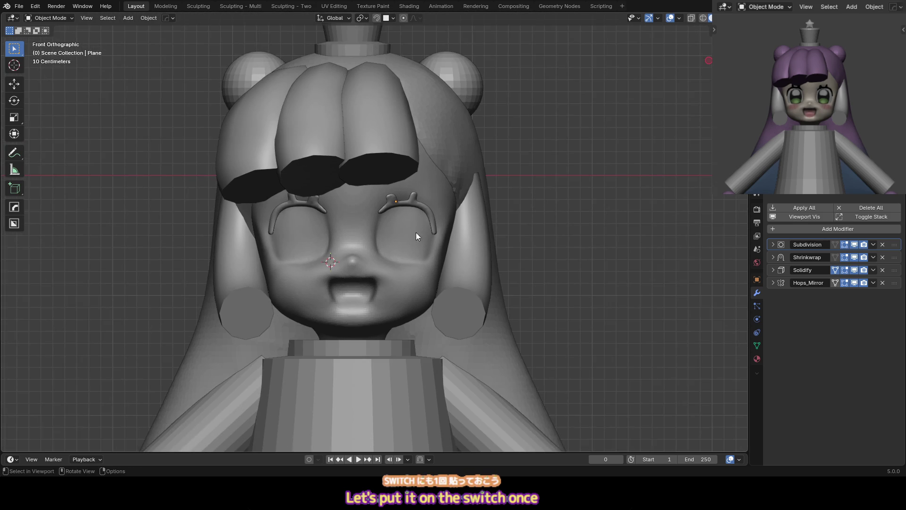
scroll(415, 205, up, 5)
click(415, 168)
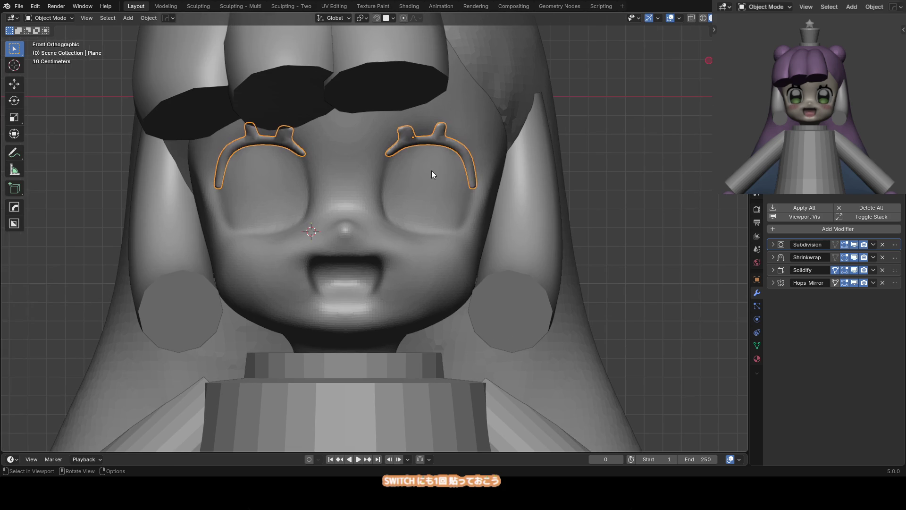
key(Tab)
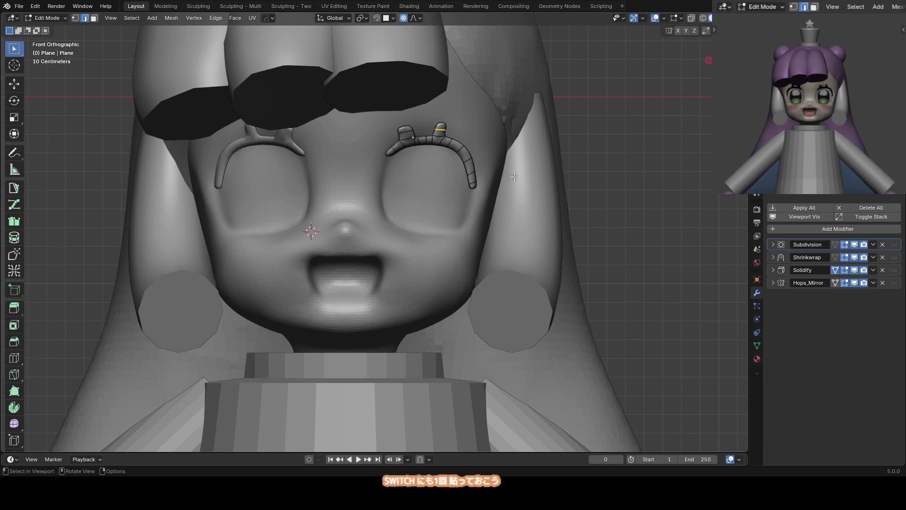
key(Tab)
Isolate the head sphere on its own and save 20_slime.blend
click(427, 191)
key(shift+h)
key(ctrl+s)
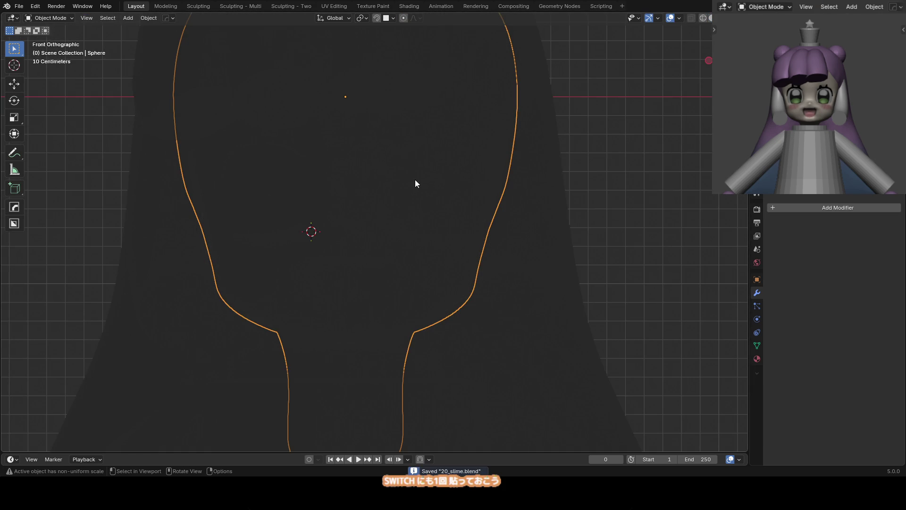
Unhide all objects, shade the viewport with vertex colours, and switch the face into Sculpt Mode
key(alt+h)
click(739, 18)
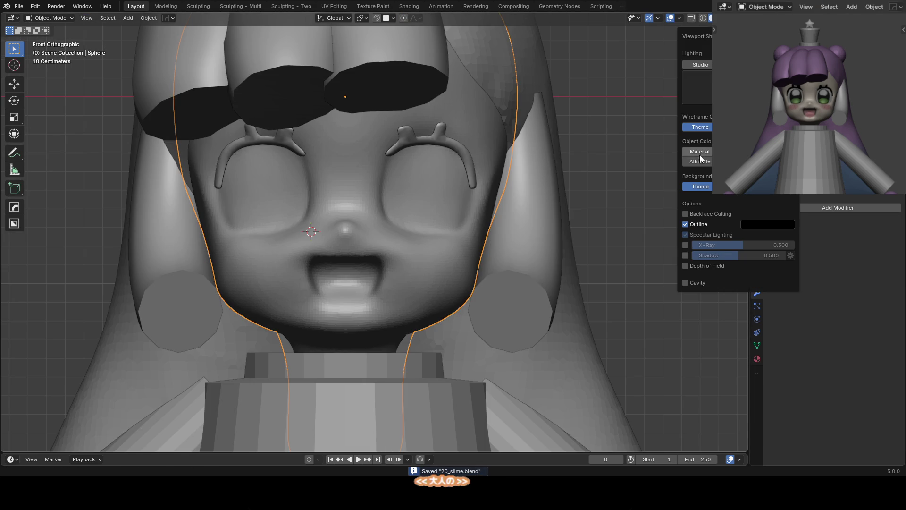
click(699, 161)
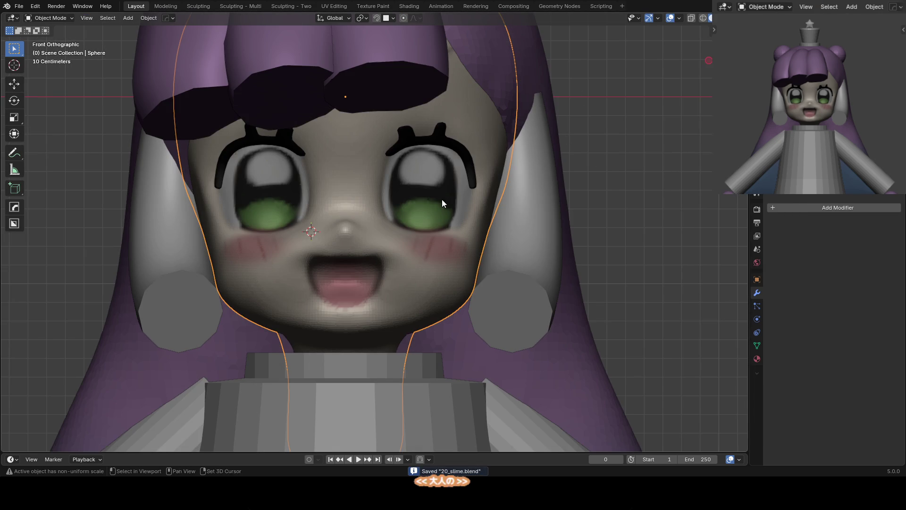
scroll(434, 208, down, 3)
scroll(425, 199, up, 1)
key(ctrl+Tab)
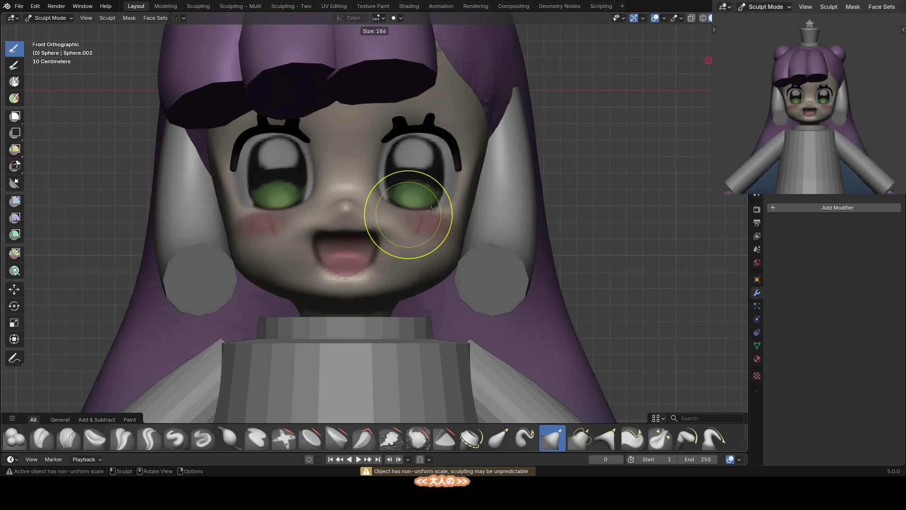
Resize the Grab brush from 200 to 123 and finally 153 px
key(f)
click(438, 208)
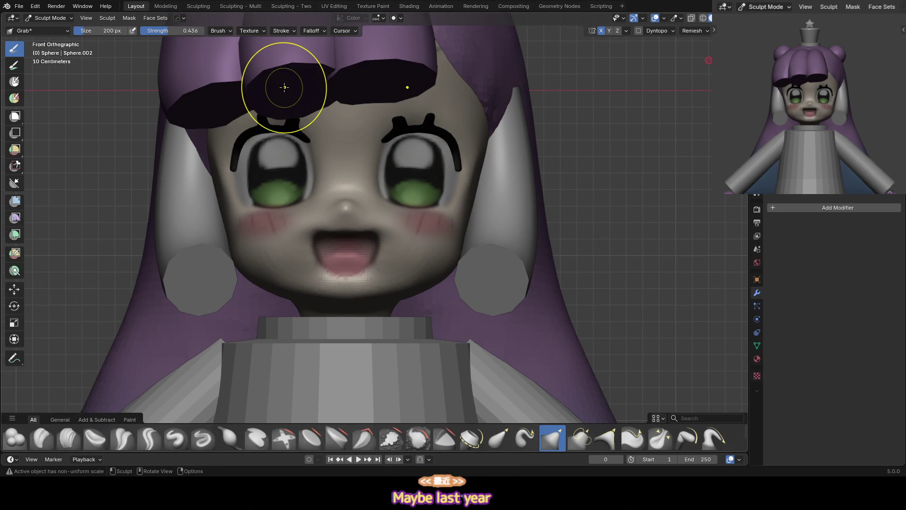
key(f)
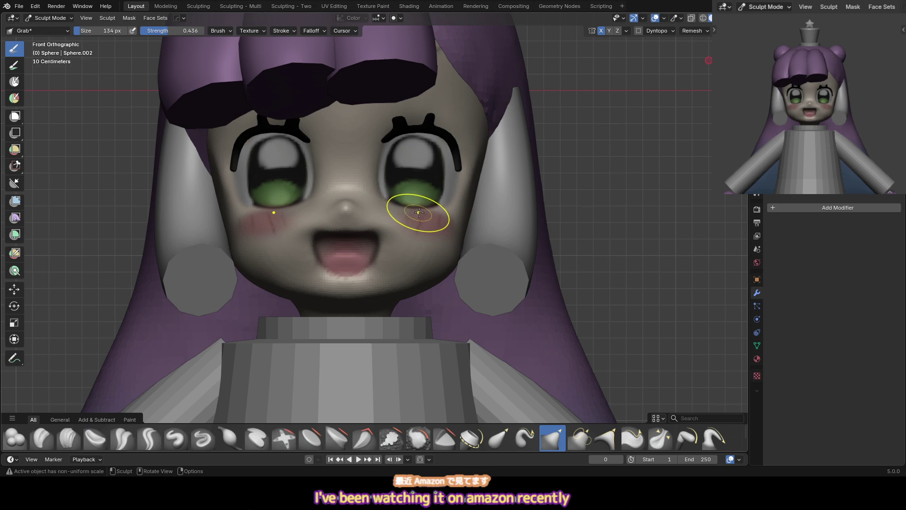
click(424, 209)
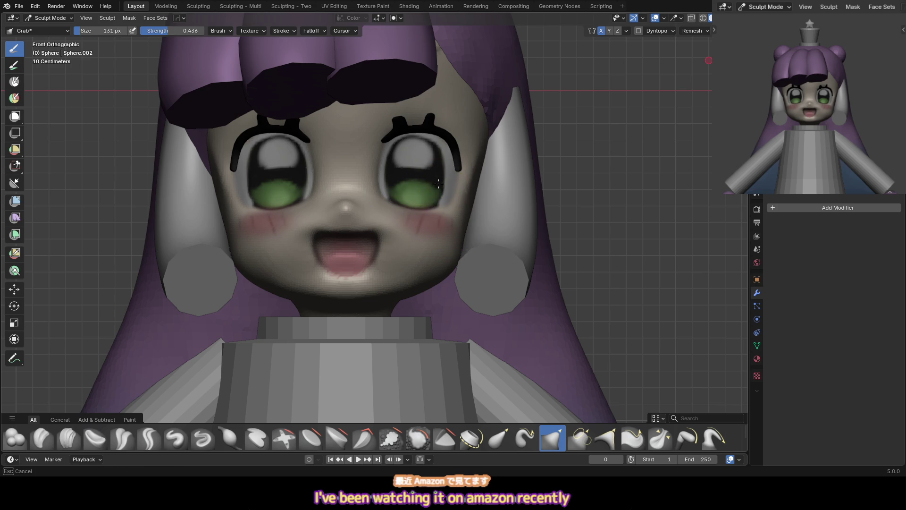
key(f)
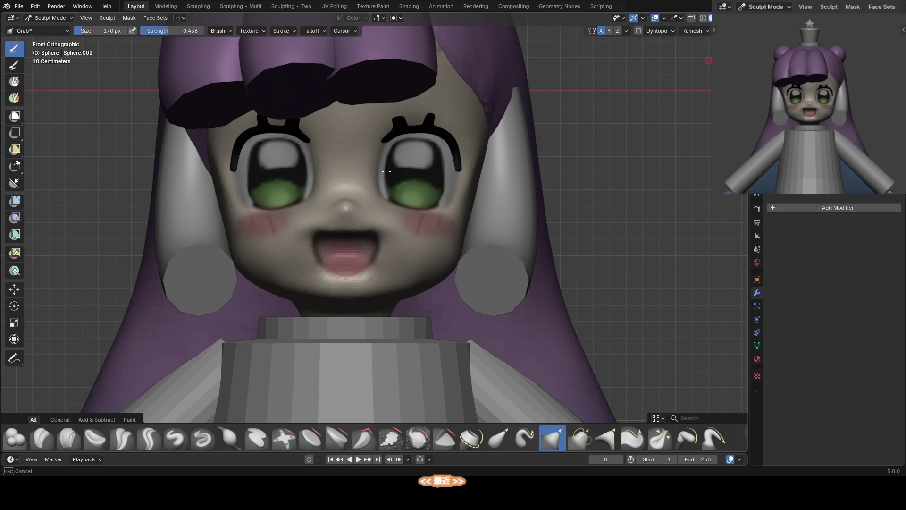
click(416, 193)
Drag grab strokes around the right eye, adjusting the brush to 157 px
drag(419, 203, 414, 196)
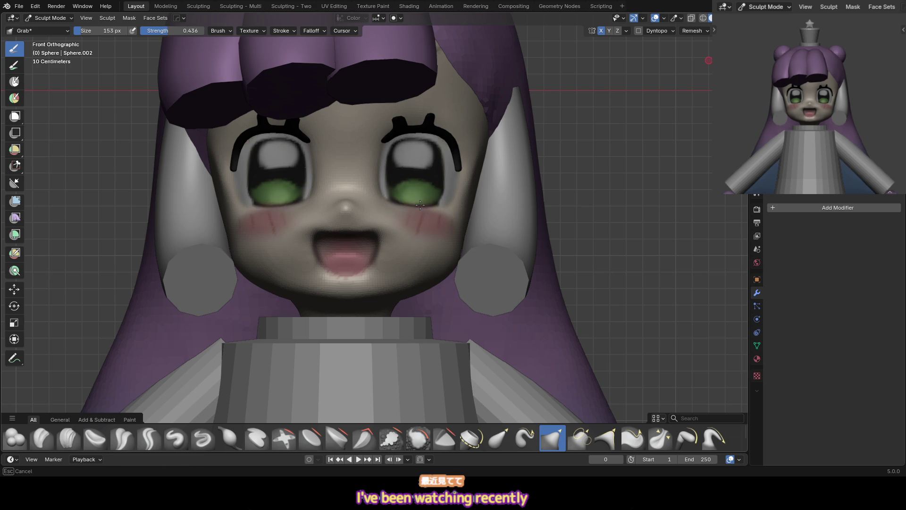
key(f)
mouse_move(431, 178)
mouse_down()
mouse_move(443, 167)
mouse_move(429, 172)
mouse_up()
key(f)
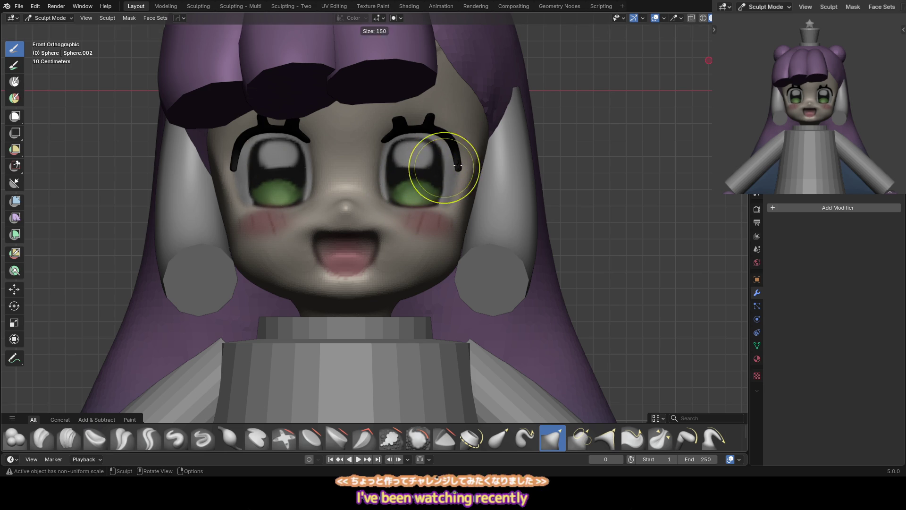
click(433, 173)
Leave face sculpting, select the hair bang piece and switch it into Sculpt Mode
scroll(433, 174, down, 3)
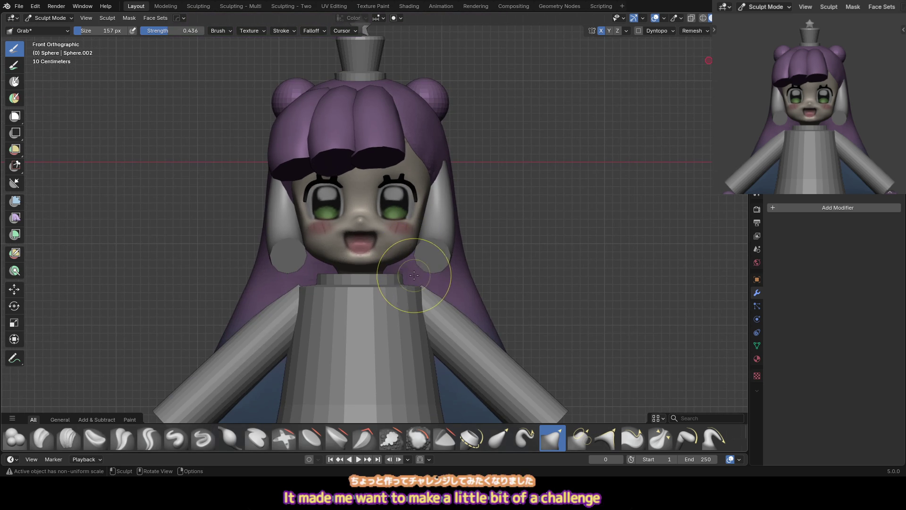
shift+middle_drag(412, 286, 427, 209)
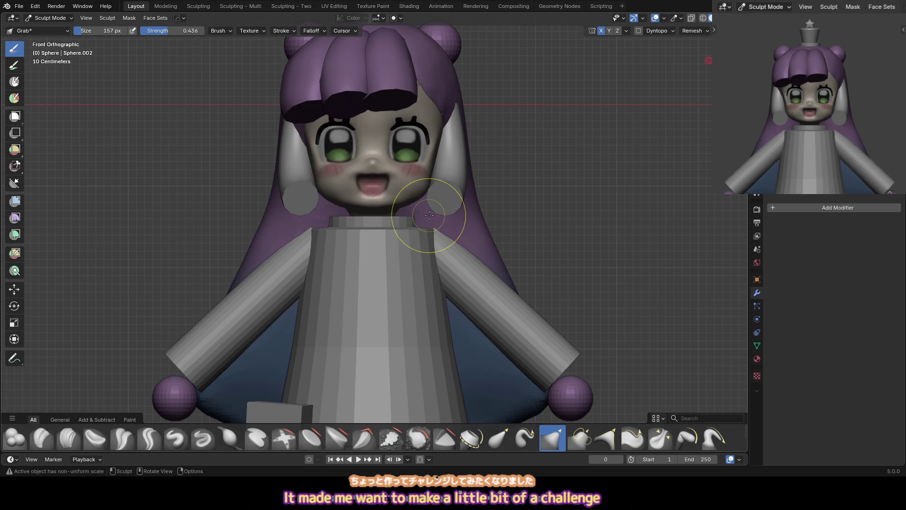
key(ctrl+Tab)
click(297, 175)
click(295, 110)
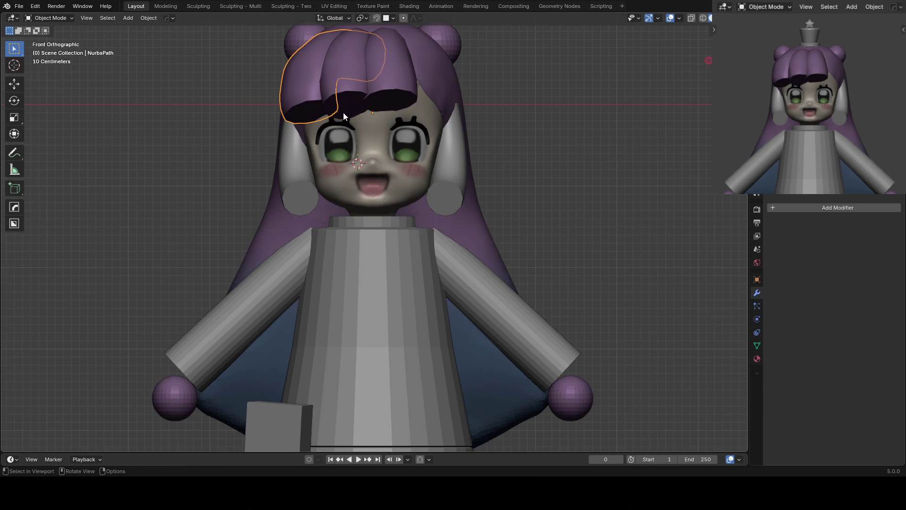
key(Tab)
key(ctrl+Tab)
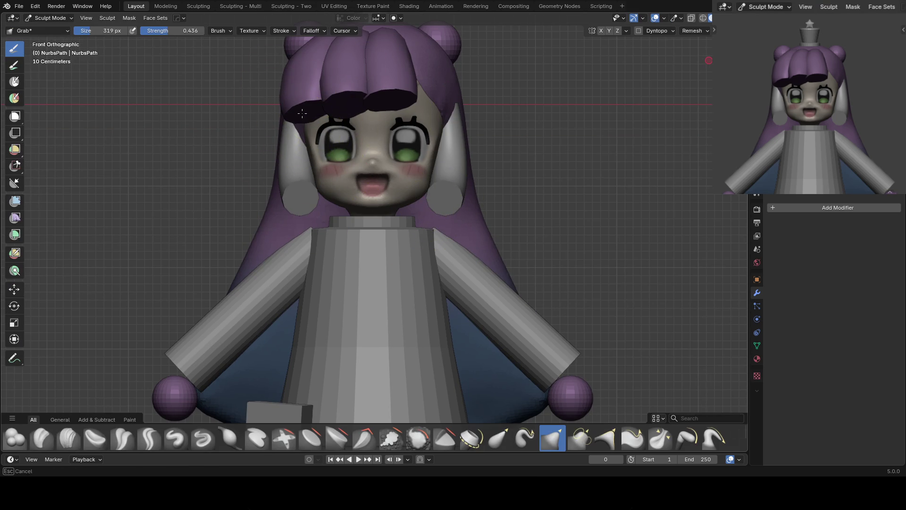
Return to the straight front view of the figure and go back to Object Mode
mouse_move(318, 112)
middle_down()
mouse_move(286, 117)
mouse_move(296, 115)
middle_up()
key(KP_1)
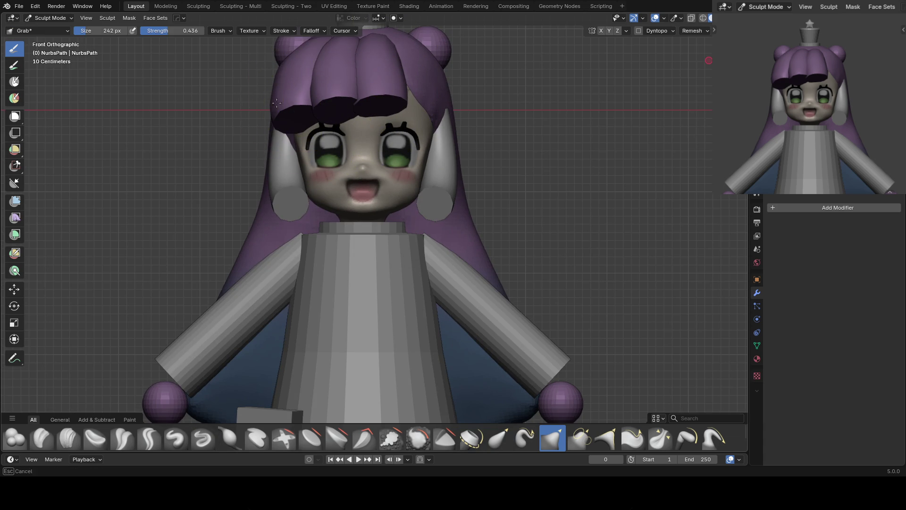
scroll(306, 46, down, 5)
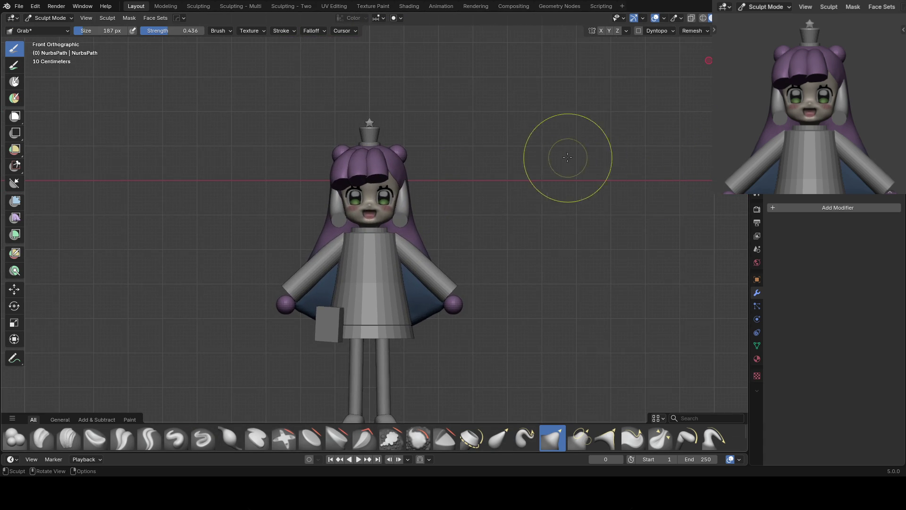
scroll(471, 208, up, 1)
key(ctrl+Tab)
Select the hat cylinder and switch it into Sculpt Mode
click(356, 114)
shift+scroll(394, 108, up, 1)
key(ctrl+Tab)
click(402, 147)
Set the paint colour to a blue shade and enlarge the brush to 294 px
right_click(409, 134)
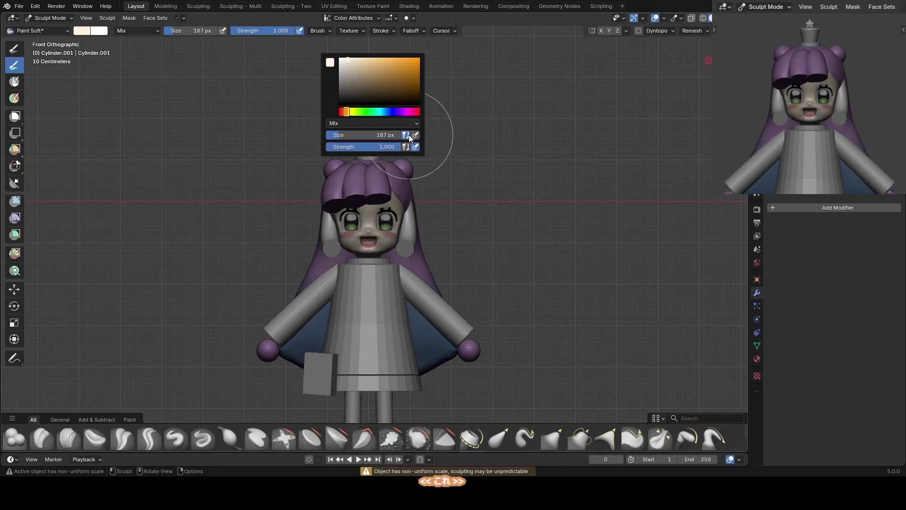
click(393, 112)
drag(368, 80, 382, 71)
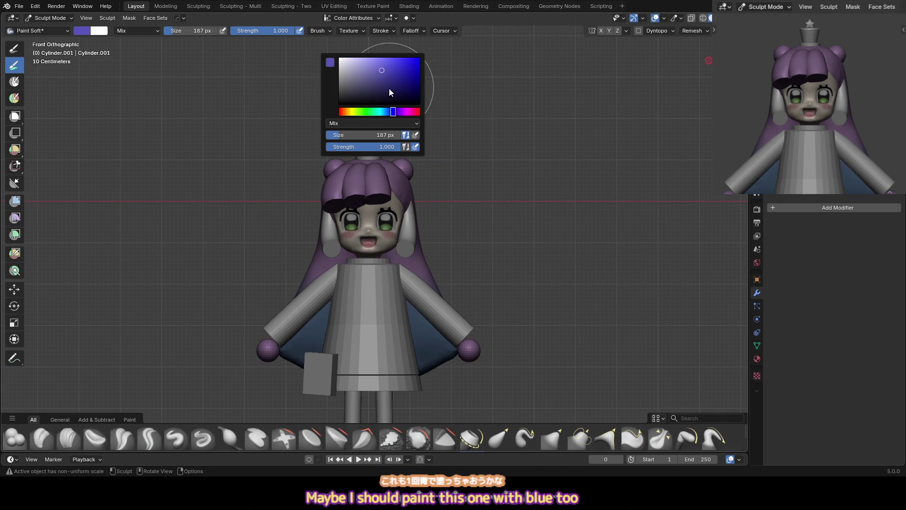
drag(391, 111, 391, 112)
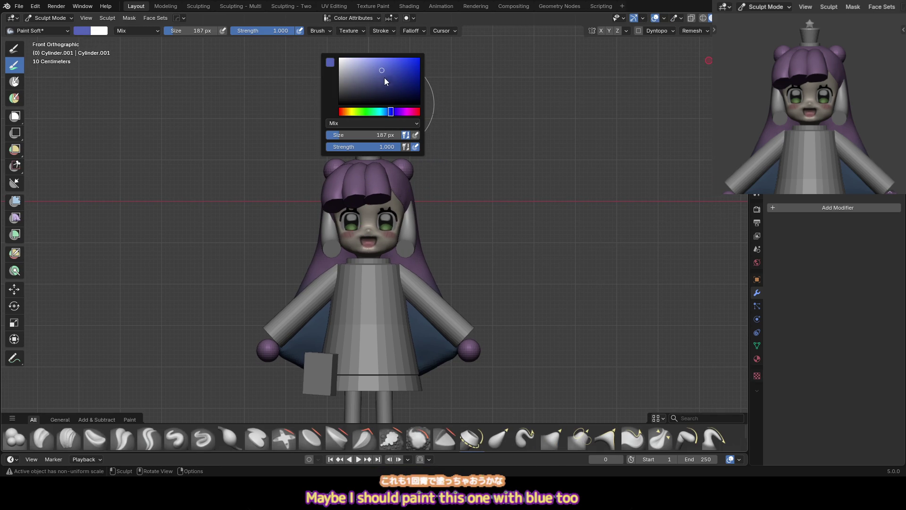
mouse_move(381, 79)
mouse_down()
mouse_move(389, 77)
mouse_move(360, 83)
mouse_up()
right_click(363, 95)
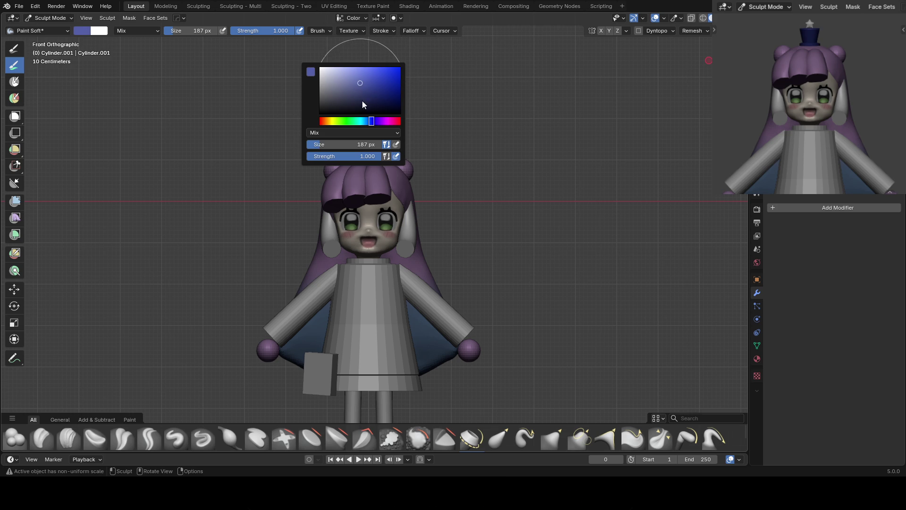
key(f)
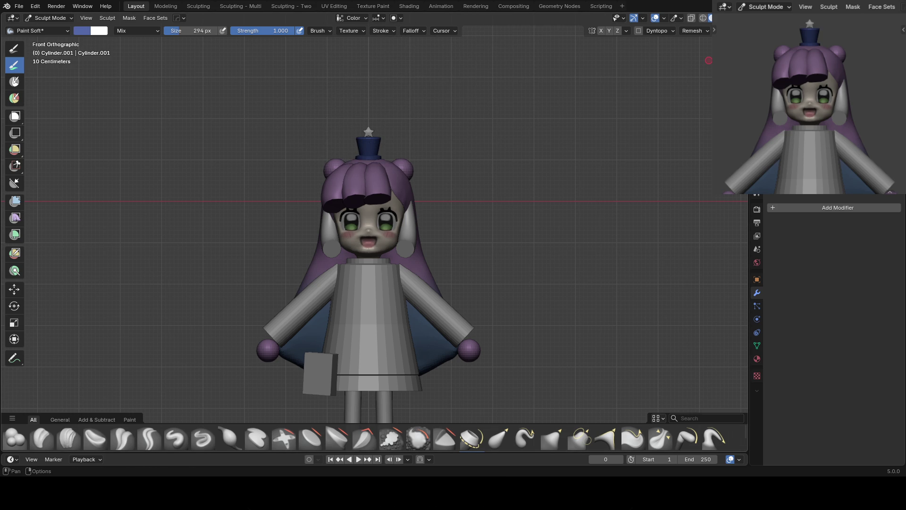
Switch viewport lighting to Studio and pick a studio light for the model
click(736, 18)
click(702, 66)
click(698, 87)
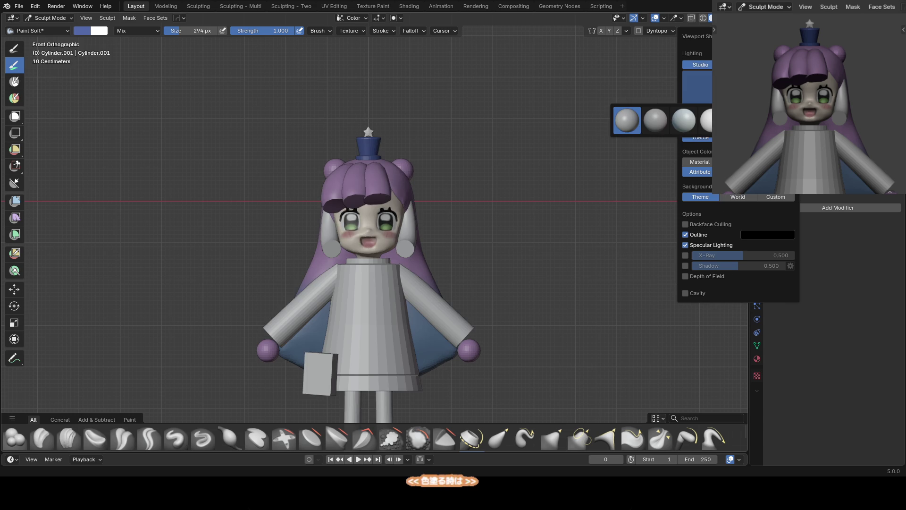
click(627, 117)
scroll(378, 142, up, 3)
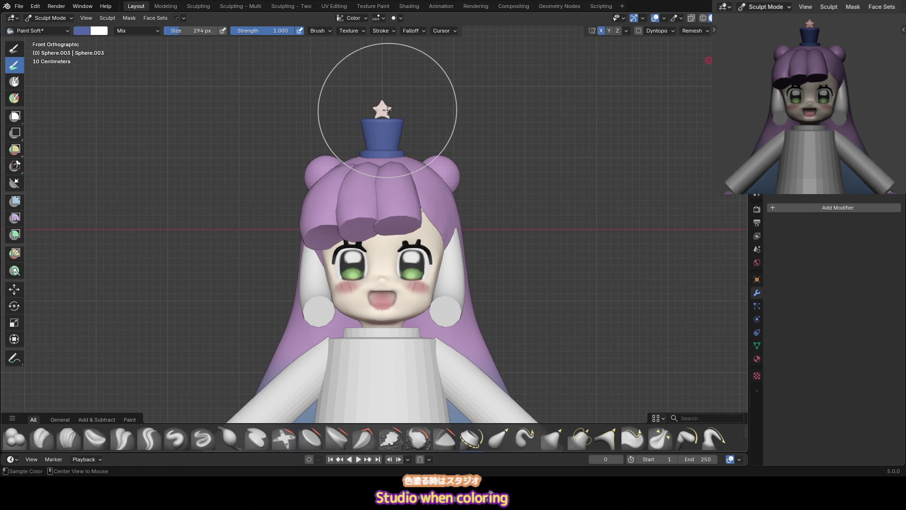
Choose a bright yellow paint colour for the hat's star
right_click(334, 88)
click(334, 88)
drag(350, 47, 367, 38)
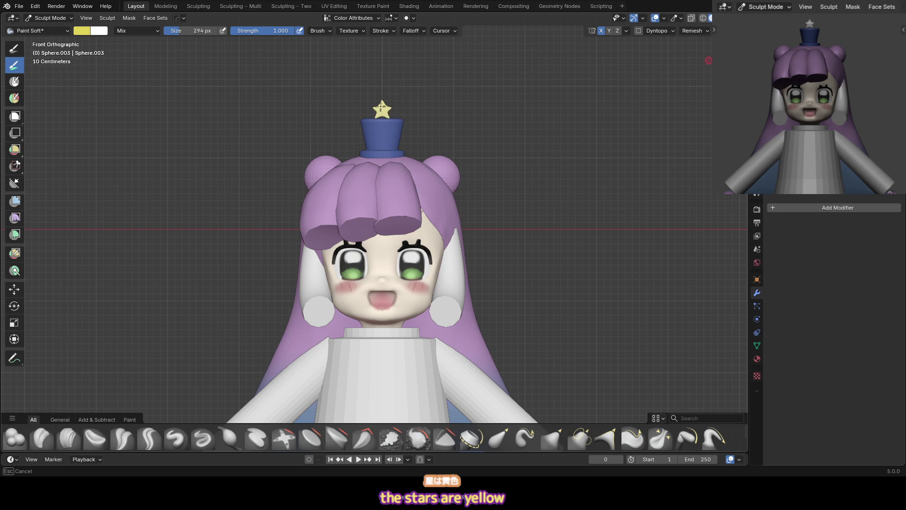
scroll(346, 107, down, 3)
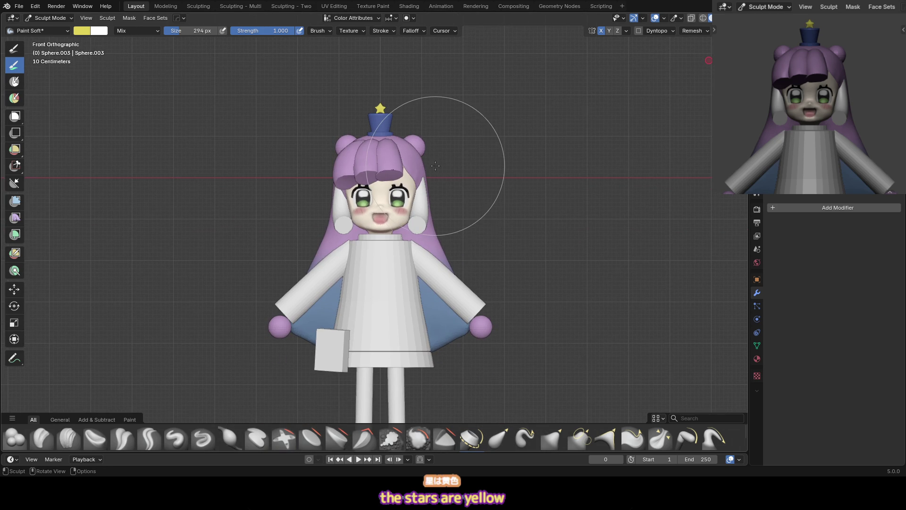
scroll(387, 307, up, 3)
Return to Object Mode and open the body cylinder in Edit Mode
key(ctrl+Tab)
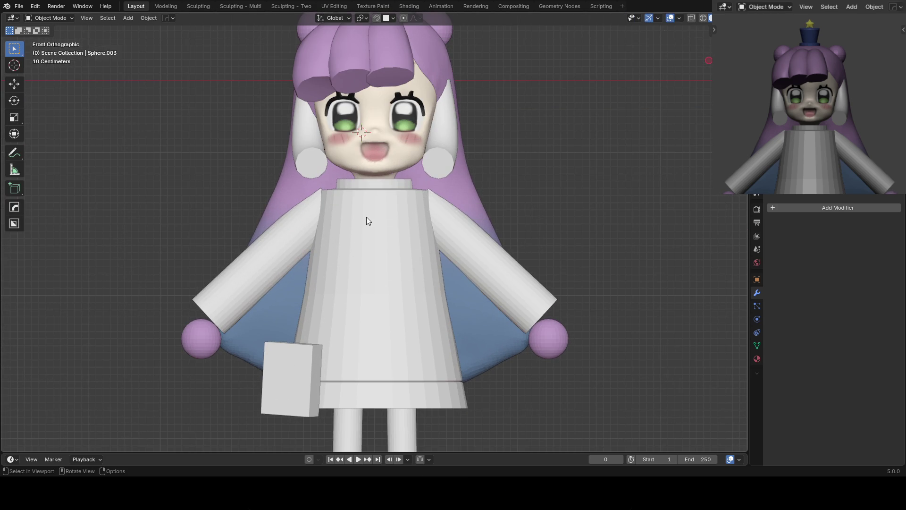
click(363, 221)
key(Tab)
mouse_move(379, 186)
middle_down()
mouse_move(388, 184)
mouse_move(371, 186)
middle_up()
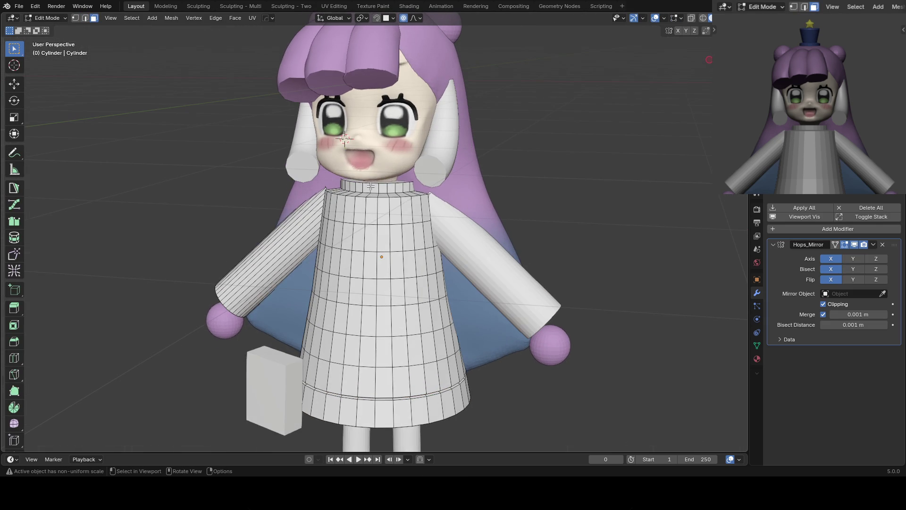